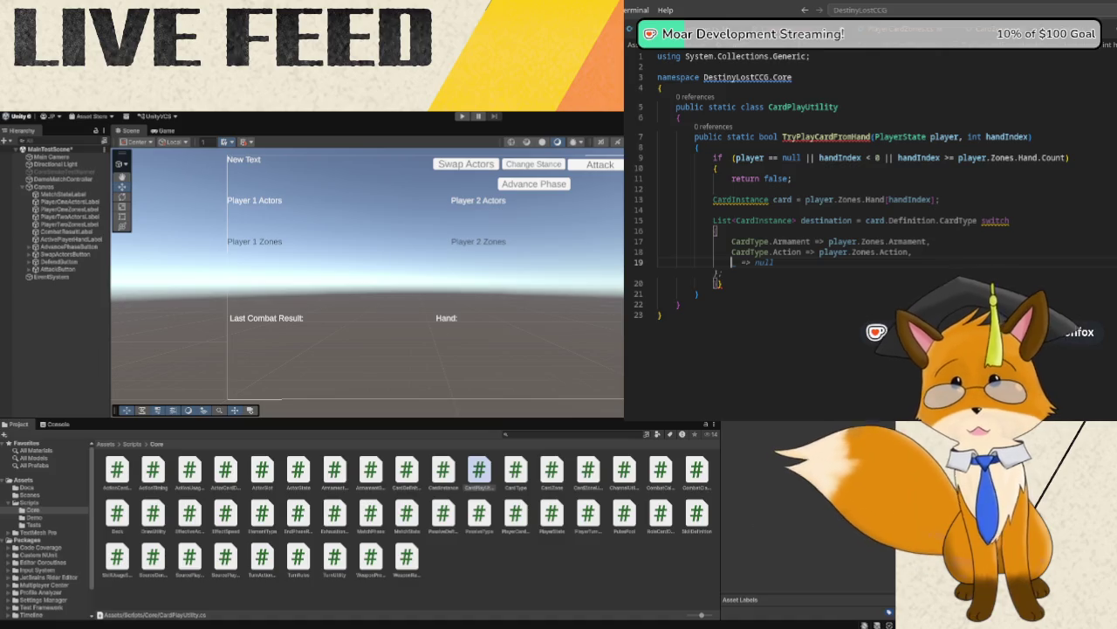
- Add switch cases: CardType.SourceGenerator => player.Zones.PulsePool, and default _ => null
text(Card)
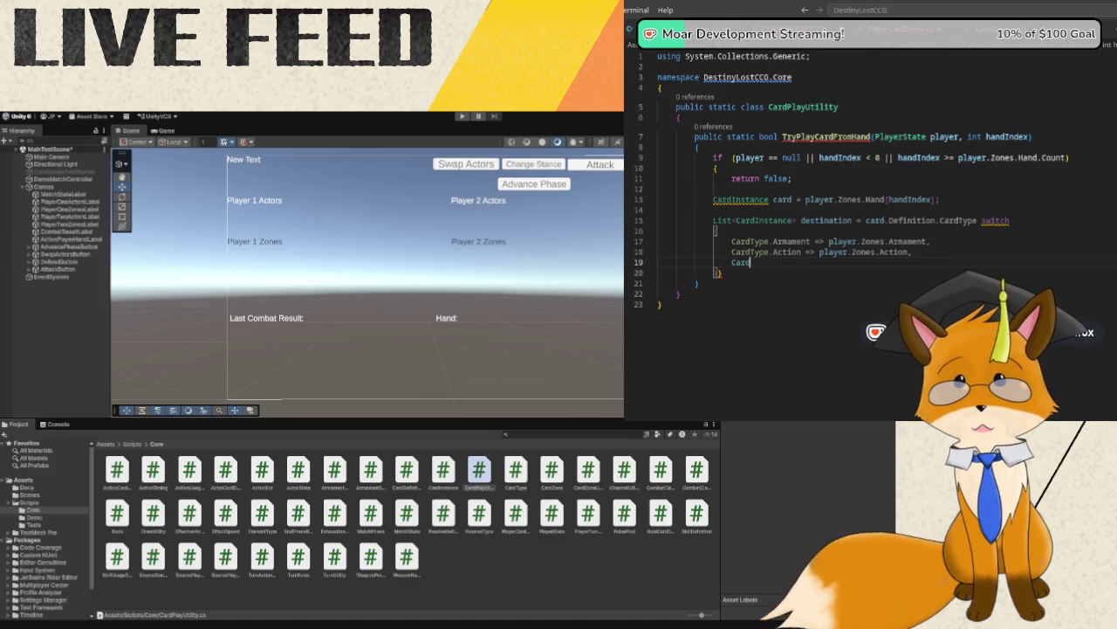
text(Type.Source)
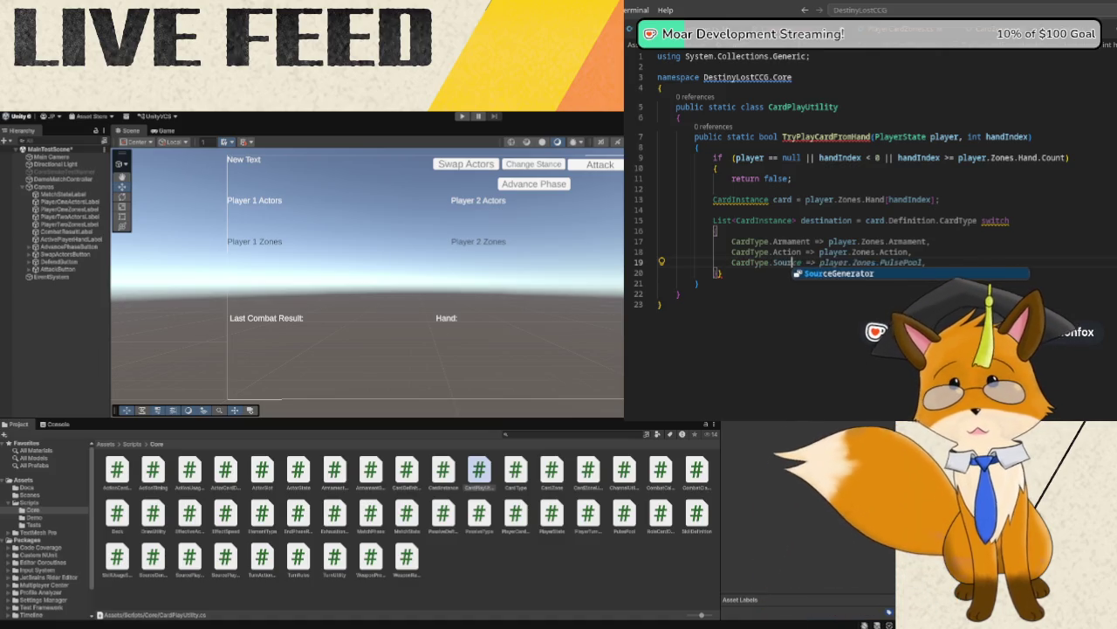
key(Return)
text(=> player)
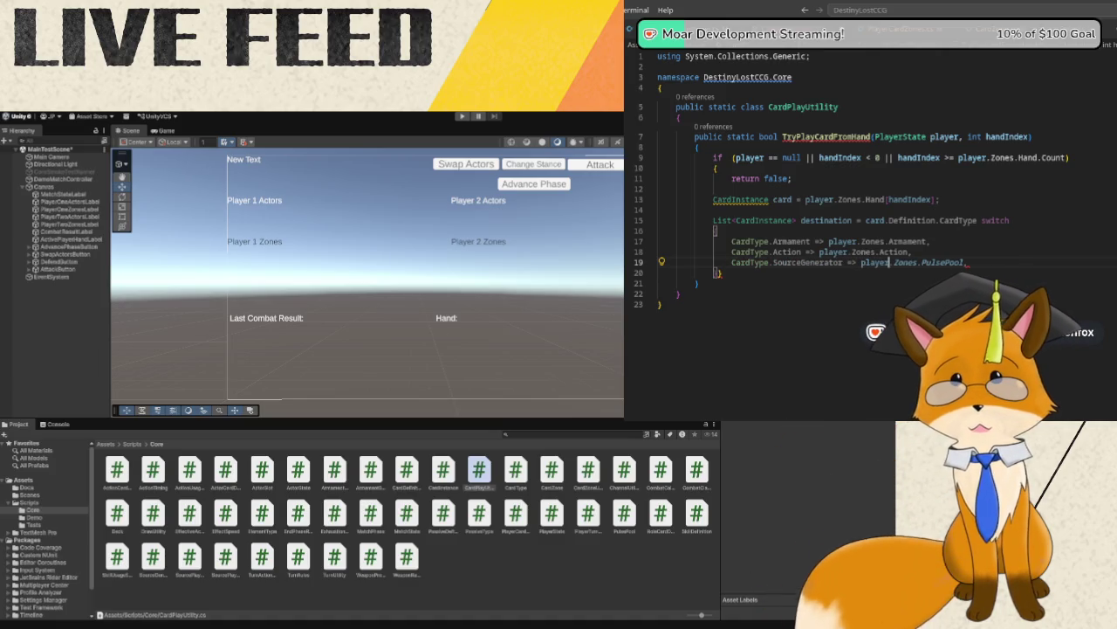
key(Tab)
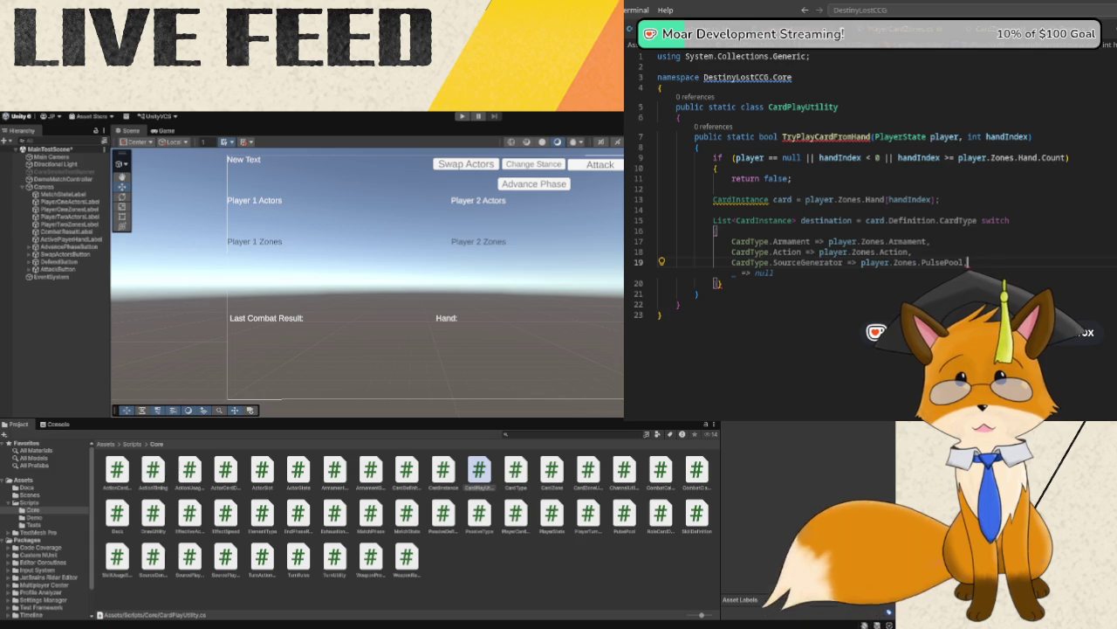
key(Return)
text(_ => null)
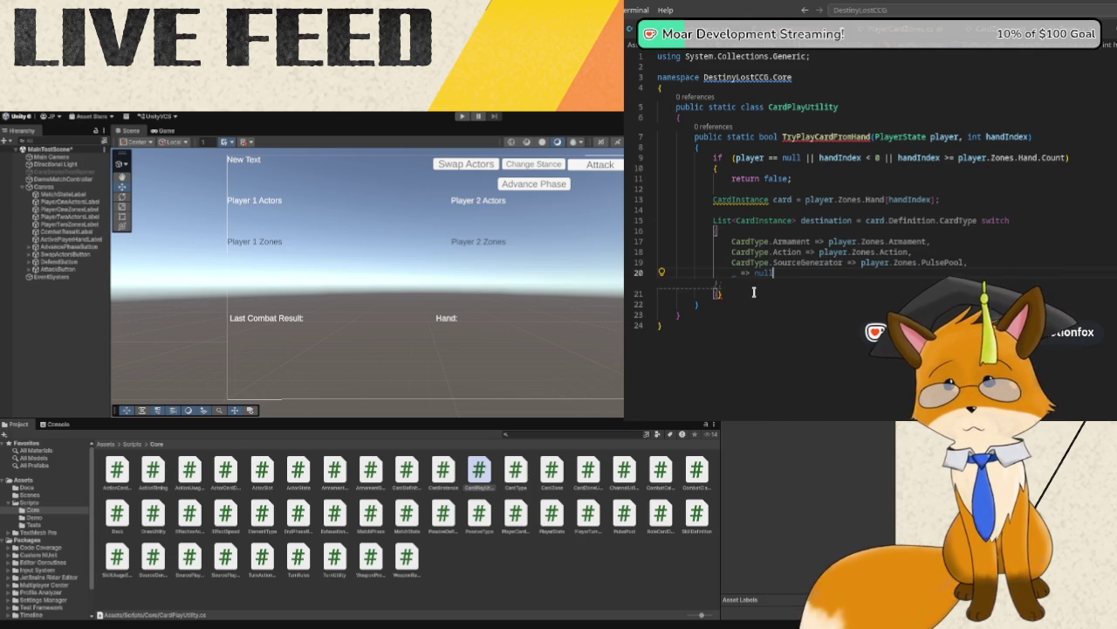
key(Tab)
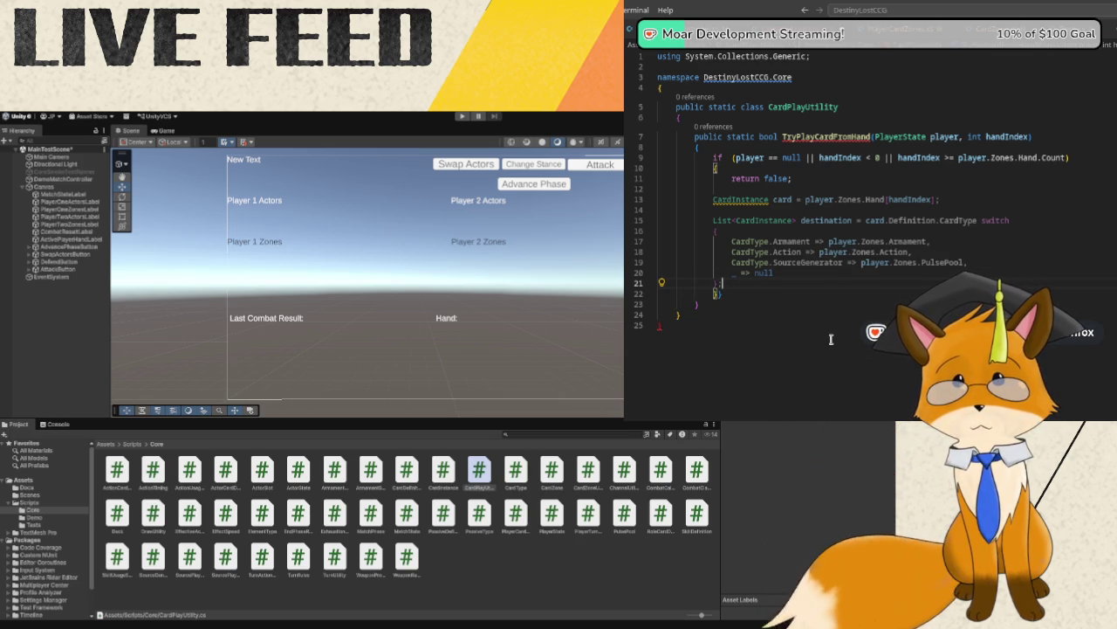
- Check the switch's closing braces and indent the empty line beneath it
key(Down)
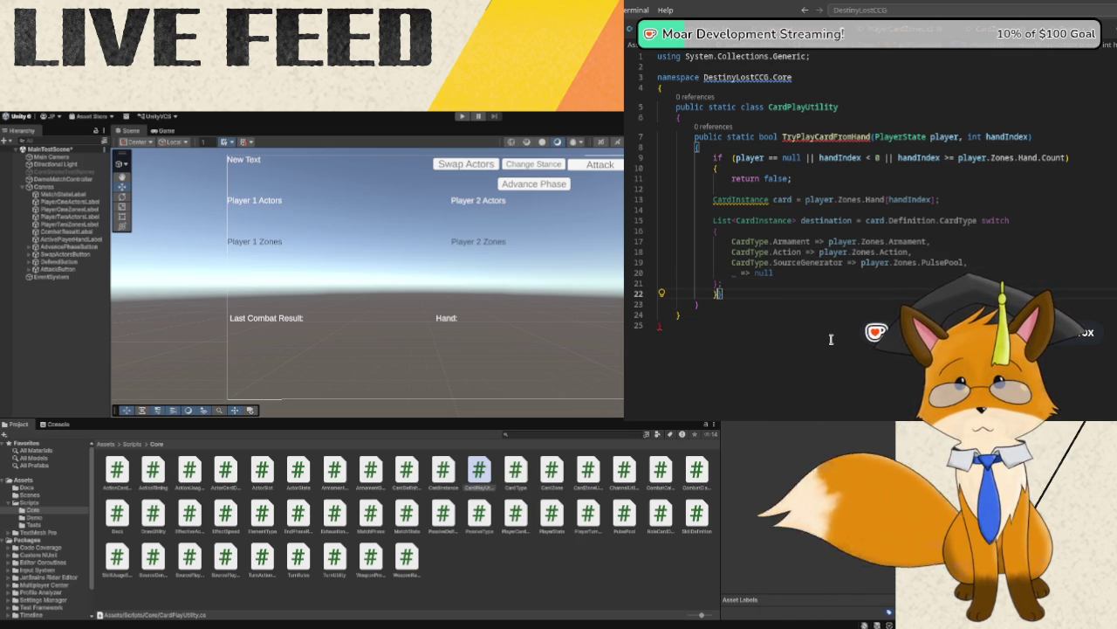
key(Left)
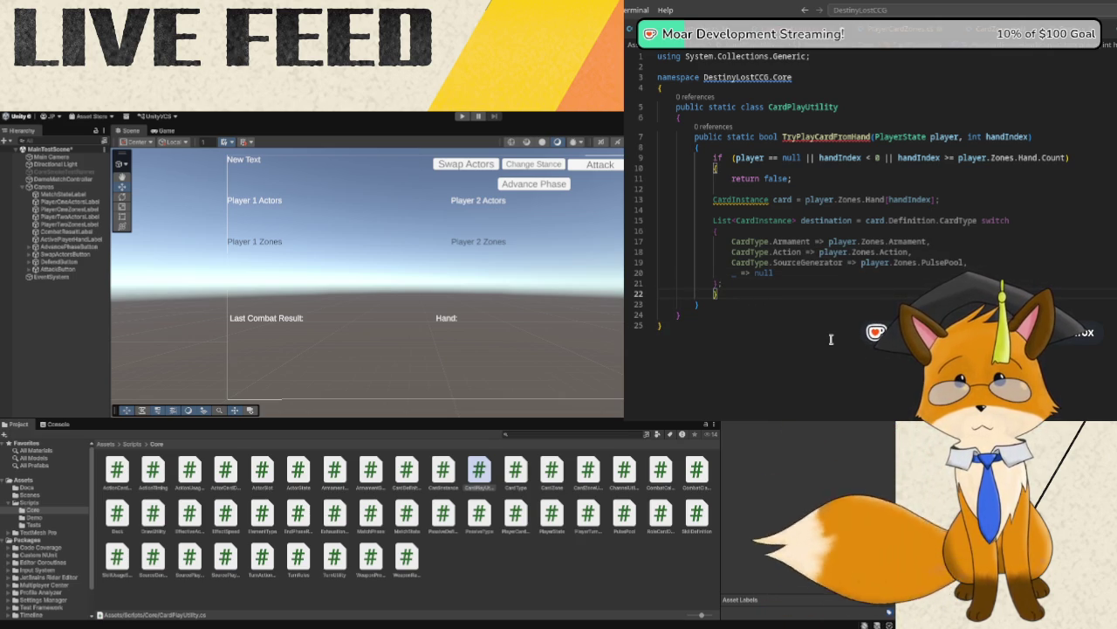
key(Up)
key(Up)
key(Up)
key(Up)
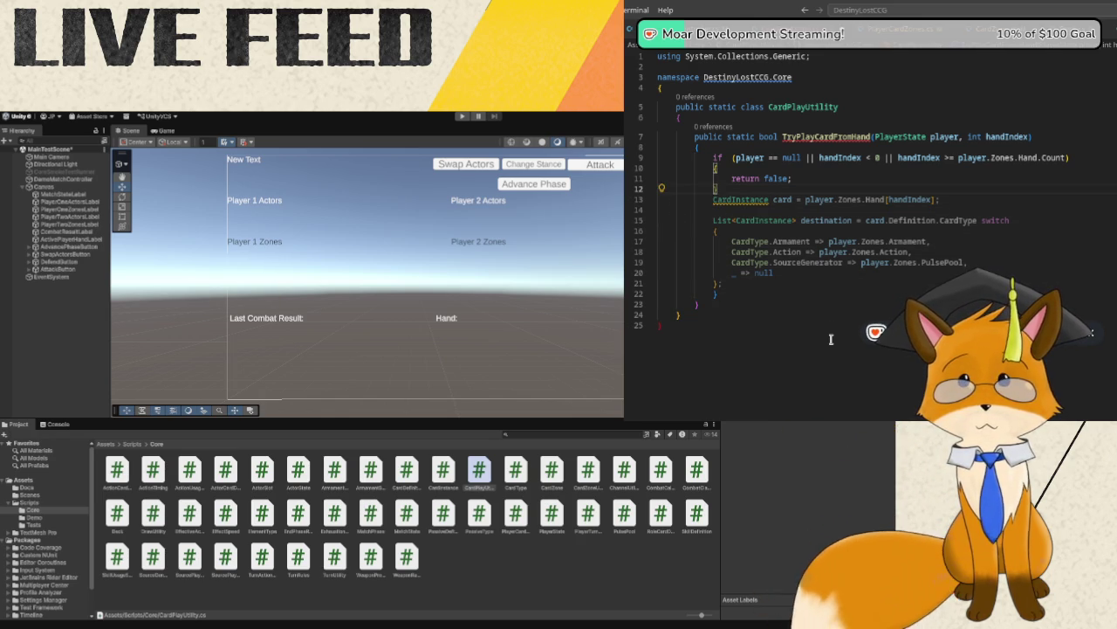
key(Down)
key(Down)
key(Down)
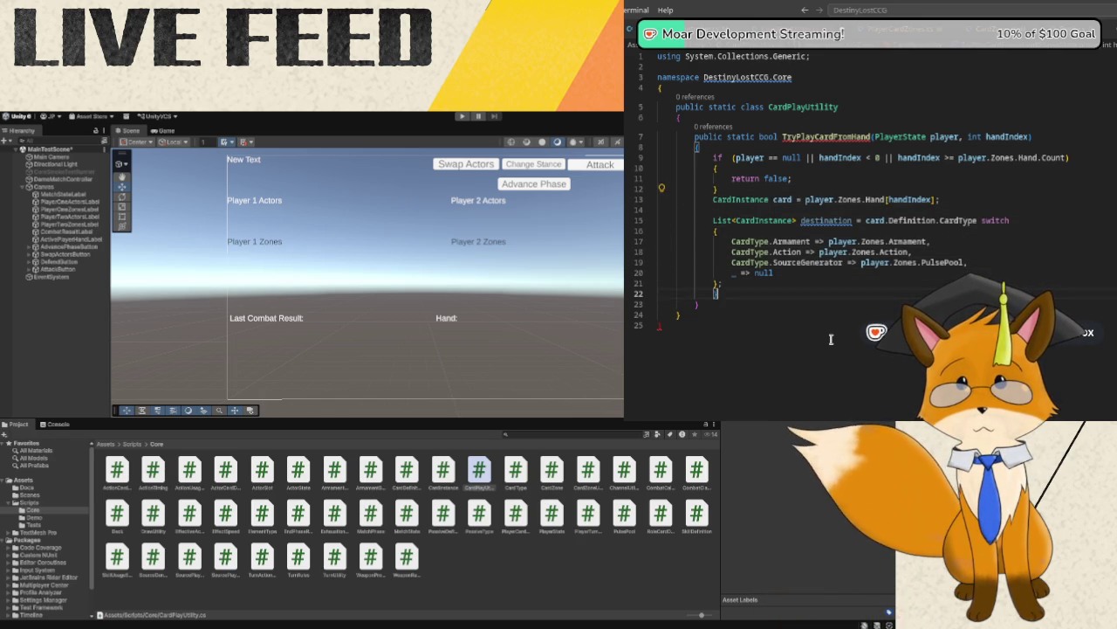
key(Down)
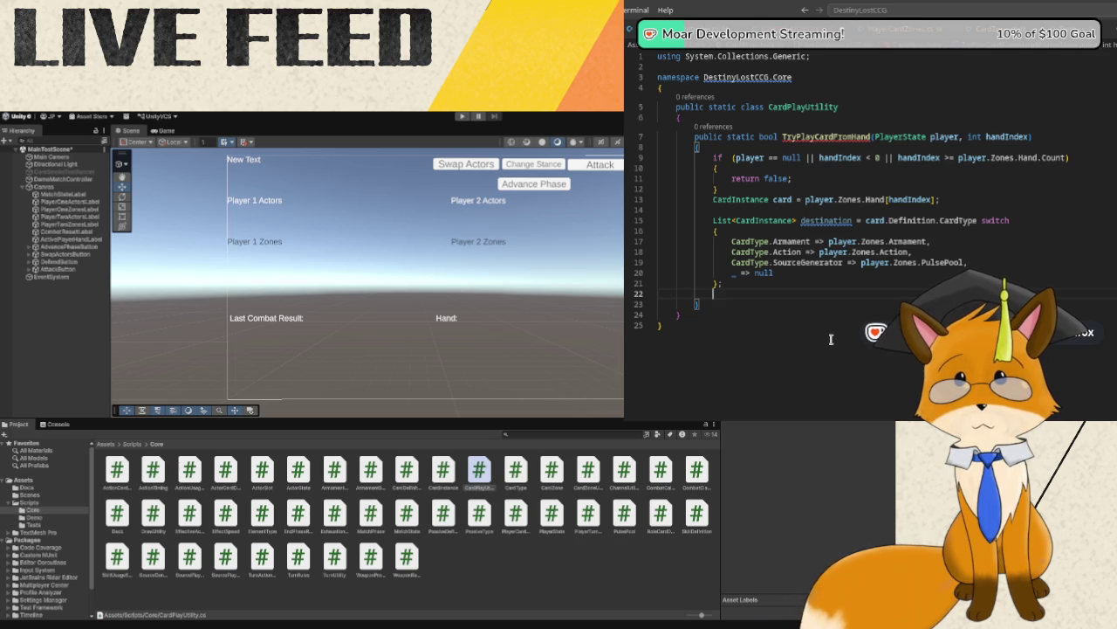
key(Tab)
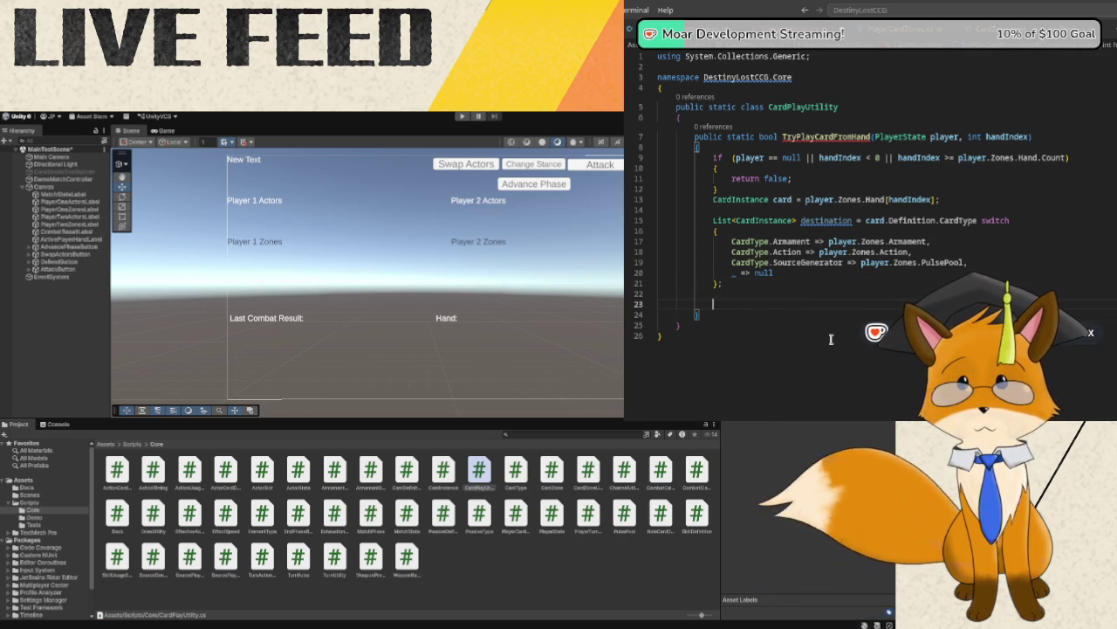
- Add a guard that returns false when the destination zone is null
key(Return)
text(if c)
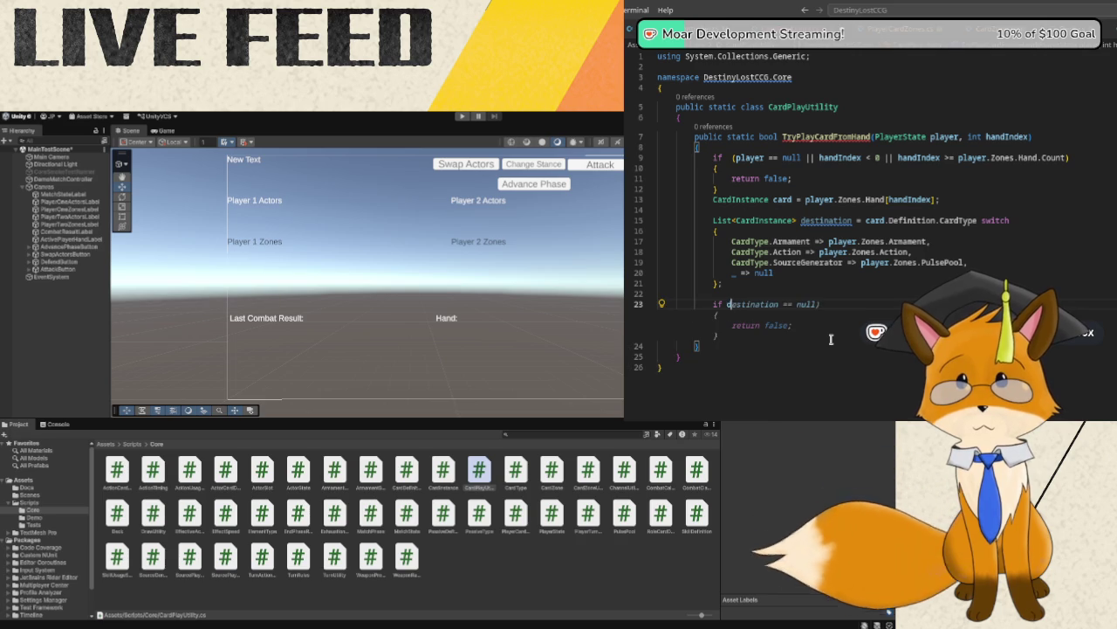
text(()
key(Tab)
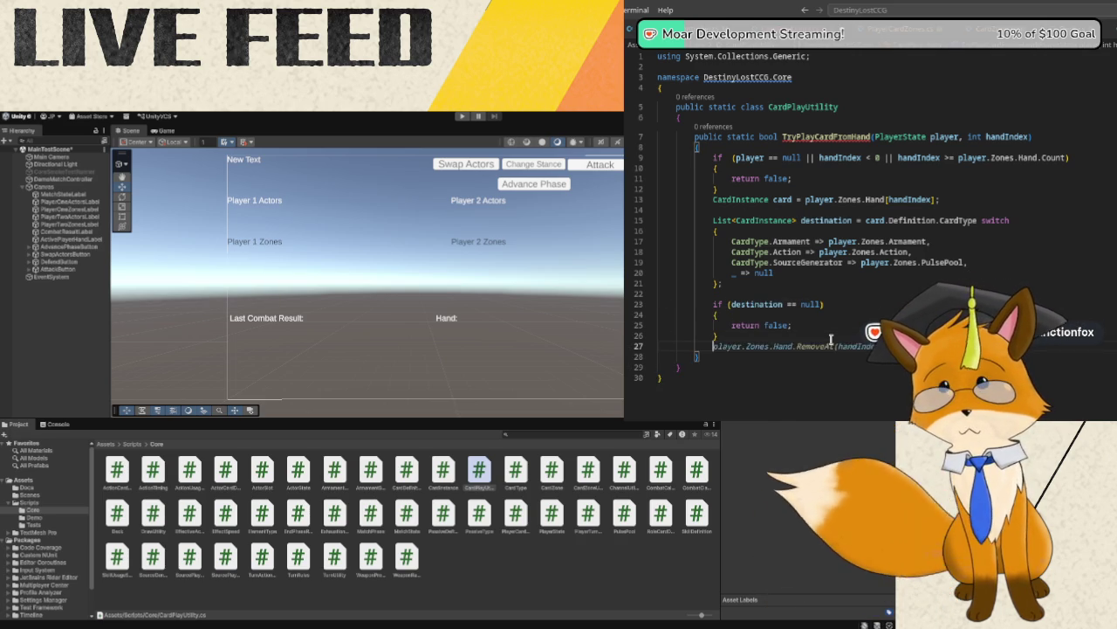
- Start an if comparing card.Definition.CardType to CardType.So…, with an empty body line
key(Return)
key(Return)
text(if )
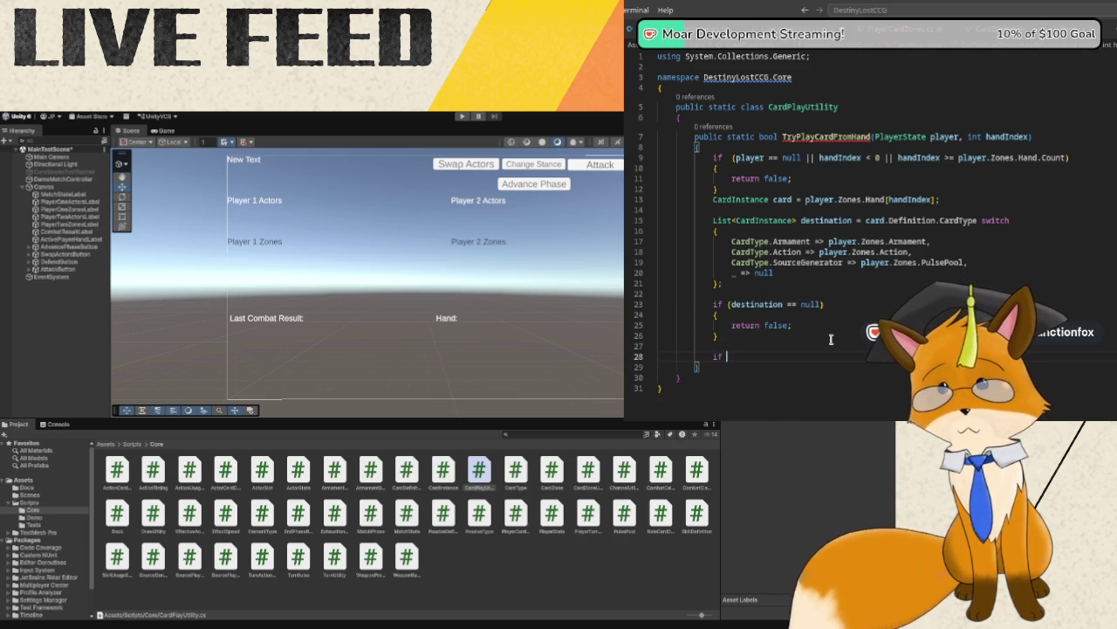
text((card.)
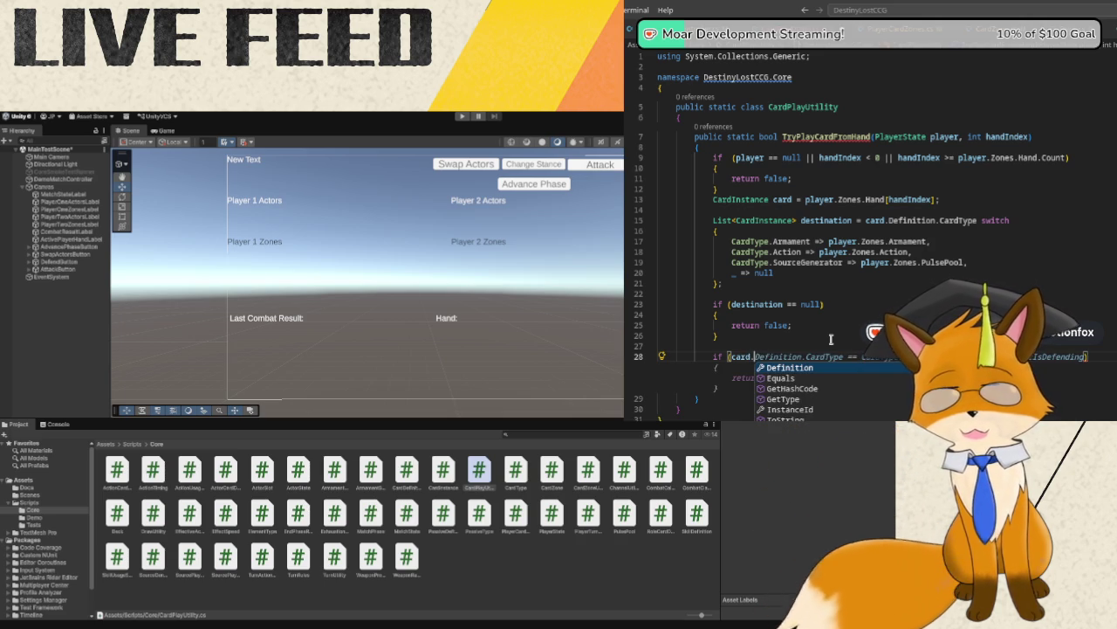
text(Definition)
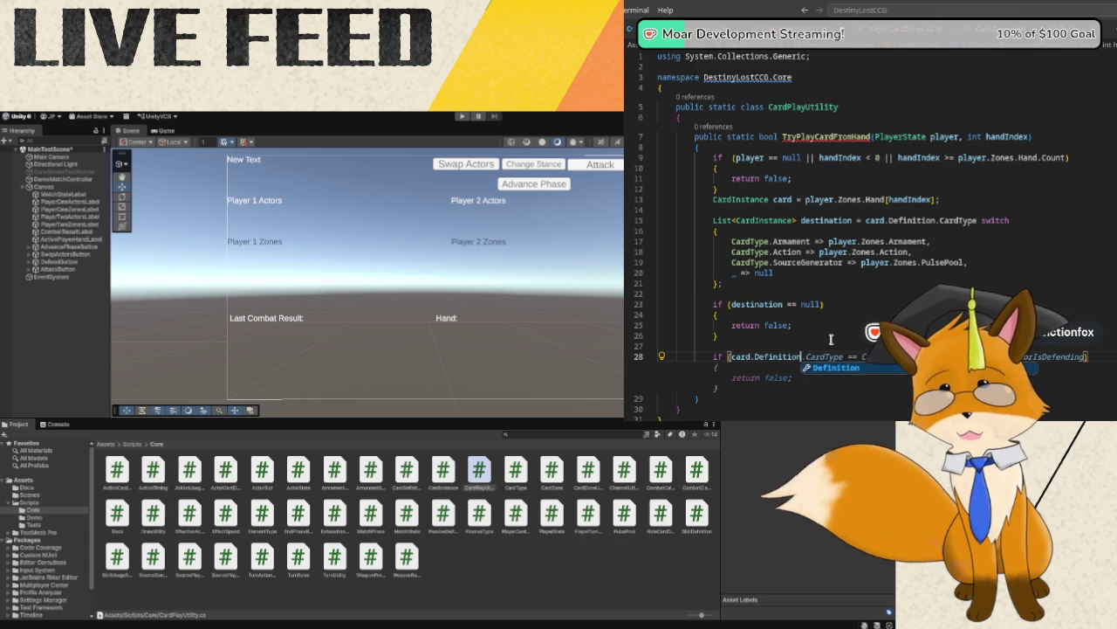
text(.CardType == C)
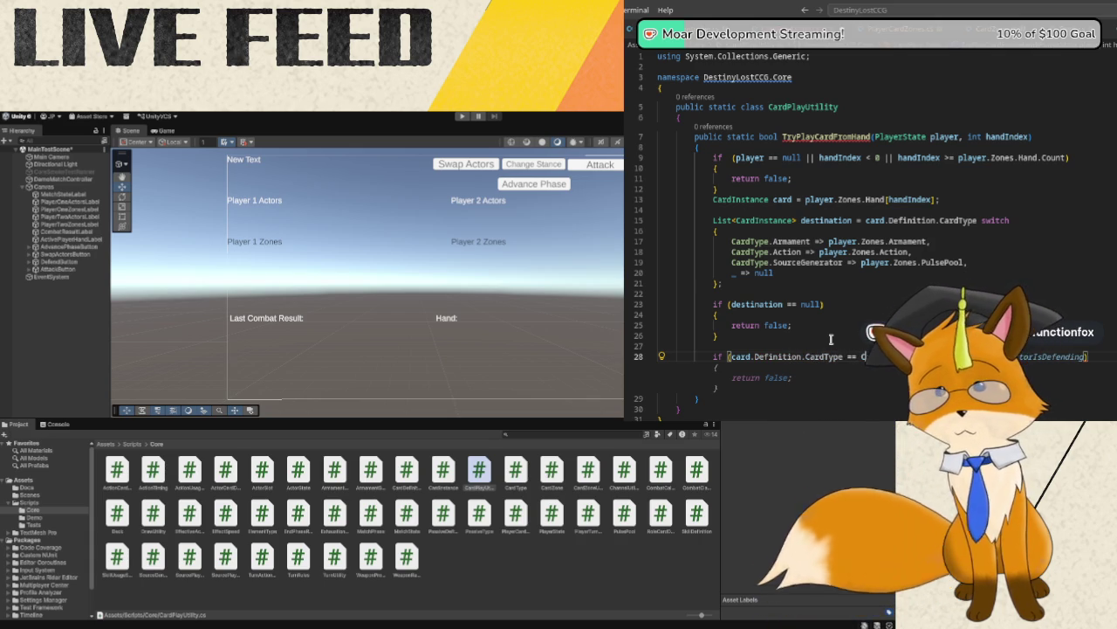
text(ardType.So)
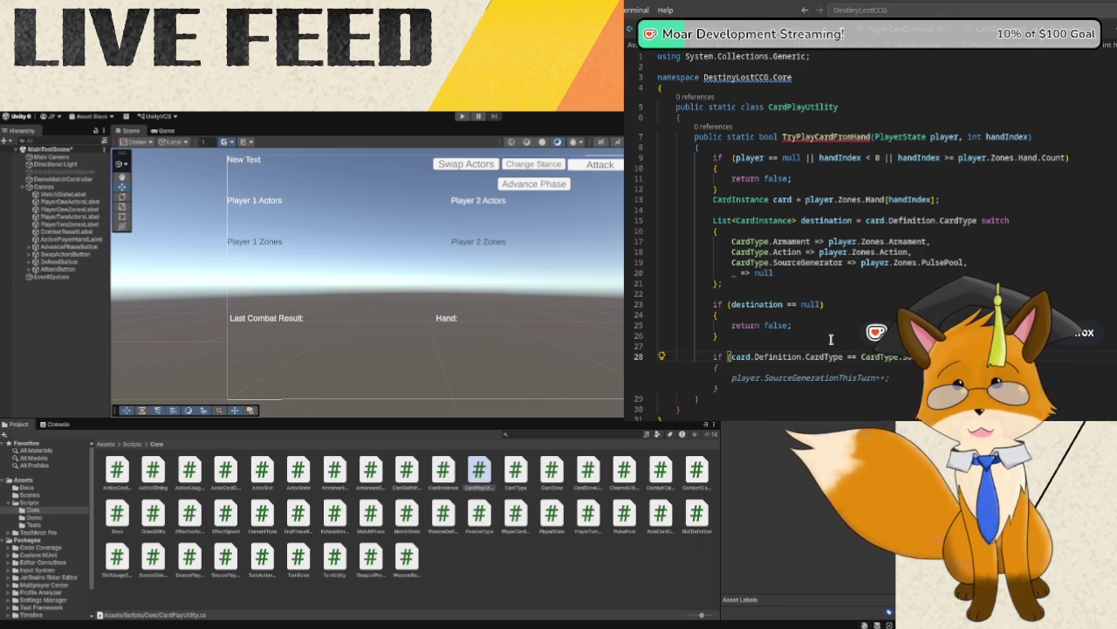
key(Return)
key(Return)
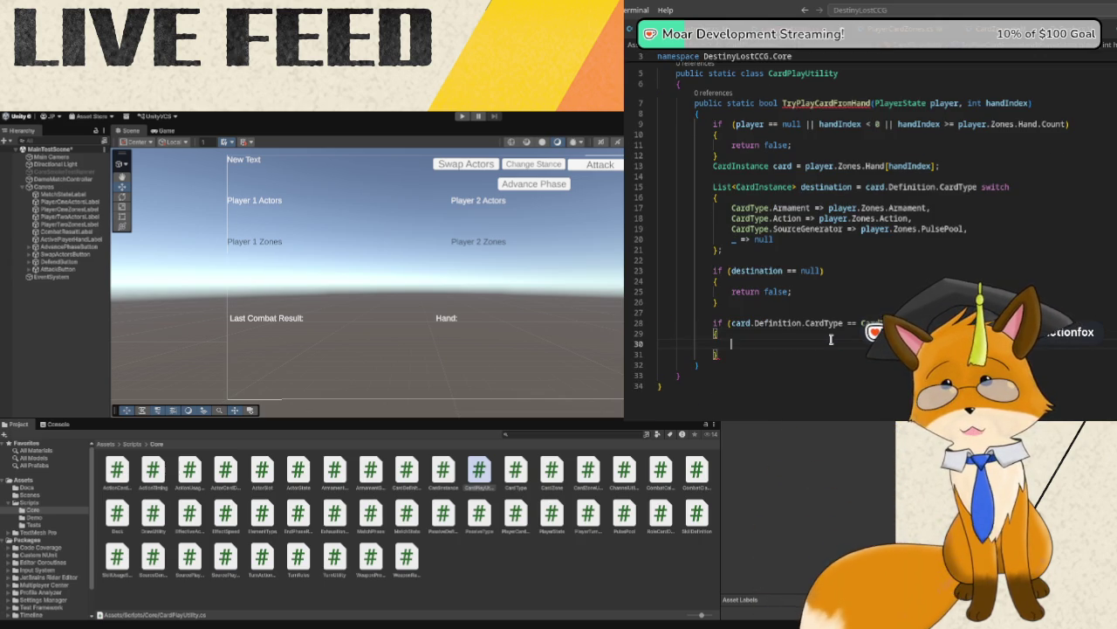
- Return false inside the block when SourcePlayRules.CanPlaySource fails
text(if )
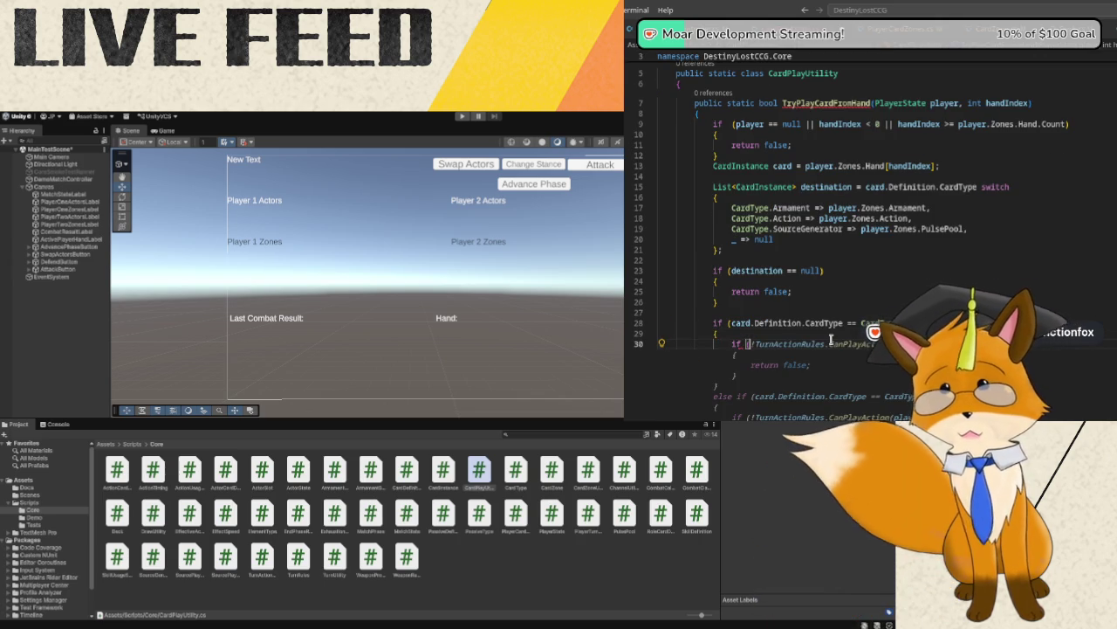
text((!scePlayRules)
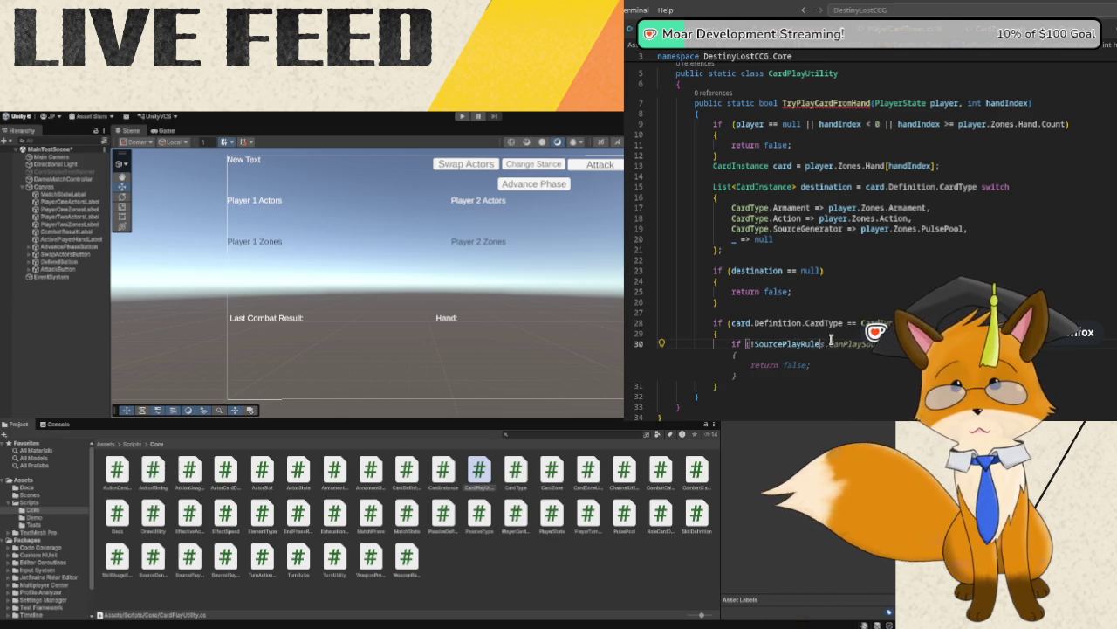
text(.CanPlaySo)
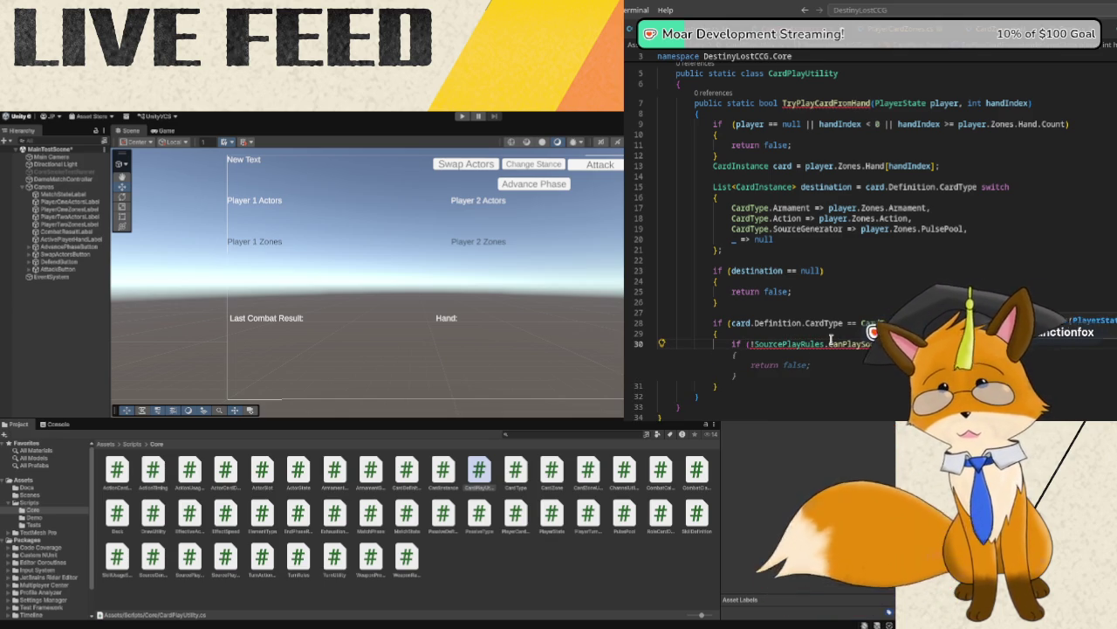
key(Return)
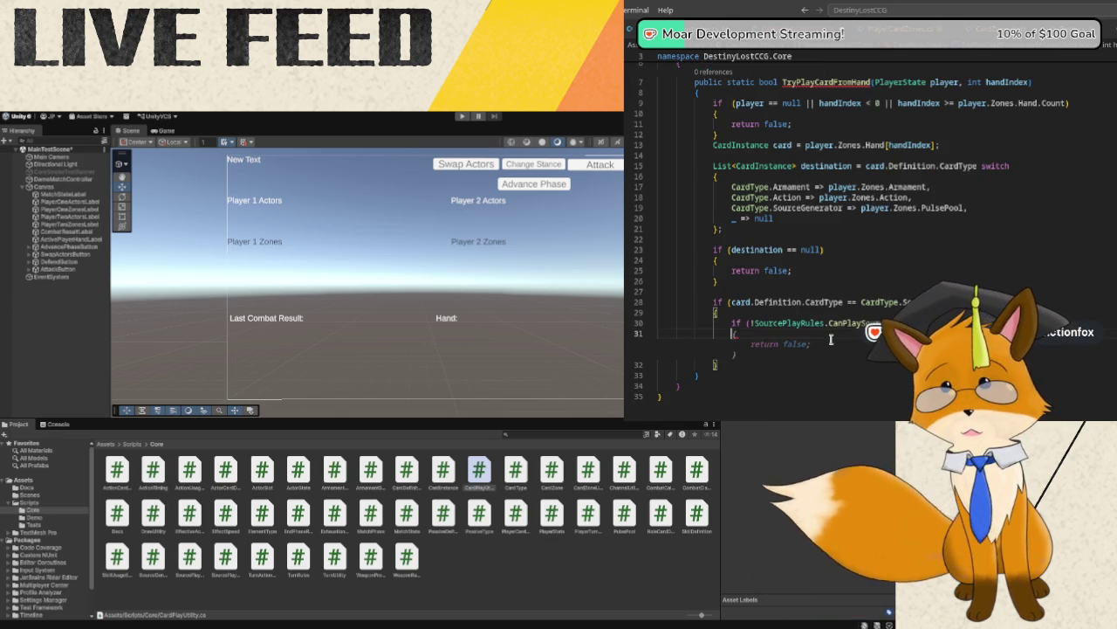
key(Return)
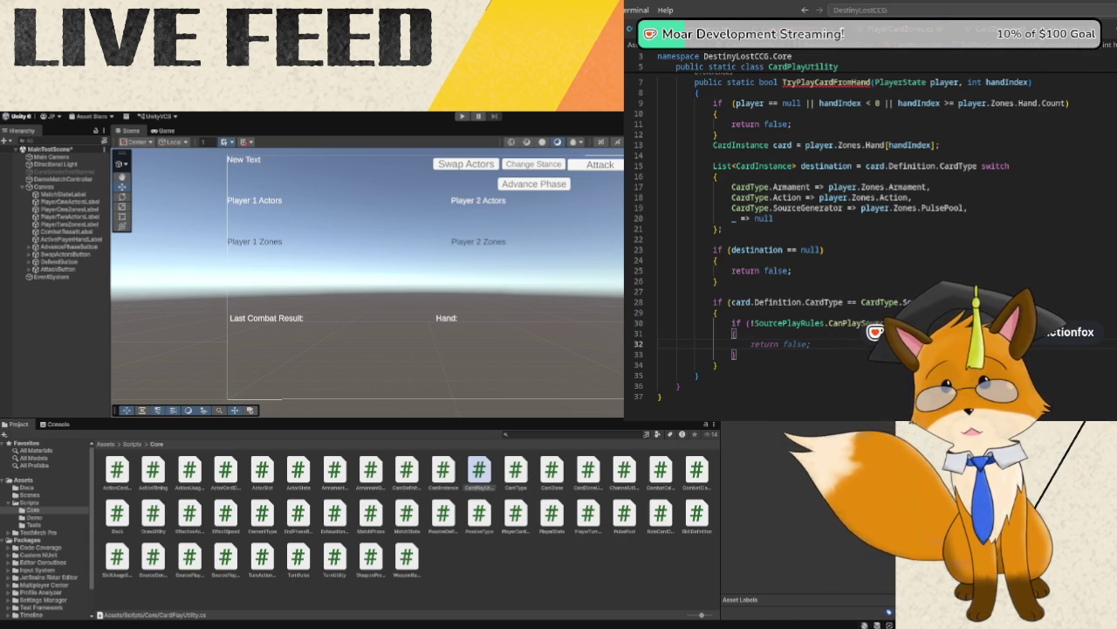
key(Tab)
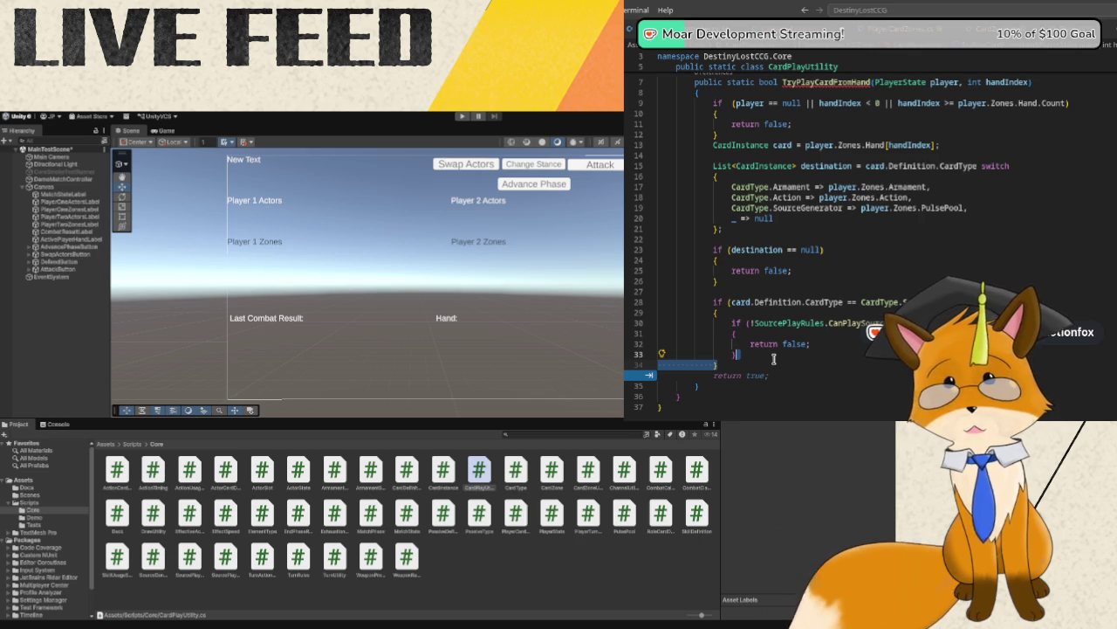
- Call player.SourcePlay.MarkSourcePlayed, close the block, and begin return CardZoneUtility.MoveCard(card,
key(Return)
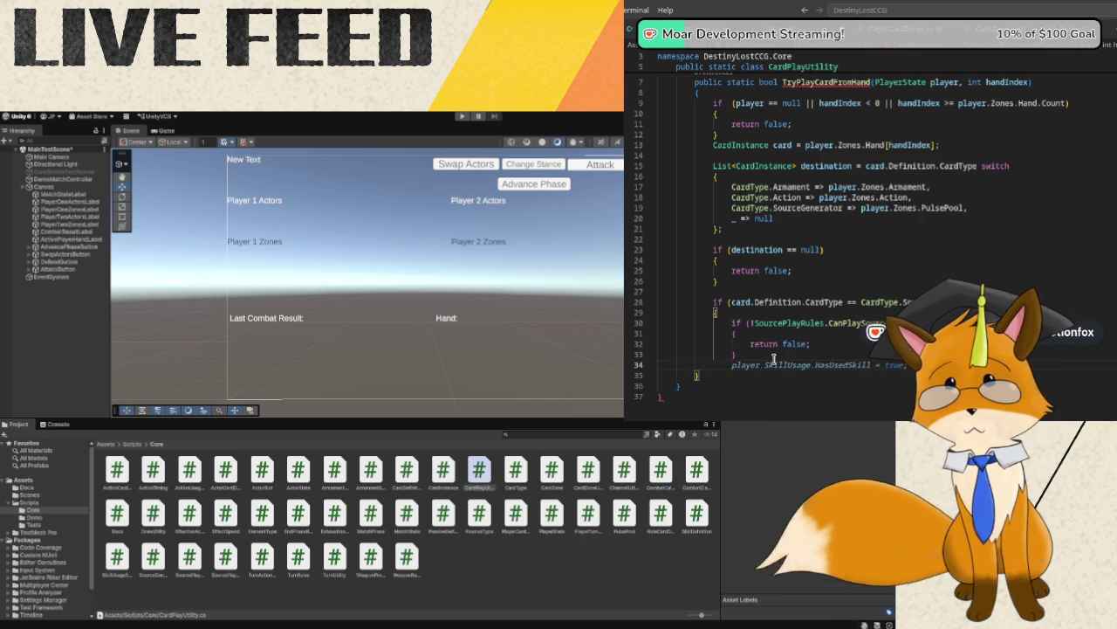
text(player.Sourc)
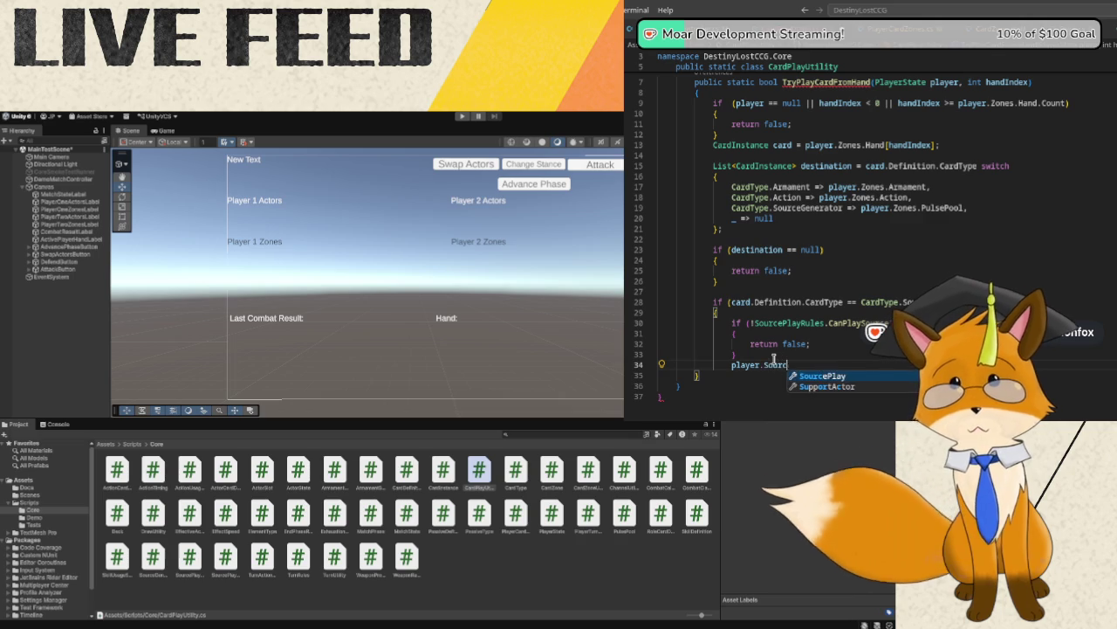
key(Tab)
text(.)
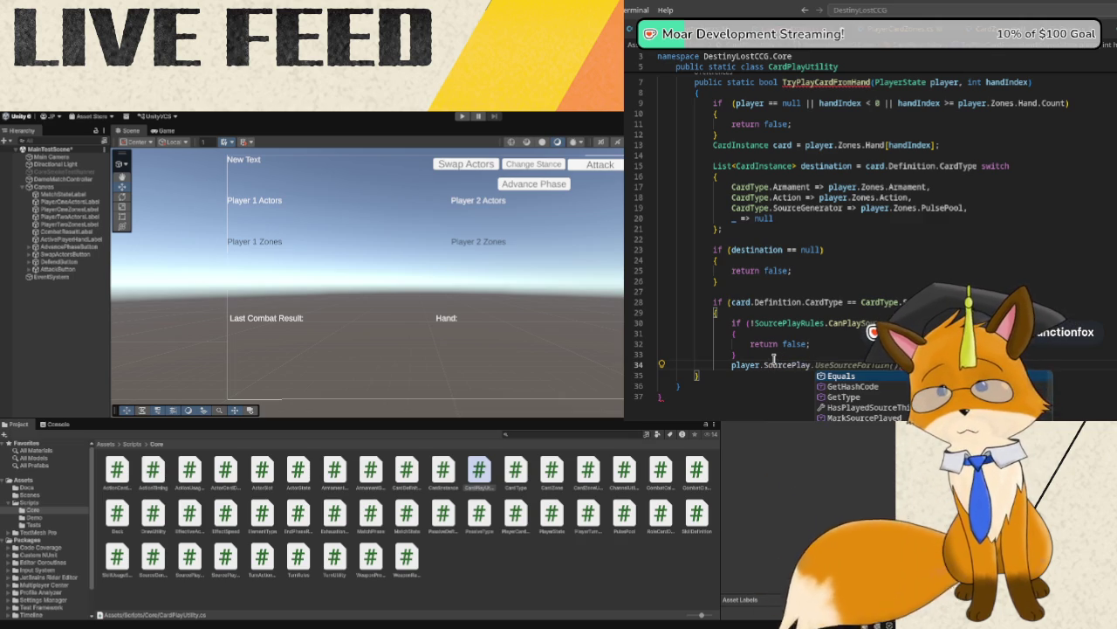
text(Ma)
key(Tab)
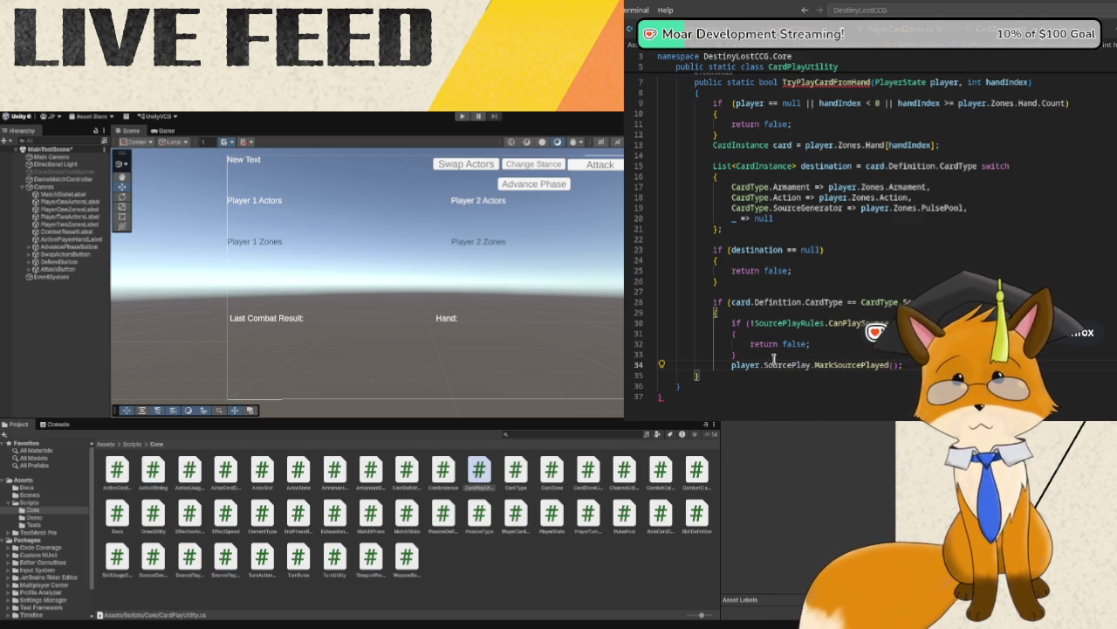
key(Return)
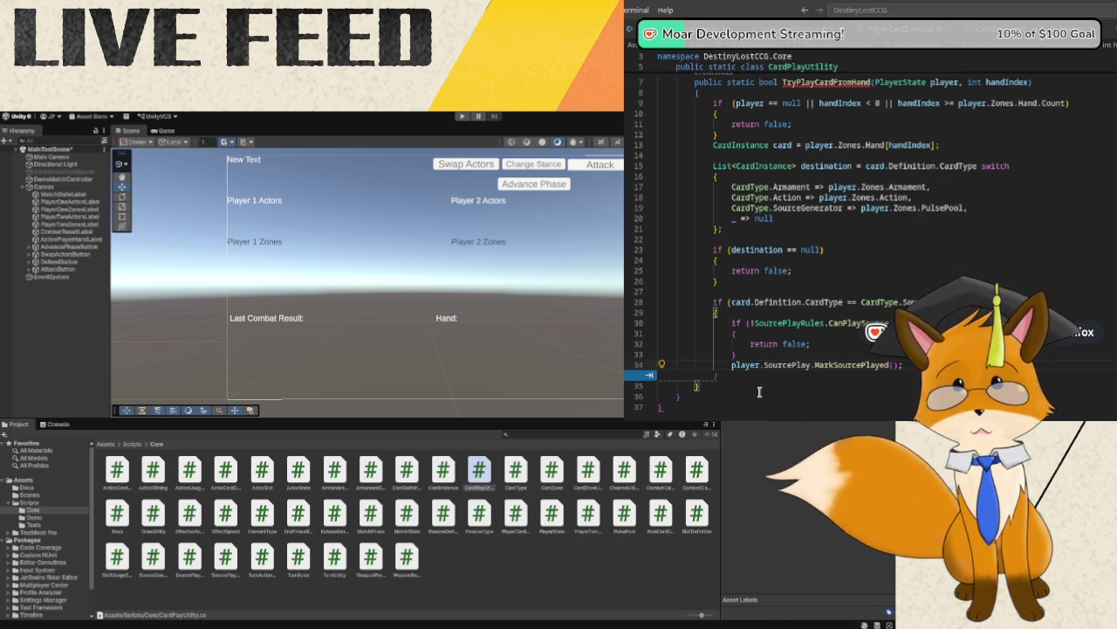
key(Tab)
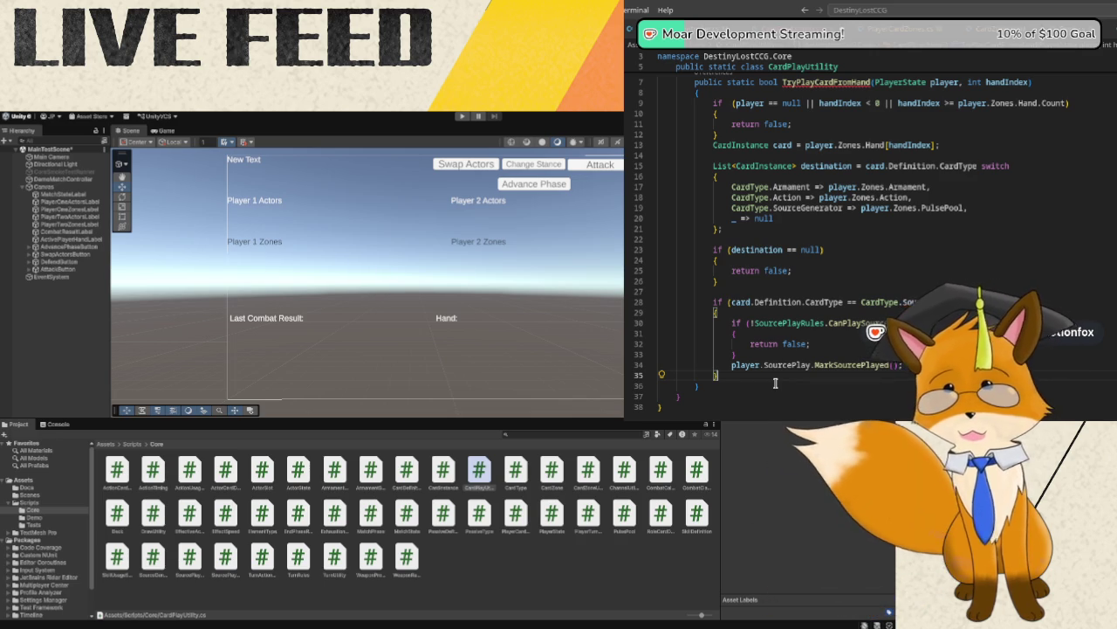
key(Return)
key(Return)
text(re)
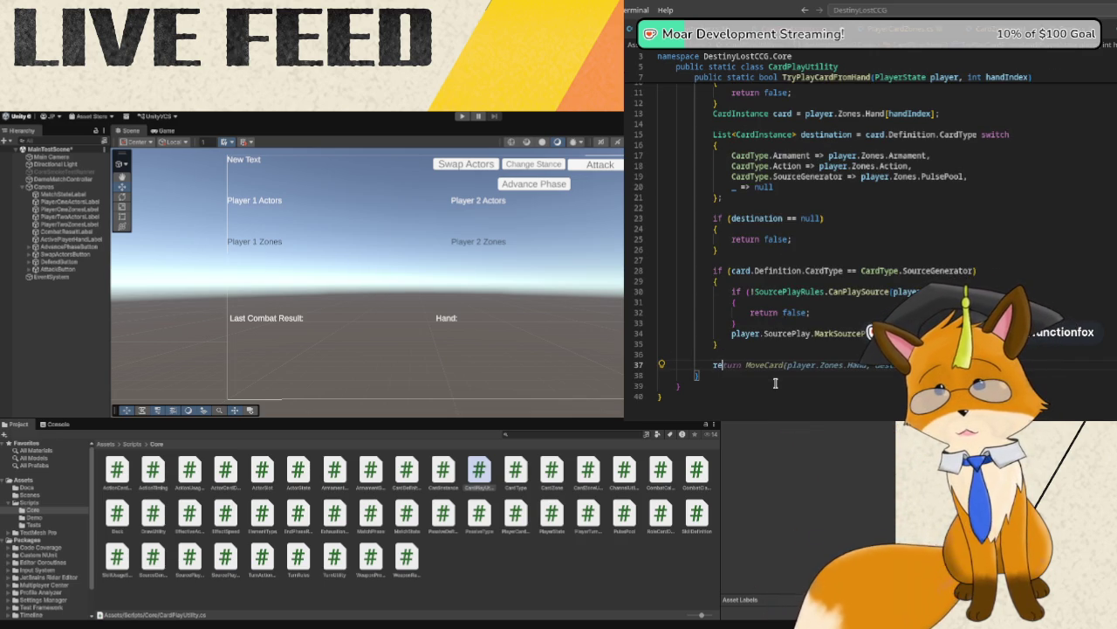
text(turn Card)
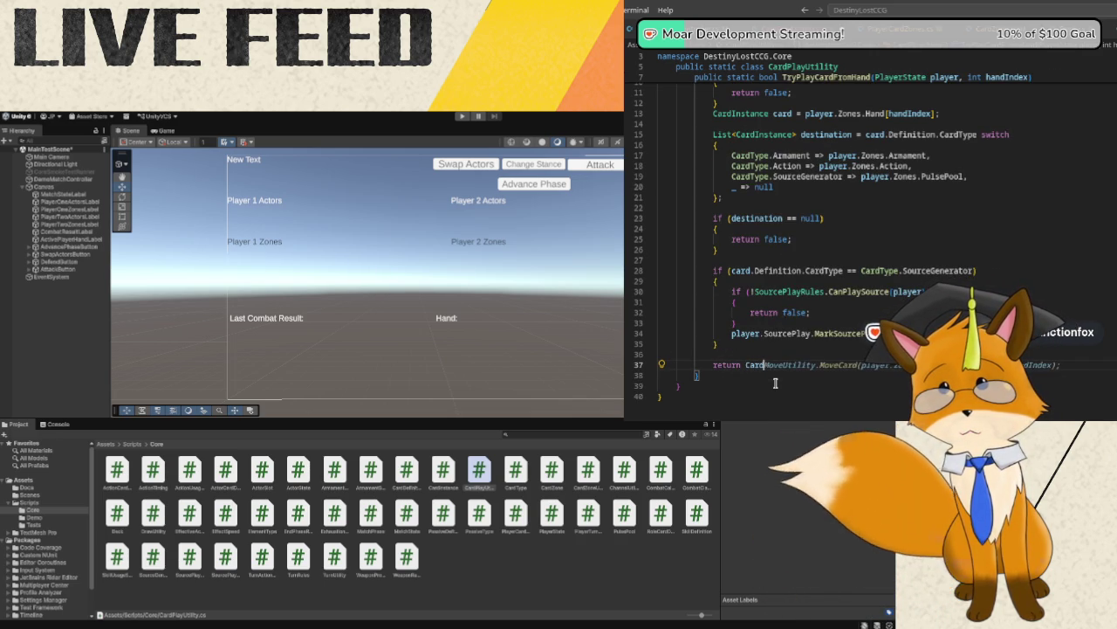
text(ZoneU)
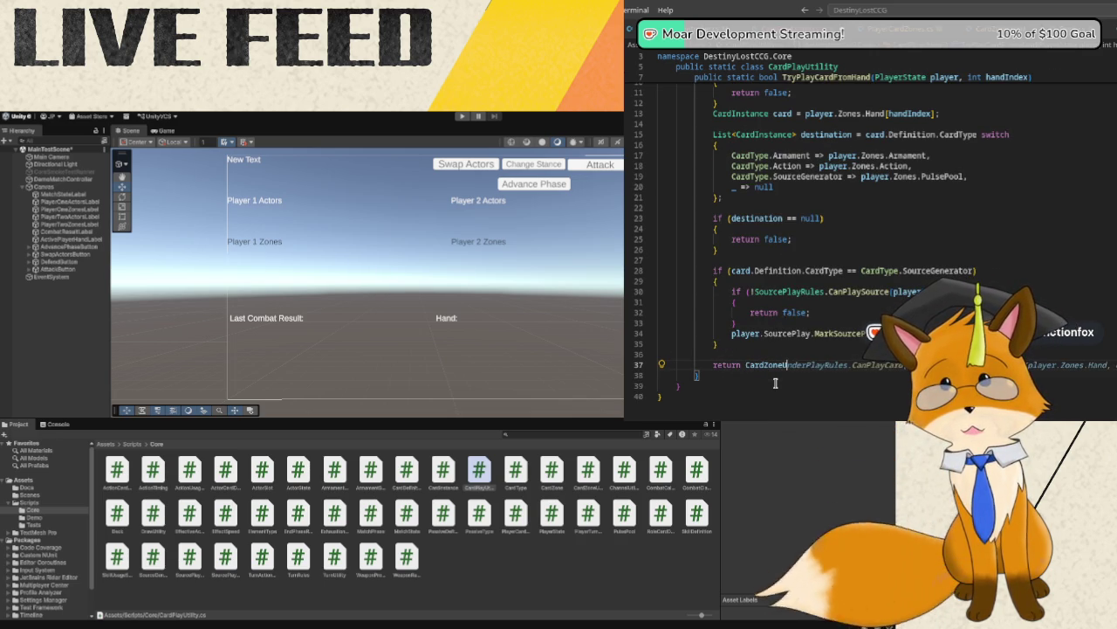
text(tili)
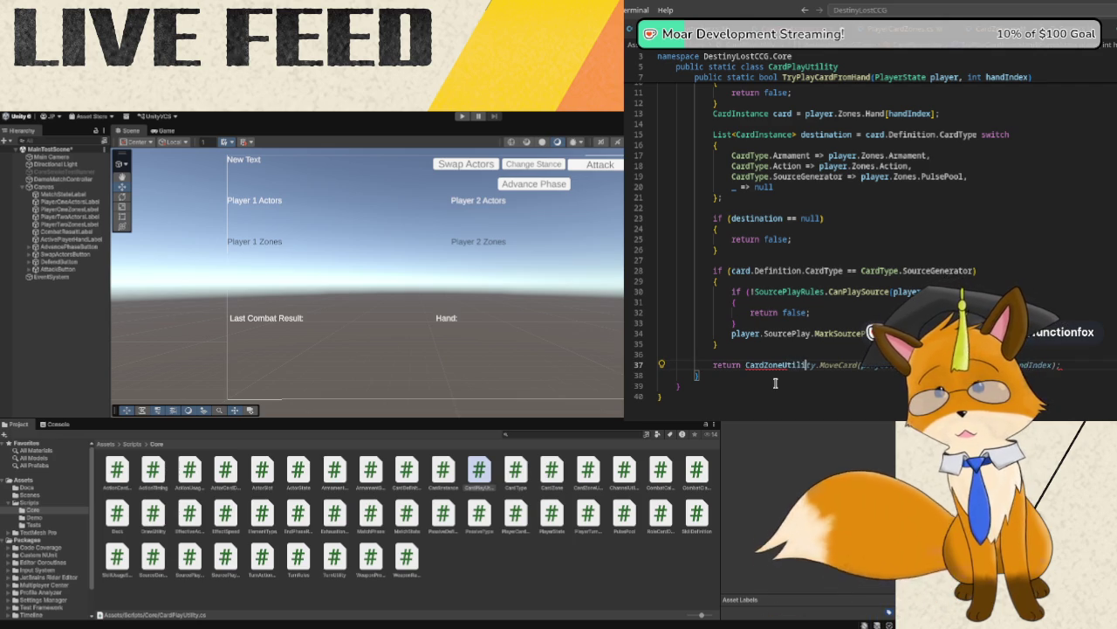
text(ty.Move)
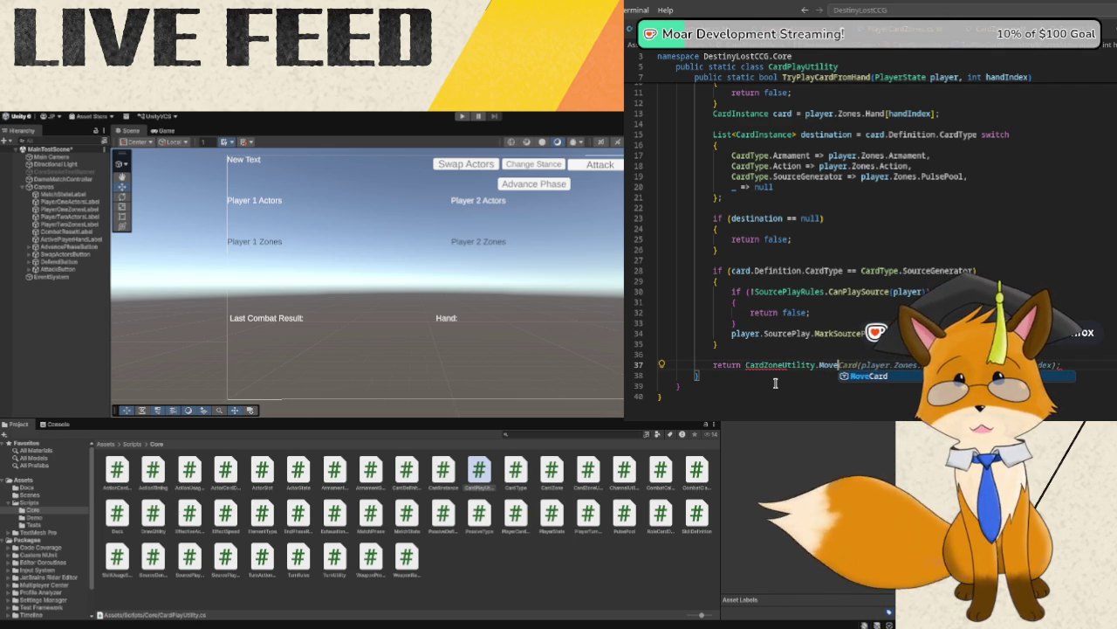
text(Card(card)
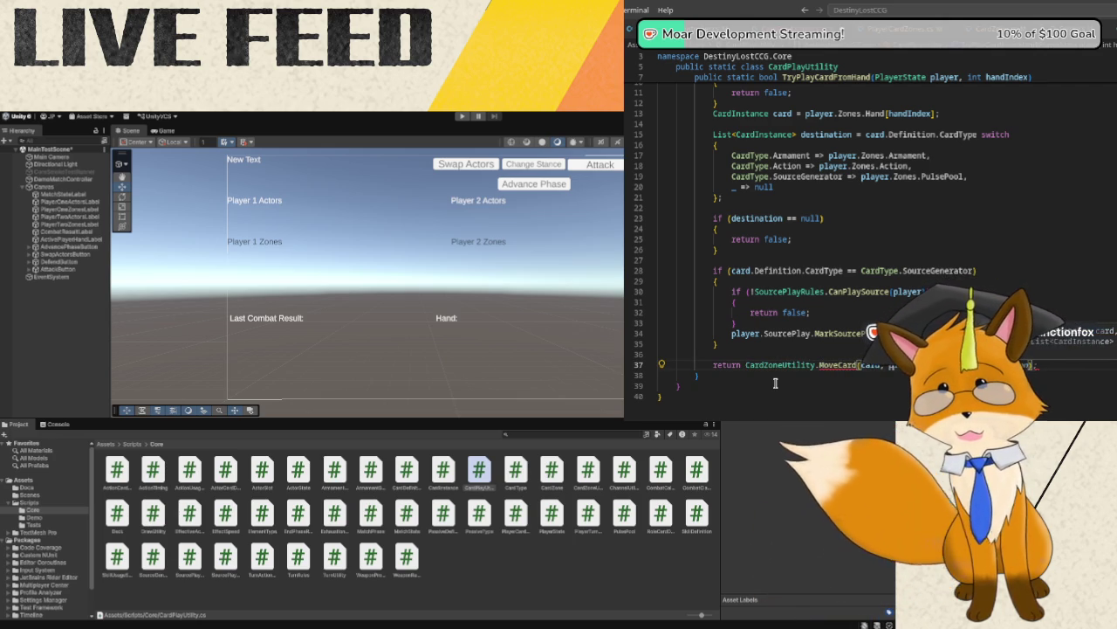
text(, pla)
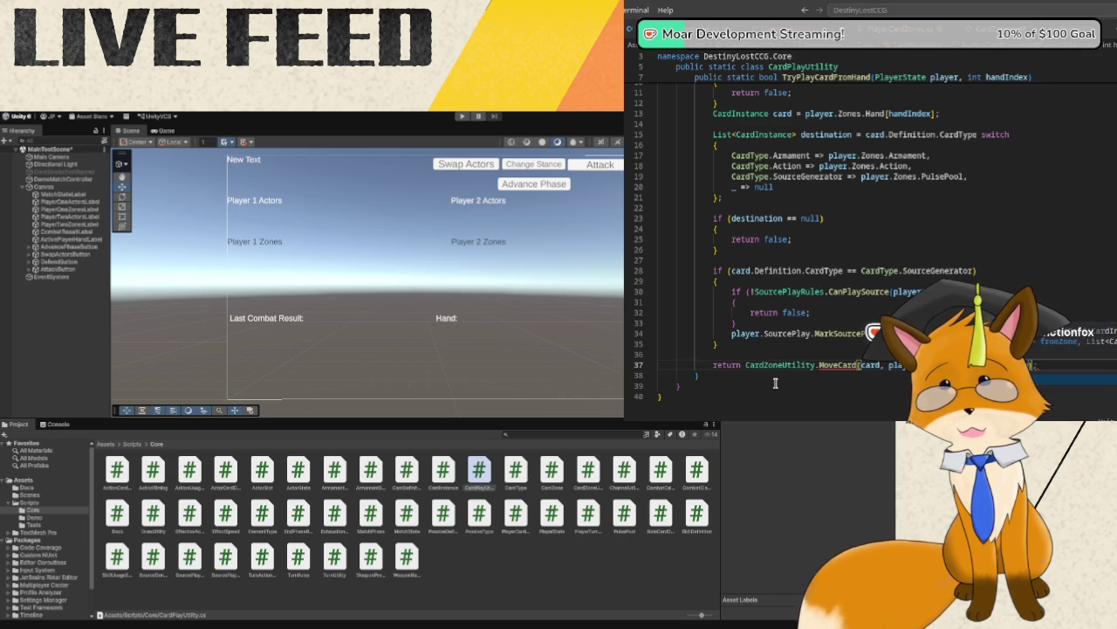
- Finish the return statement moving the card from player.Zones.Hand to the destination, then review the method
key(Escape)
click(775, 382)
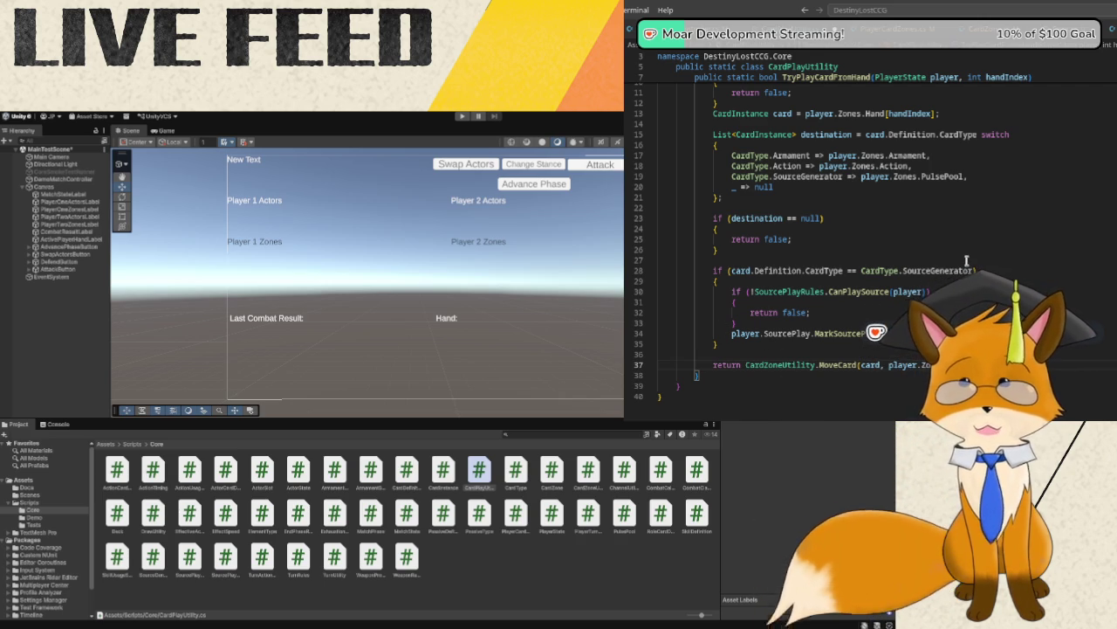
scroll(966, 260, up, 3)
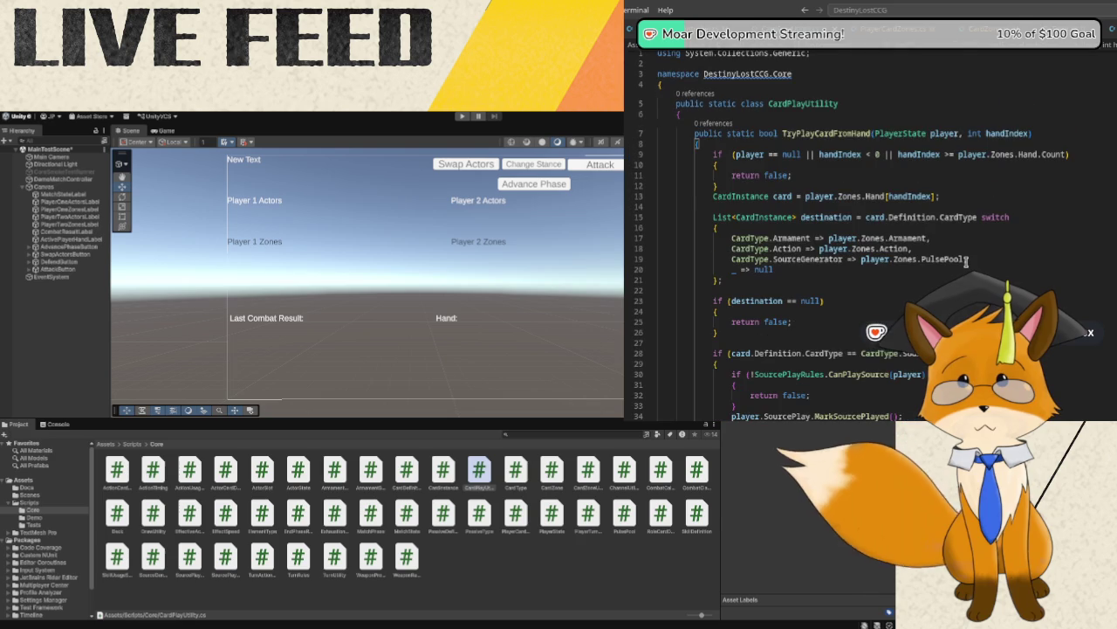
scroll(964, 269, down, 3)
scroll(965, 270, up, 3)
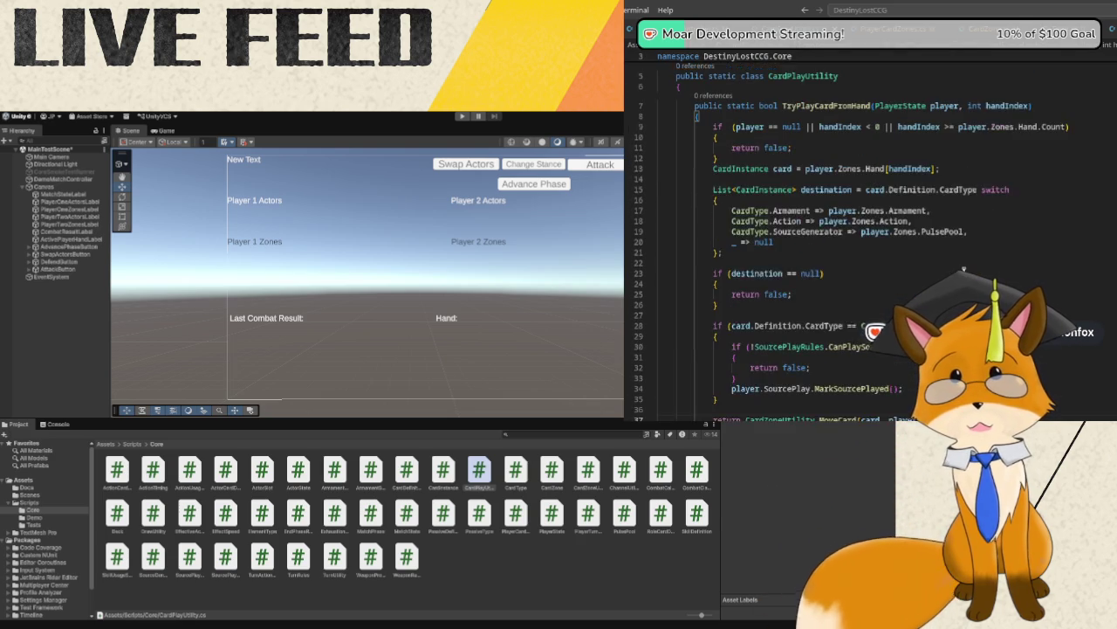
scroll(964, 269, down, 4)
scroll(965, 269, up, 2)
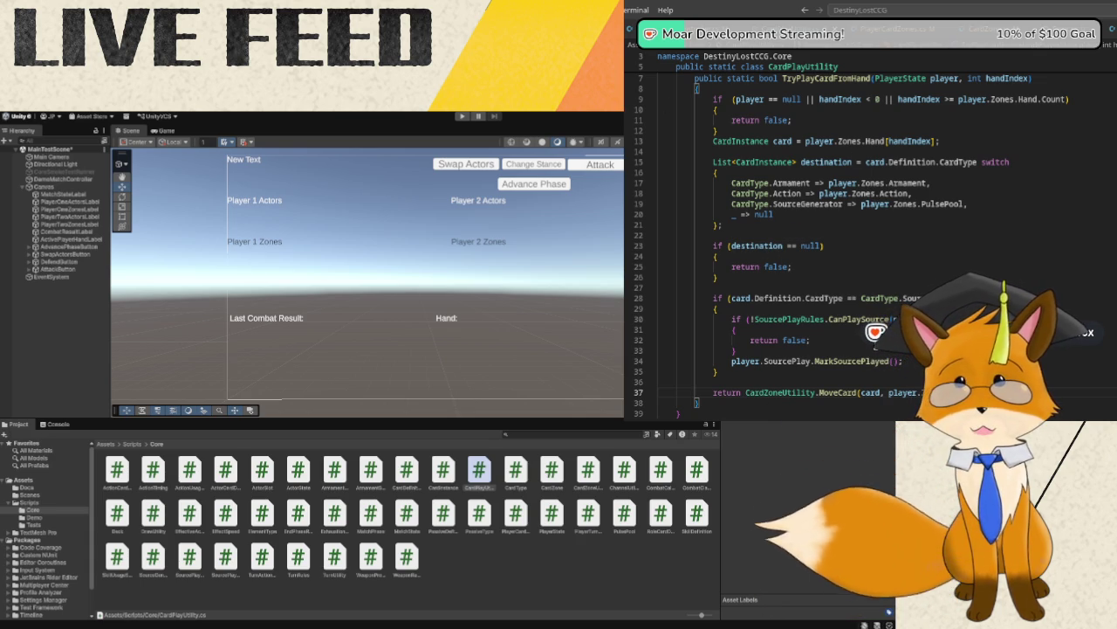
- Show DemoMatchController.cs at its UpdatePlayerTwoZonesLabel and AdvanceAndLog methods
click(782, 28)
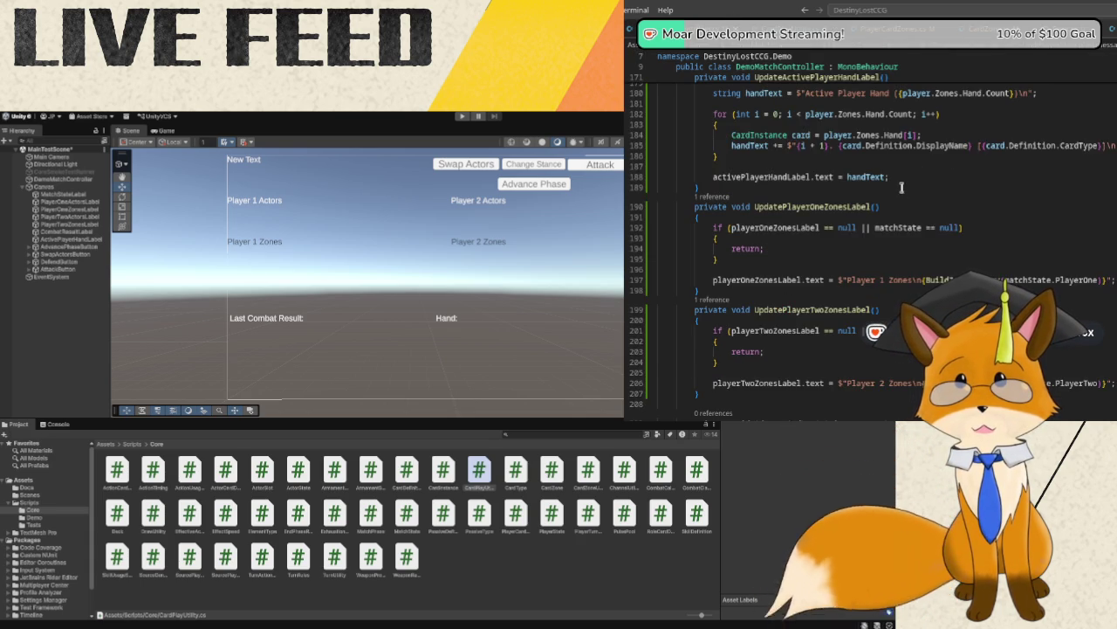
scroll(900, 196, down, 3)
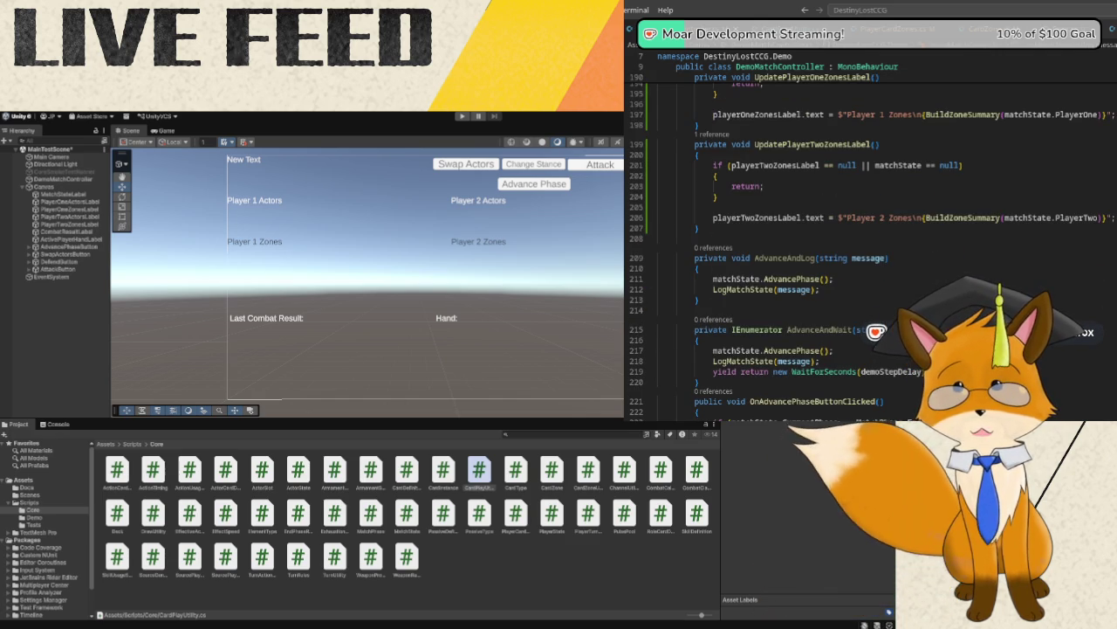
click(335, 617)
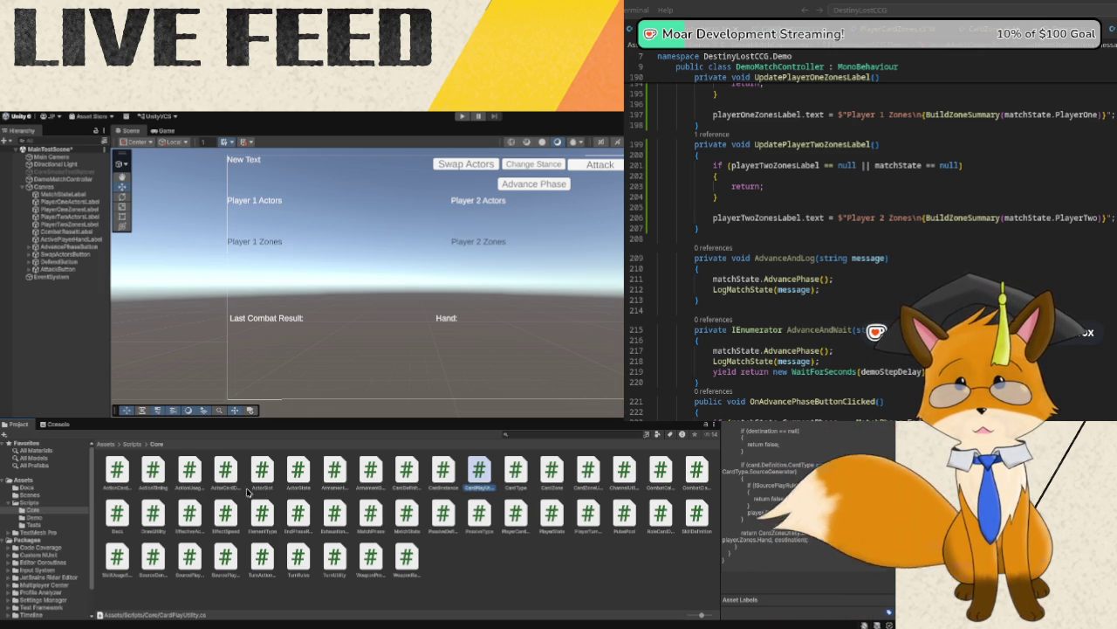
- Clear the CardPlayUtility preview from the Inspector and select AttackButton
click(96, 291)
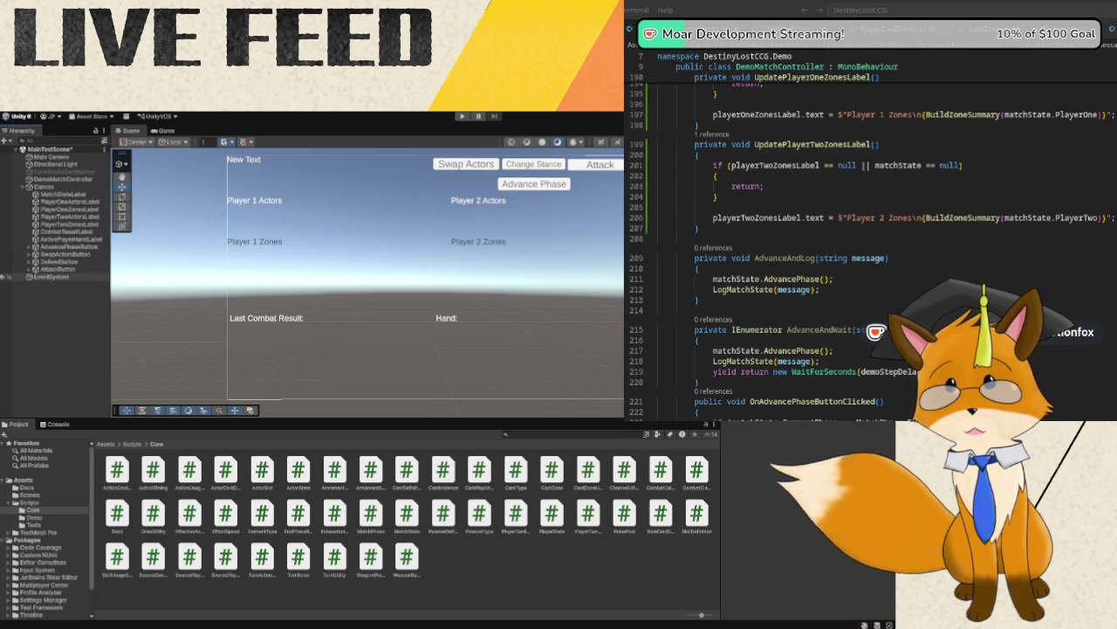
click(63, 269)
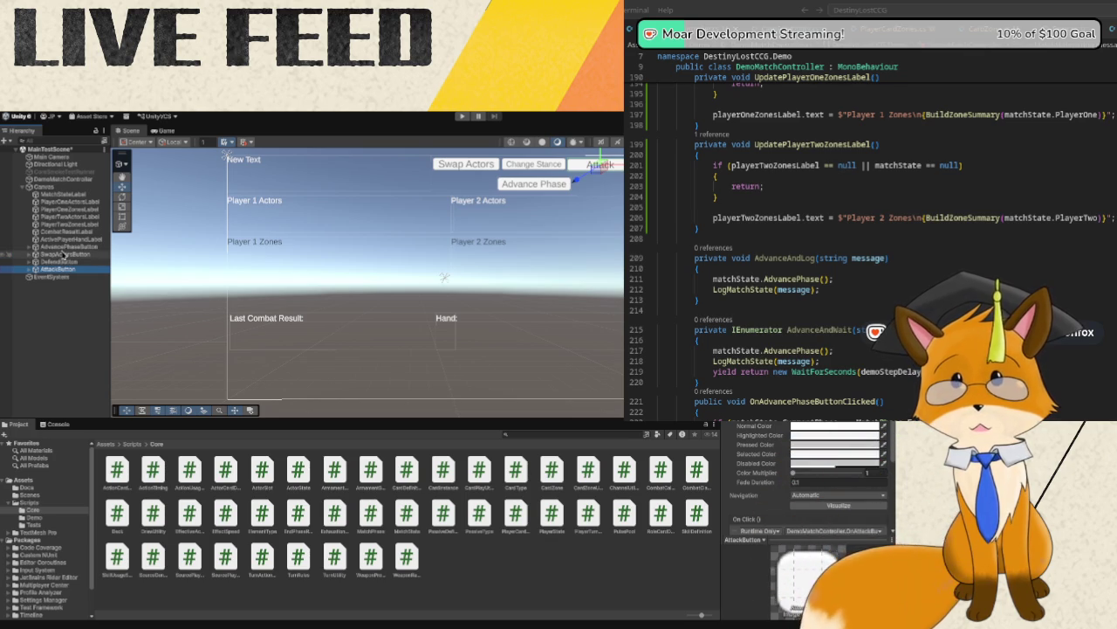
- Duplicate SwapActorsButton and place the copy just left of AdvancePhaseButton
click(62, 254)
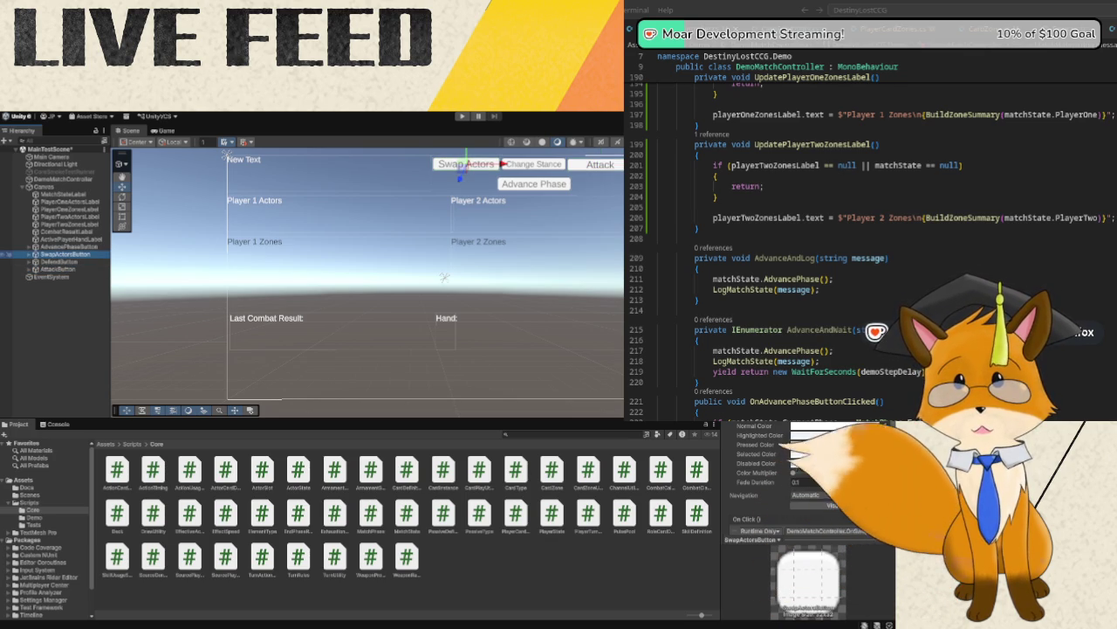
key(ctrl+d)
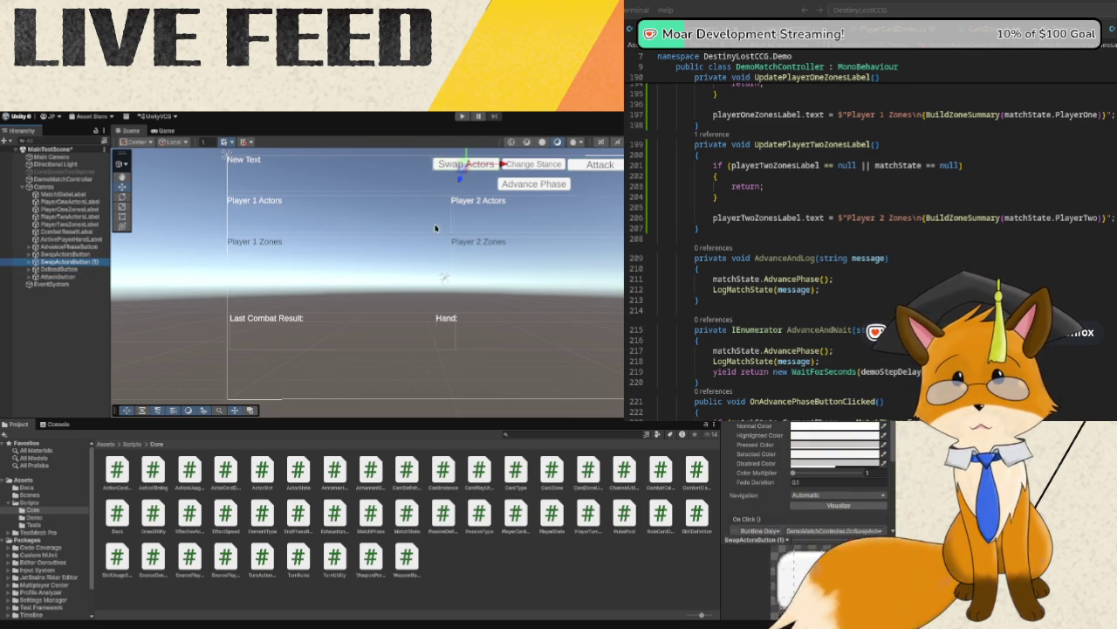
drag(465, 160, 464, 174)
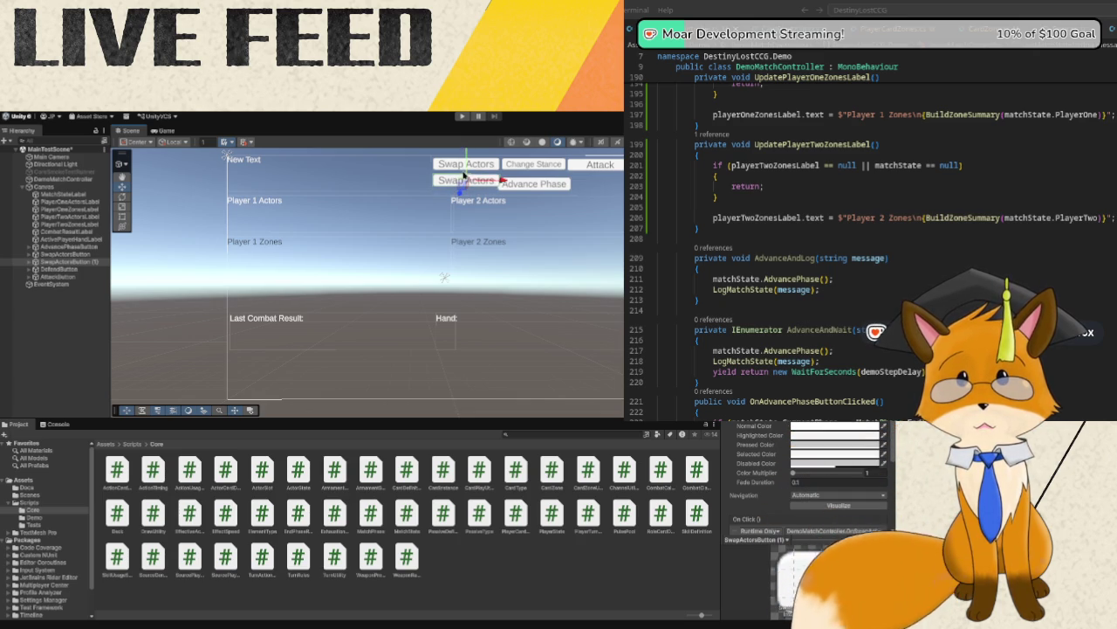
click(536, 192)
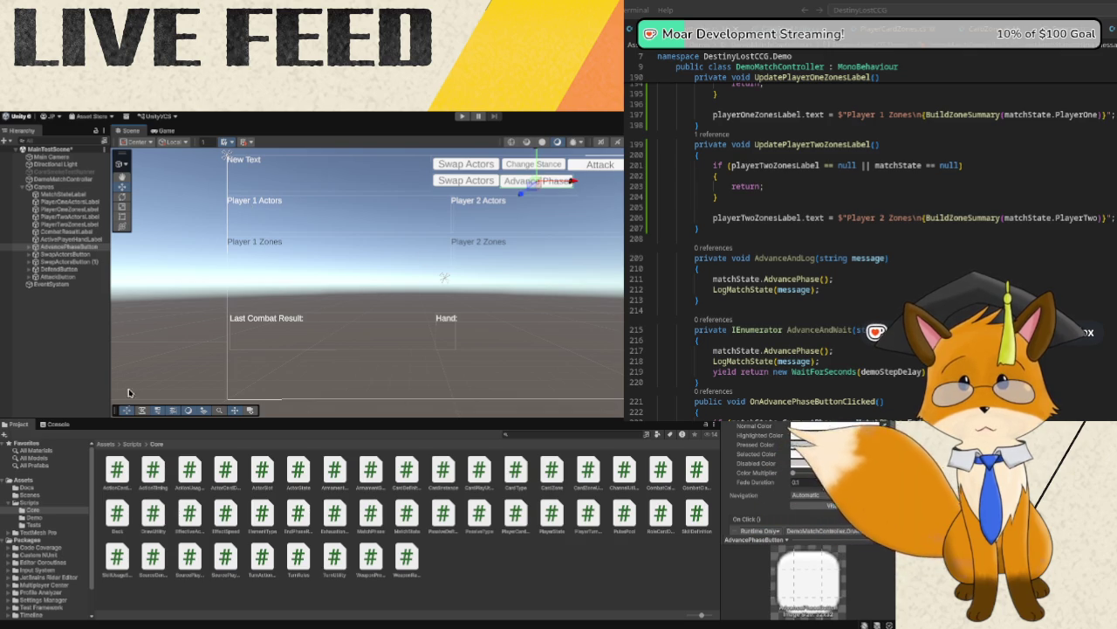
click(77, 262)
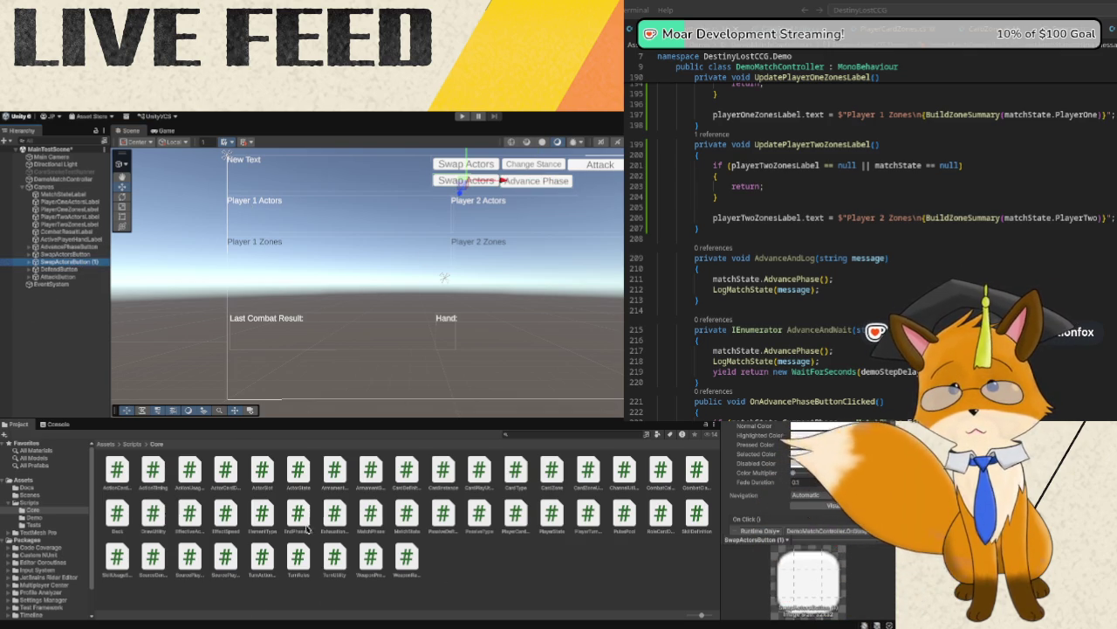
click(904, 142)
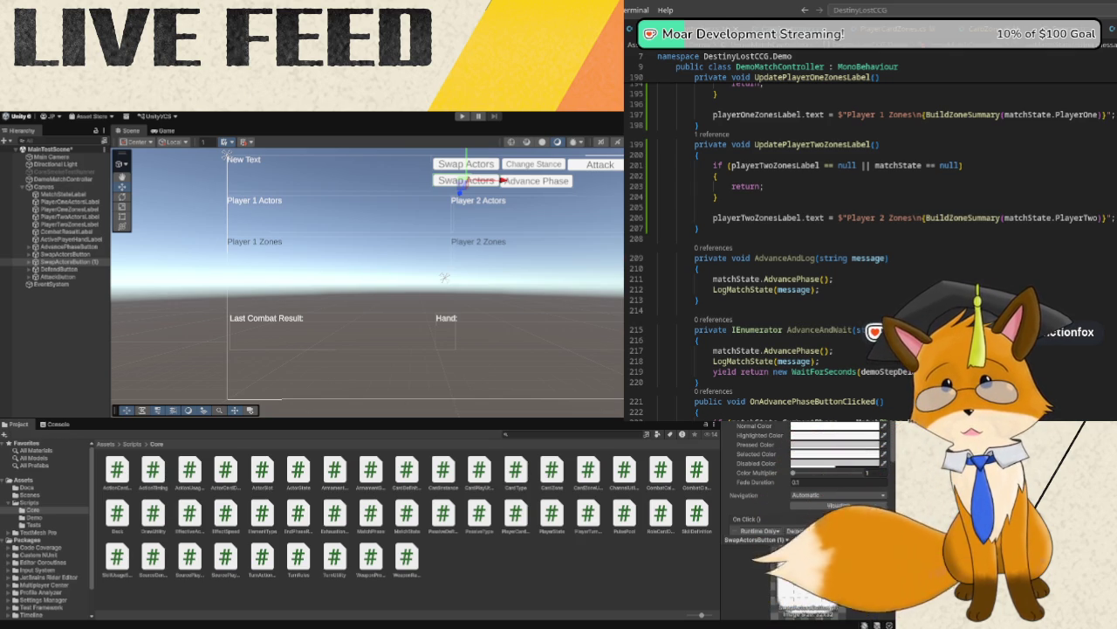
scroll(873, 245, down, 4)
- Add a new line after OnAttackButtonClicked's closing brace on line 309
scroll(873, 245, down, 9)
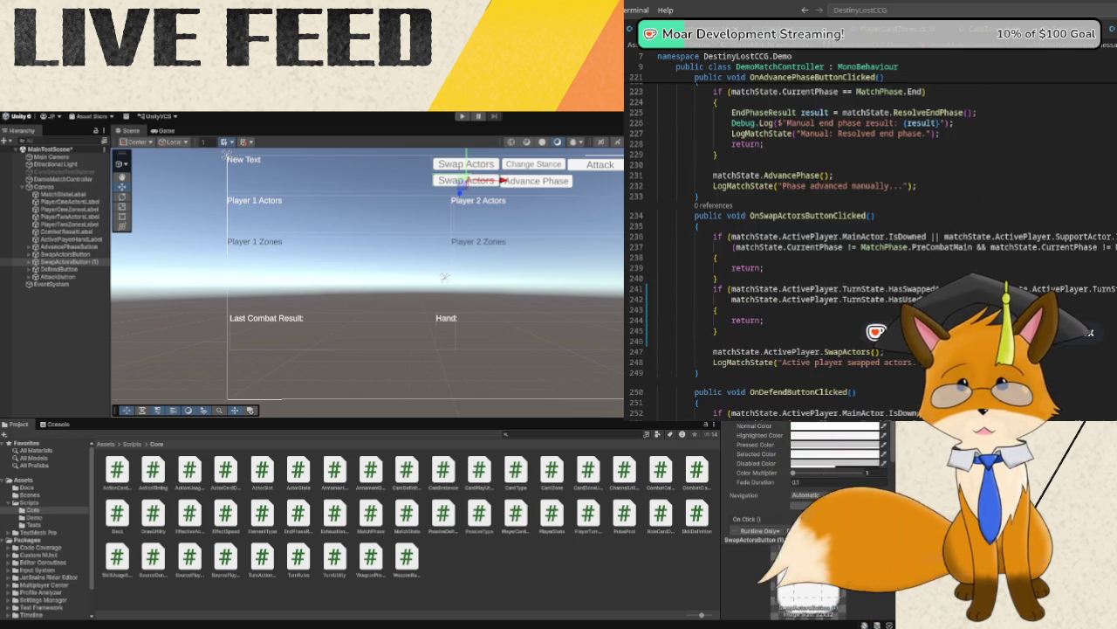
scroll(873, 244, down, 10)
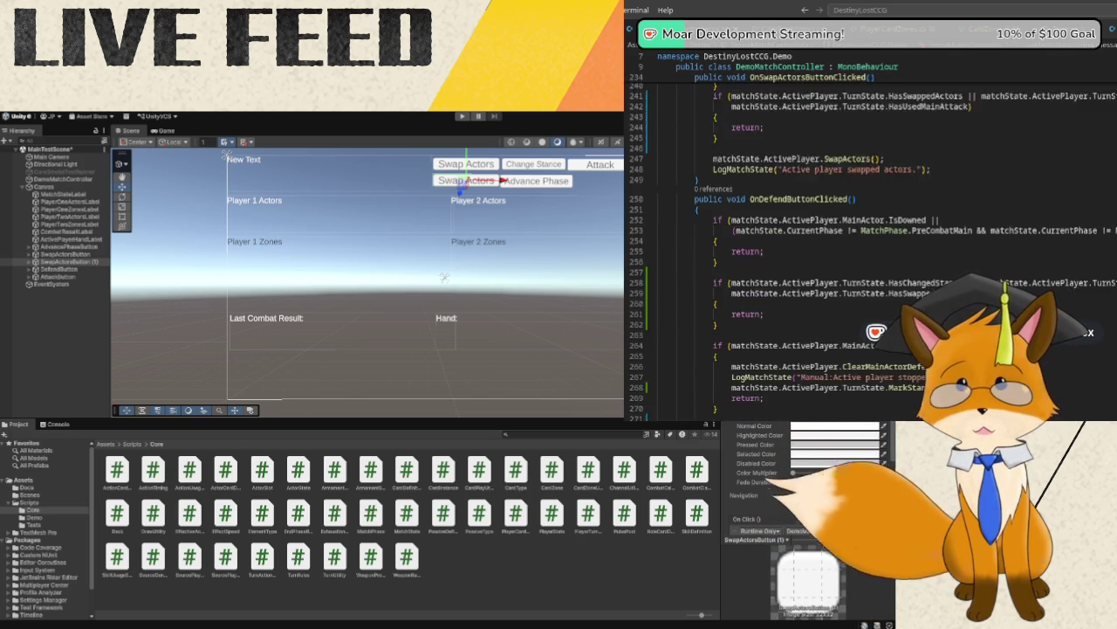
scroll(873, 244, down, 9)
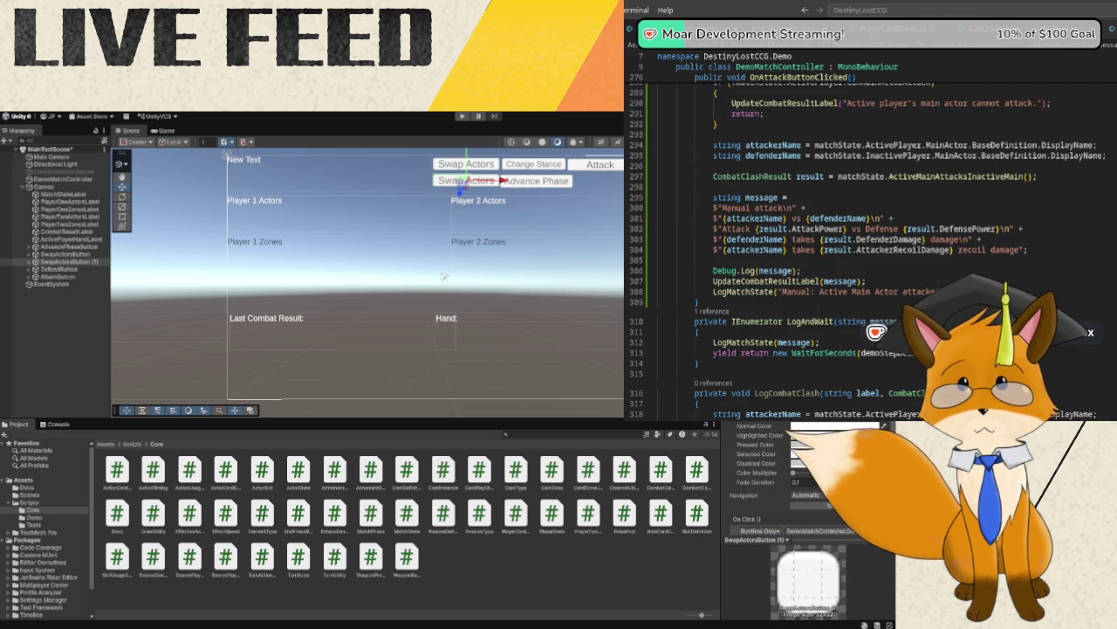
scroll(873, 245, up, 6)
scroll(873, 245, down, 4)
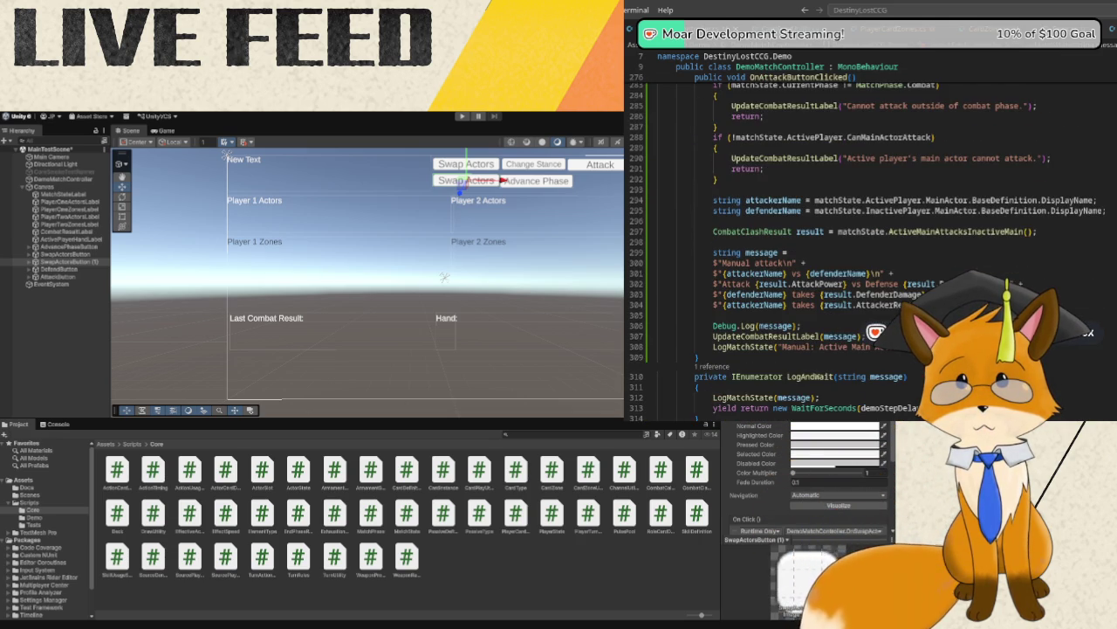
click(792, 358)
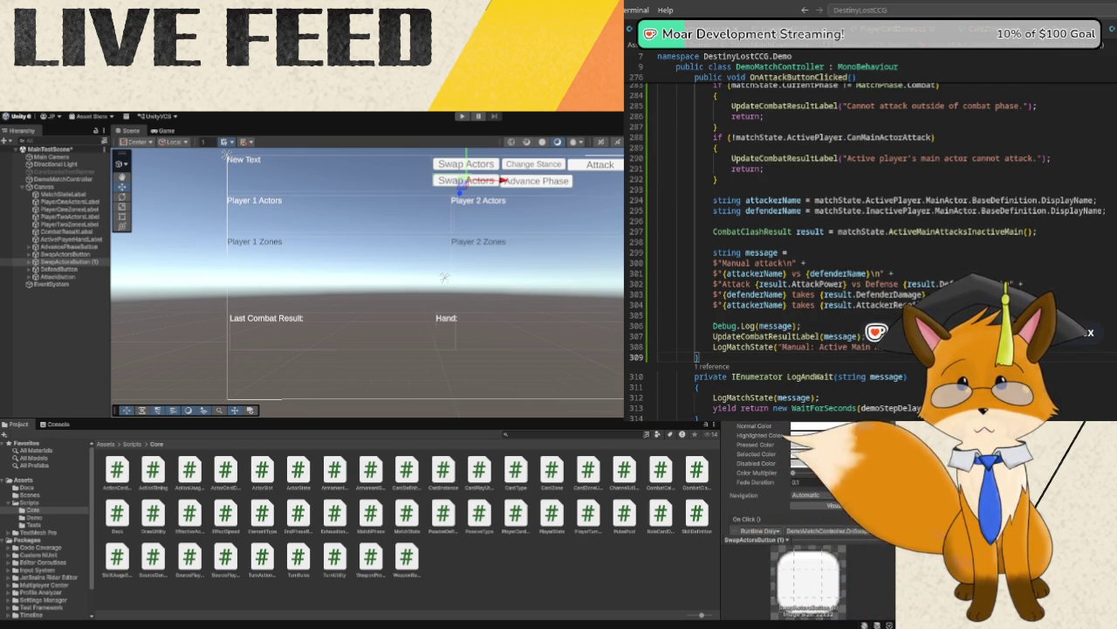
key(Return)
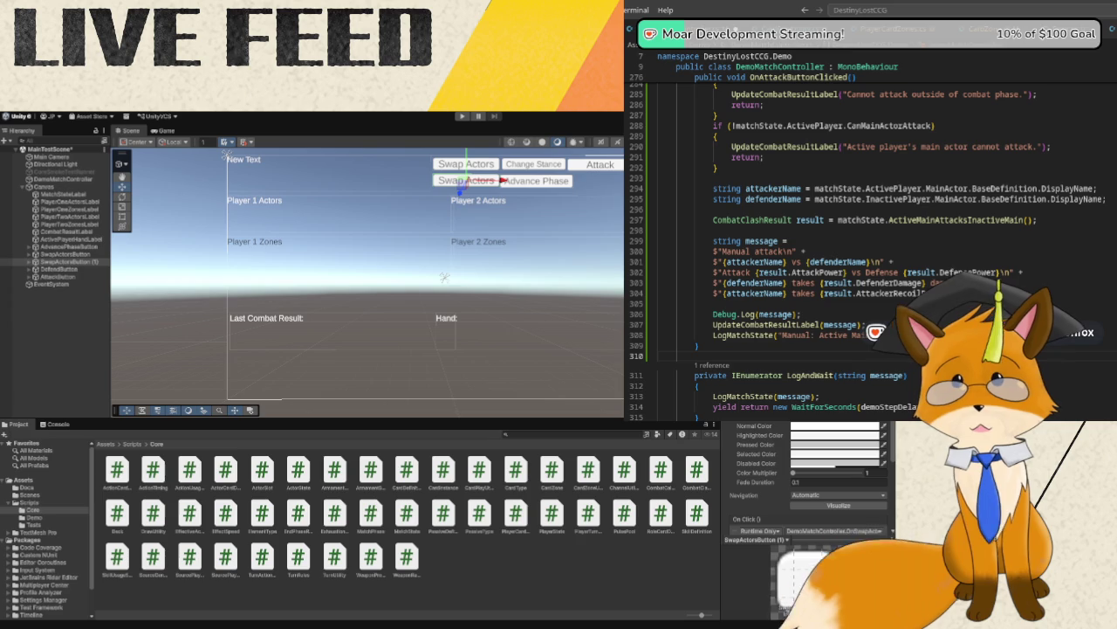
- Declare the void OnPlayFirstCardInHandButtonClicked handler method
text(public)
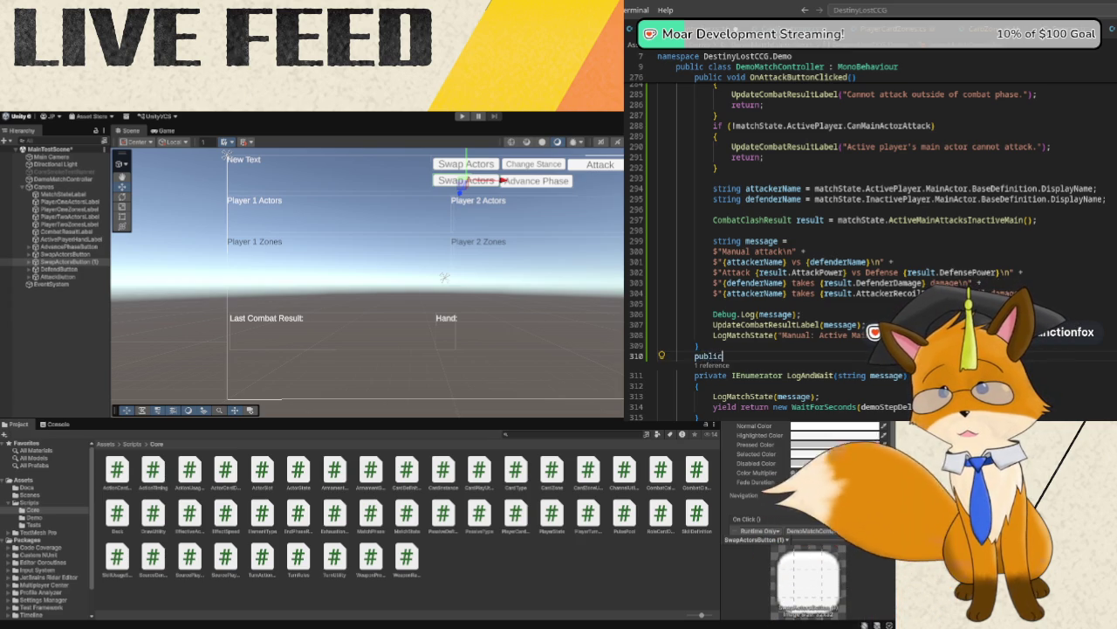
key(Tab)
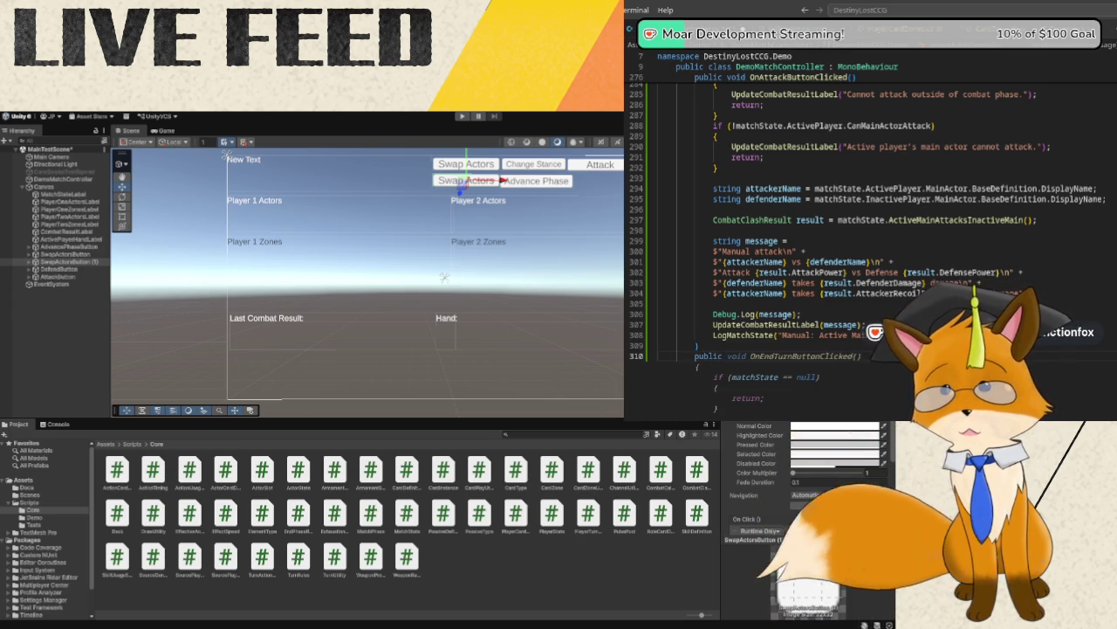
text(void )
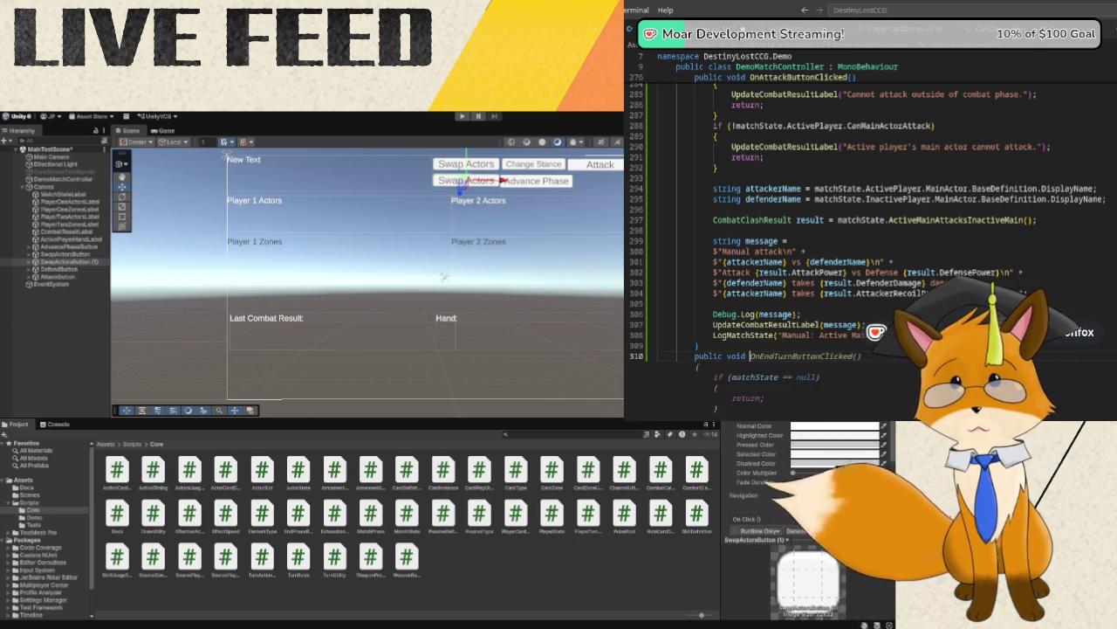
text(OnPlay)
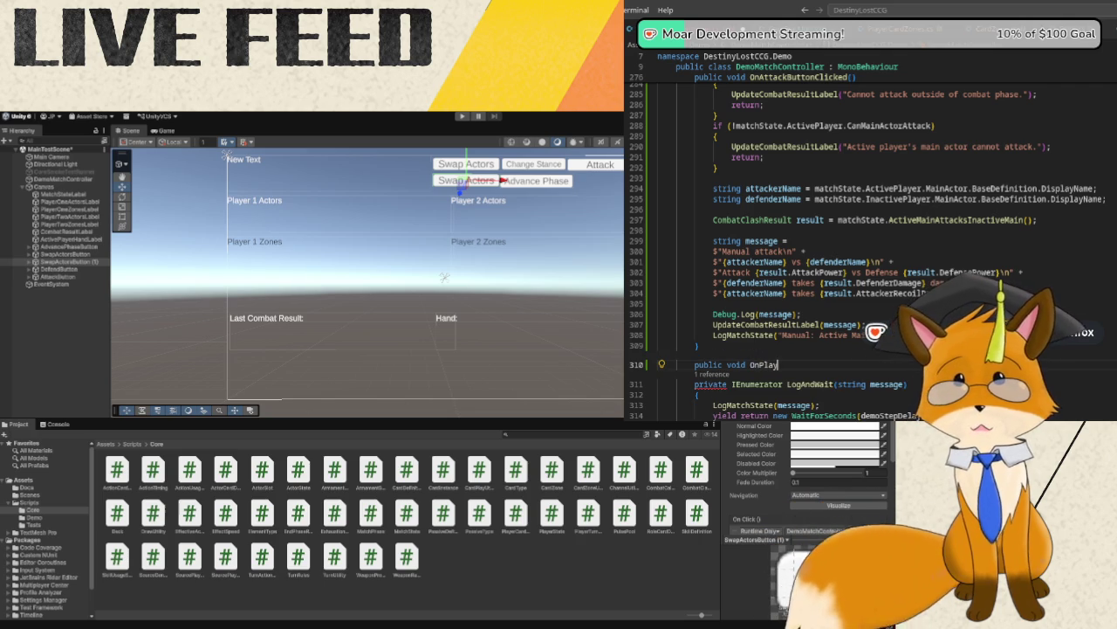
text(First)
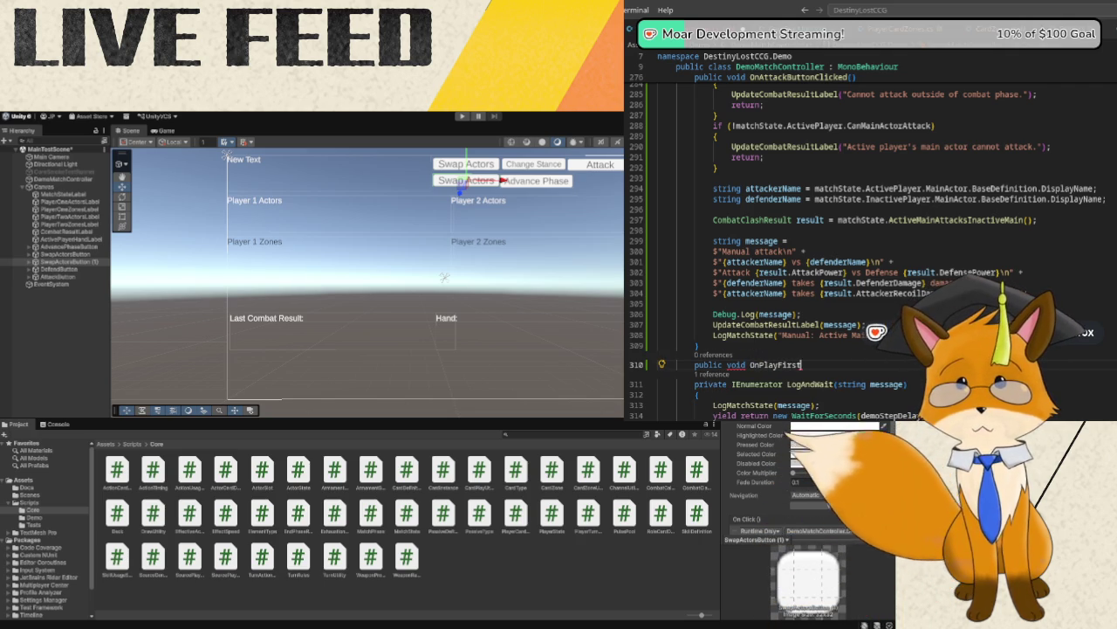
text(CardInHan)
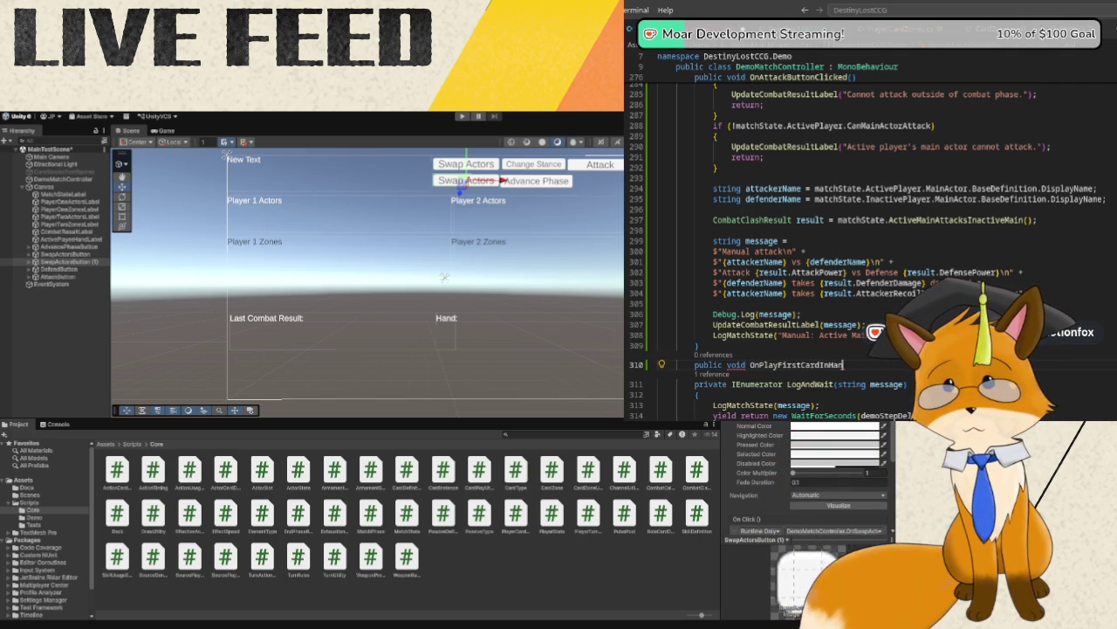
text(dButtonCl)
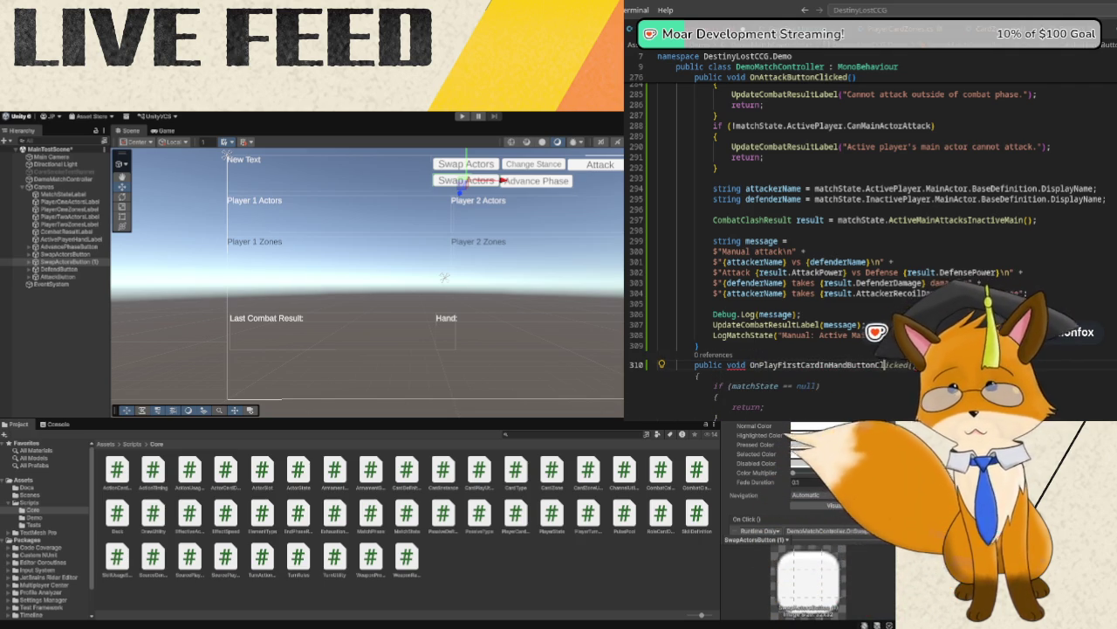
key(Tab)
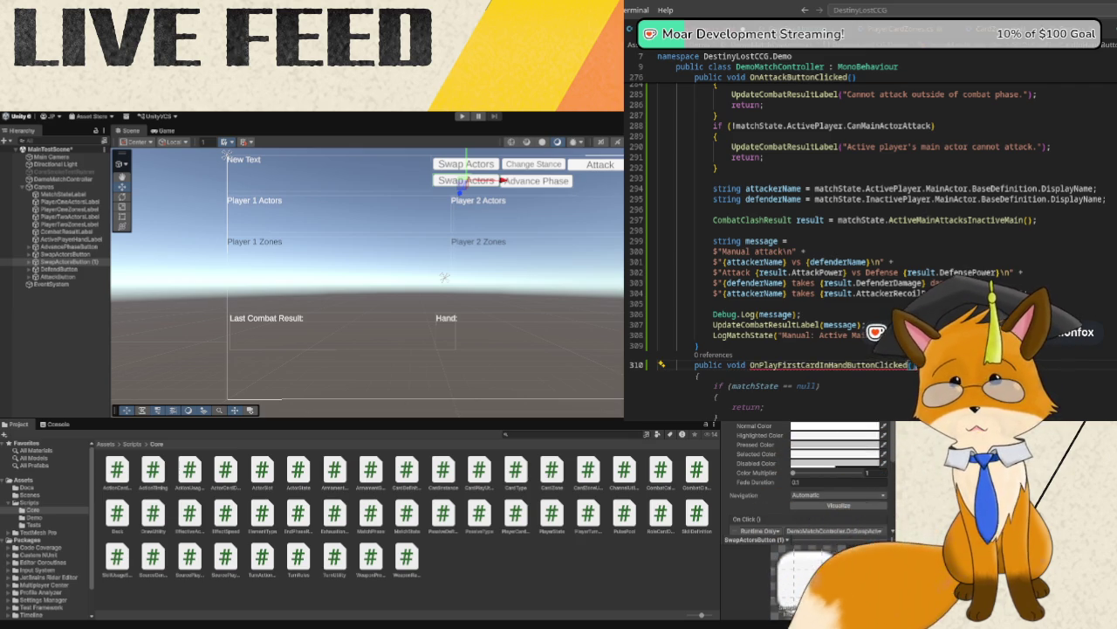
- Give the handler an if (matchState == null) return; guard
scroll(873, 219, down, 10)
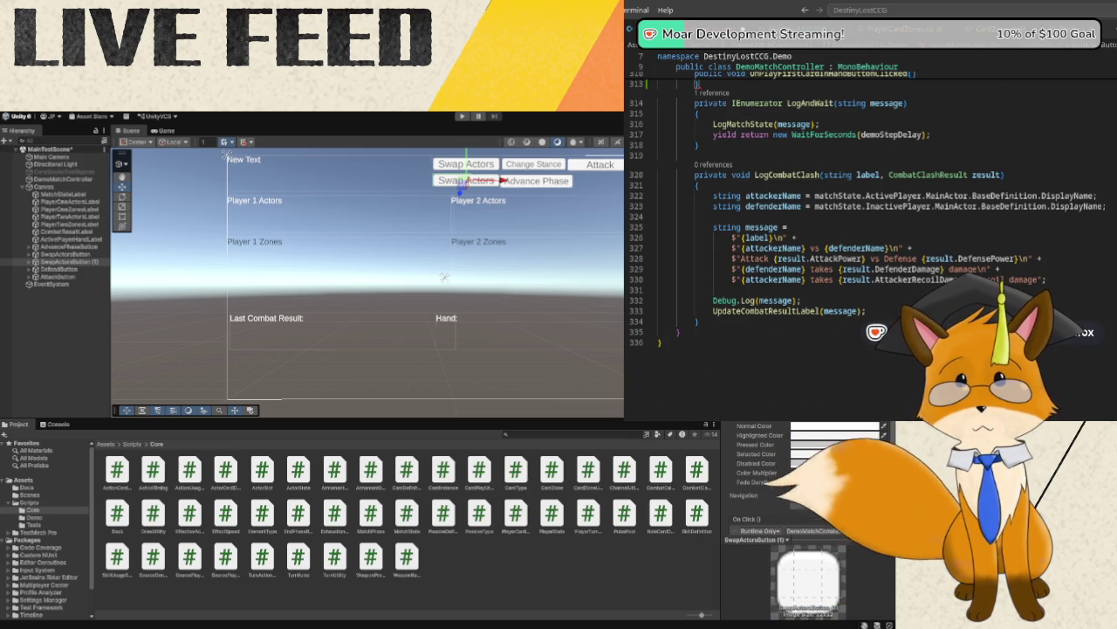
scroll(873, 218, up, 8)
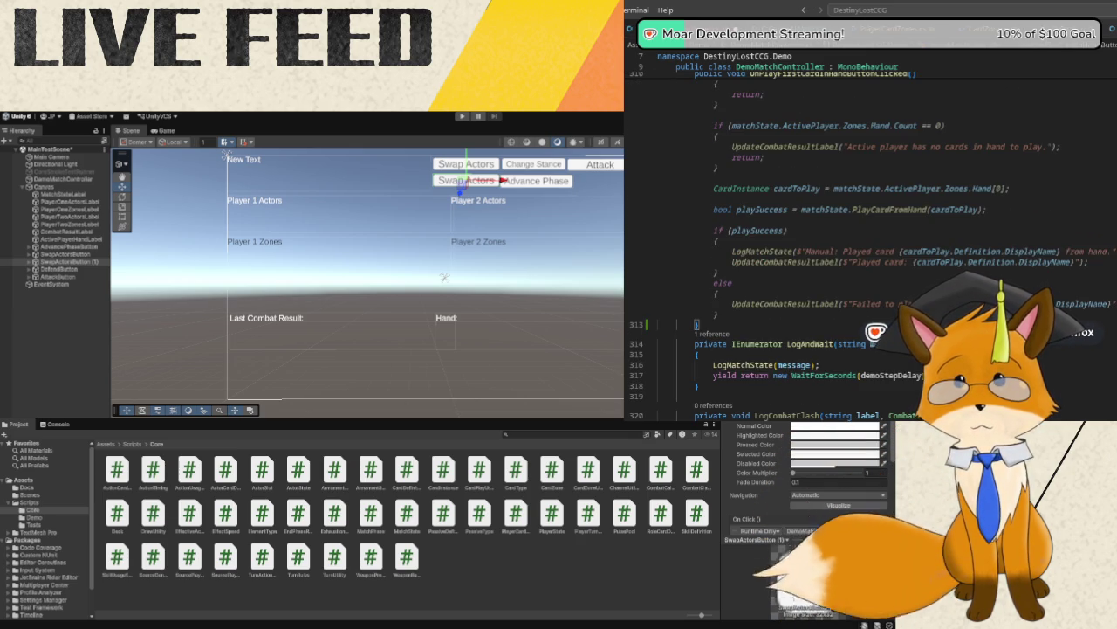
key(Down)
key(Down)
key(Right)
key(Right)
key(Right)
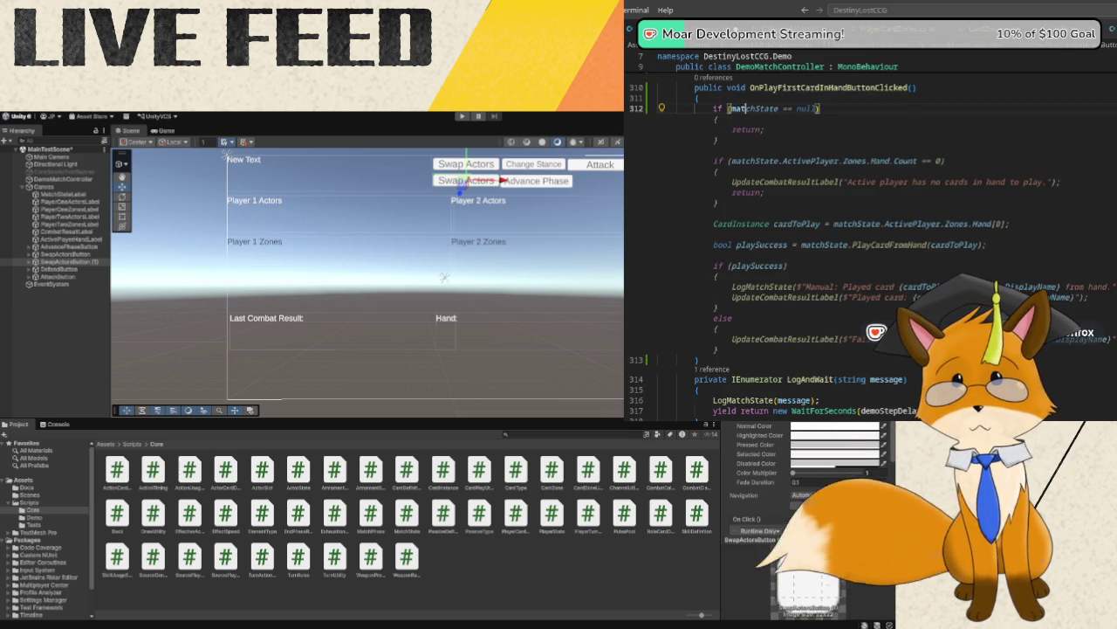
key(Right)
key(Right)
key(Right)
key(Right)
key(Right)
key(Right)
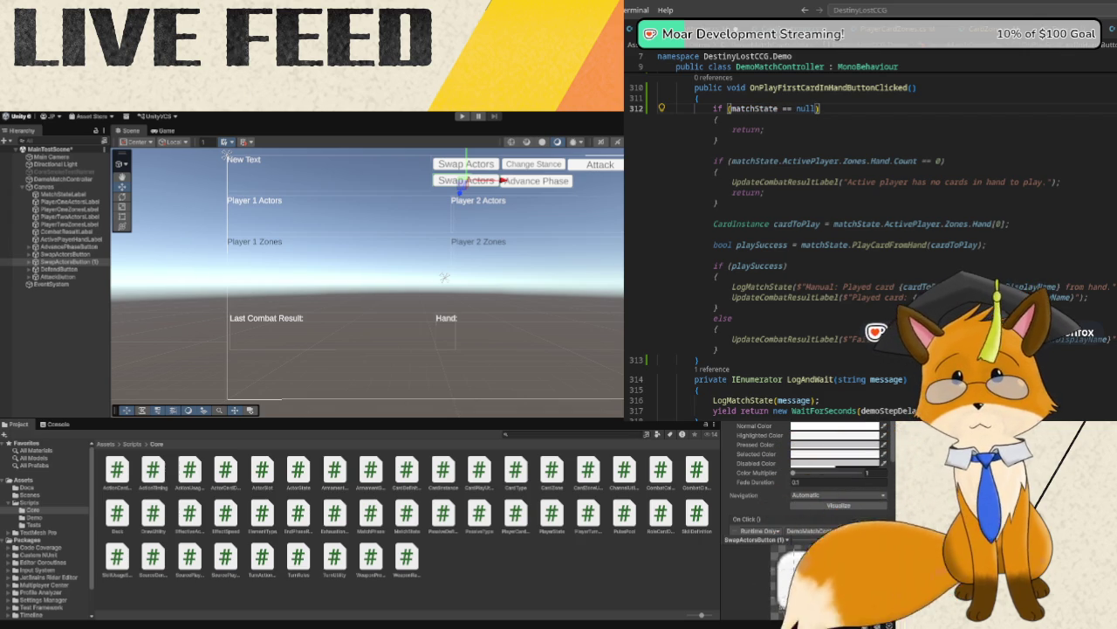
key(Down)
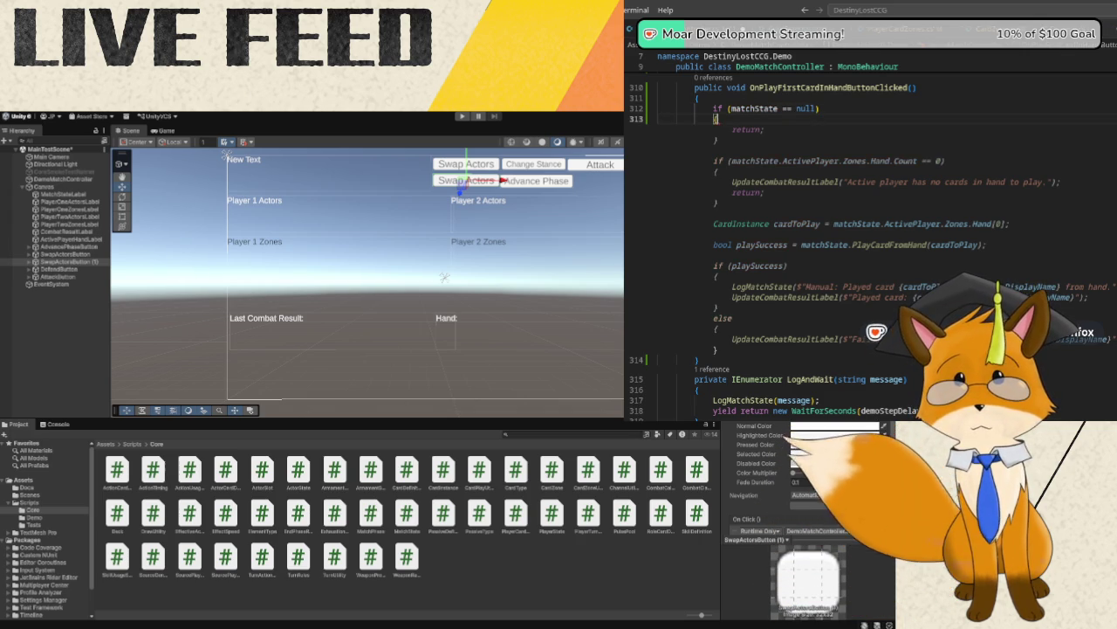
key(Down)
key(Right)
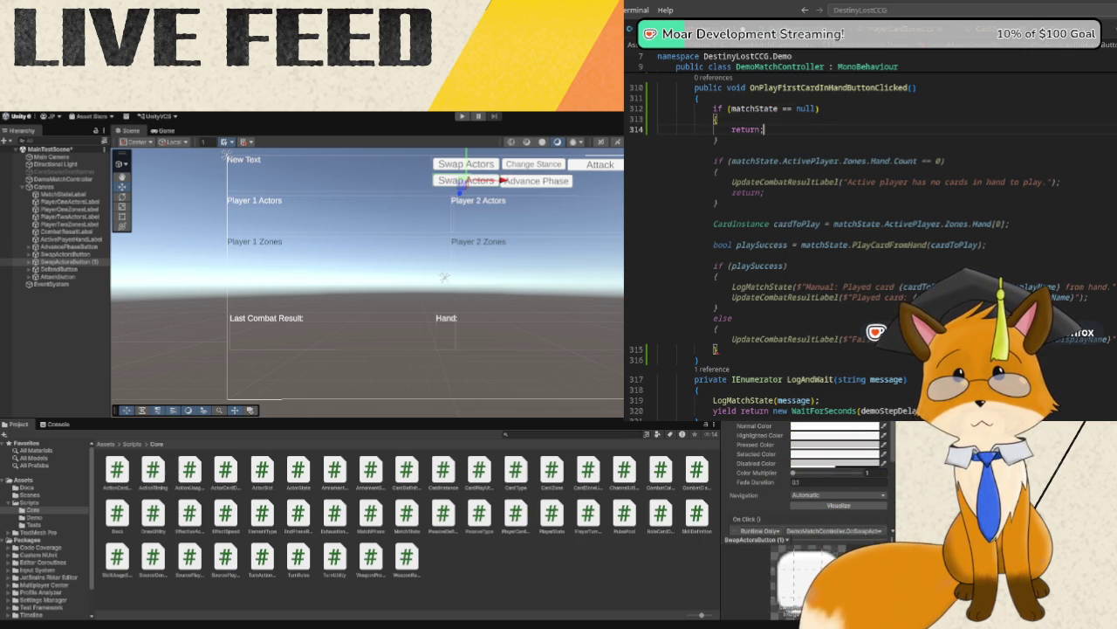
key(Down)
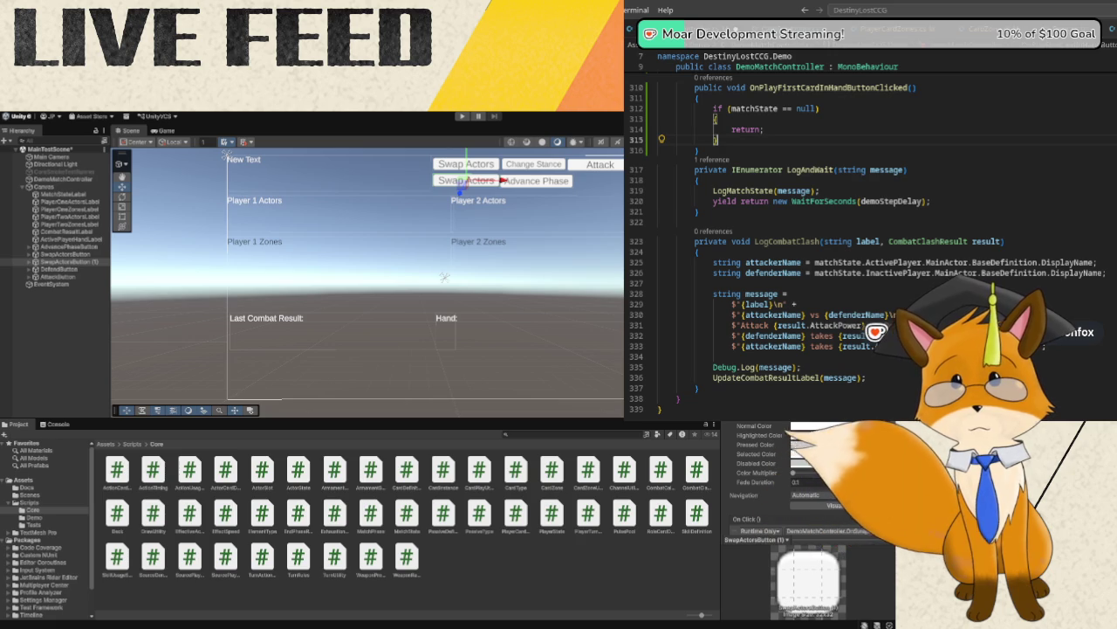
key(Return)
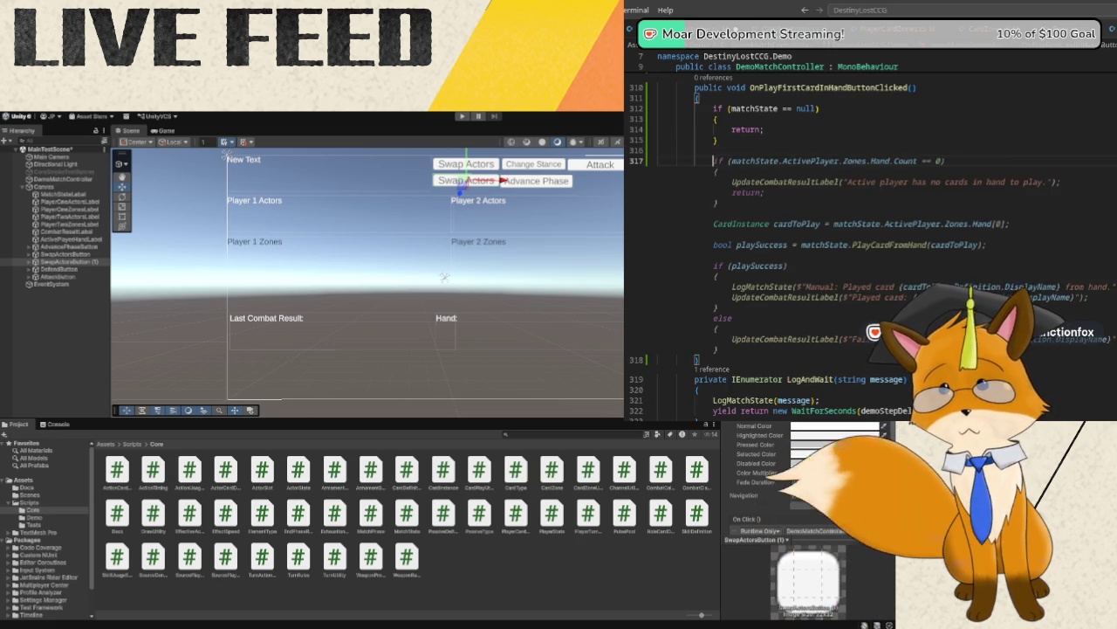
- Store matchState.ActivePlayer in a PlayerState variable named player
key(Return)
text(erState )
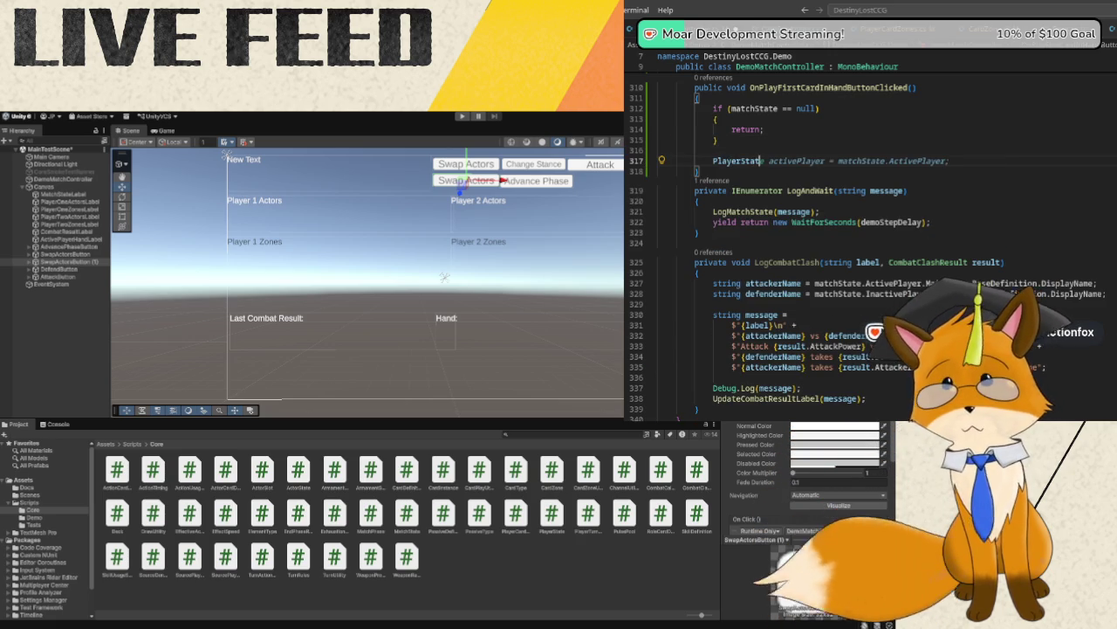
text(player = matchS)
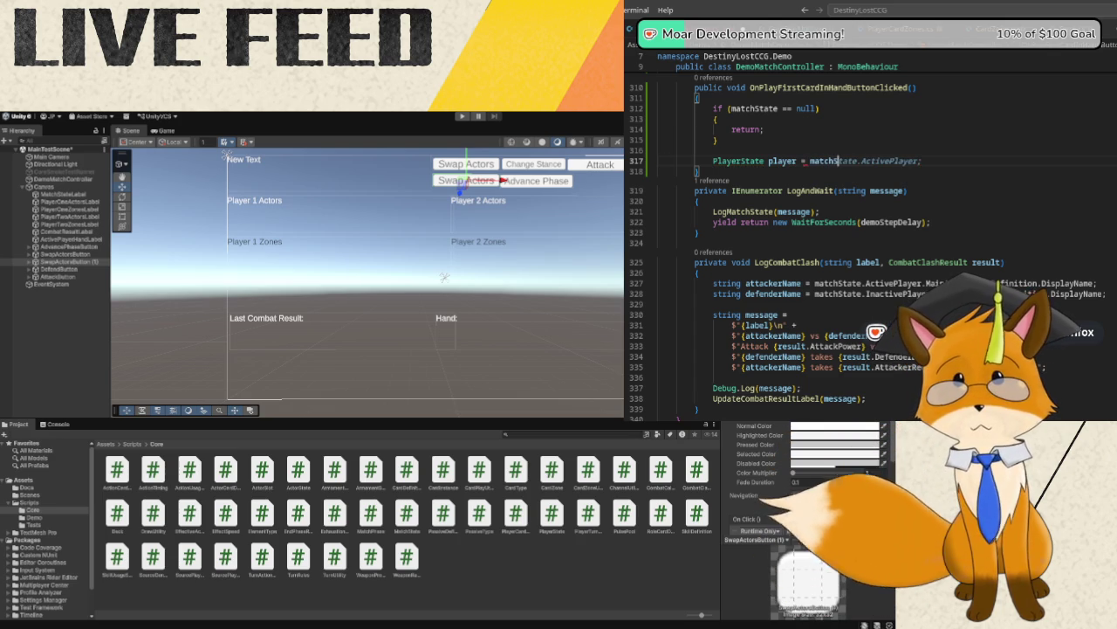
text(tate.ActivePlayer;)
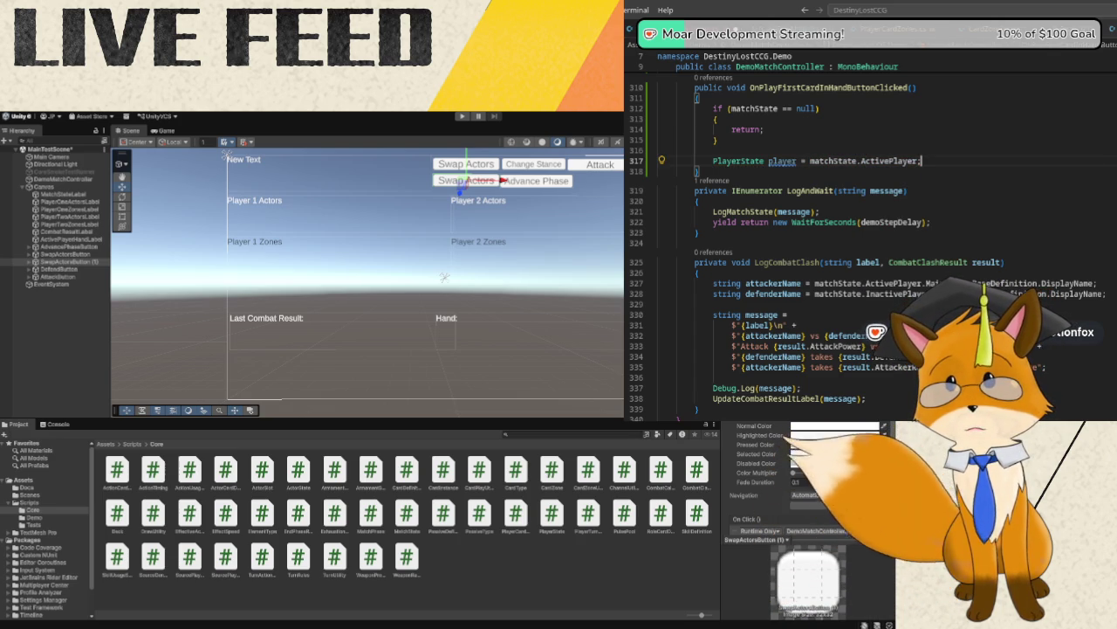
key(Return)
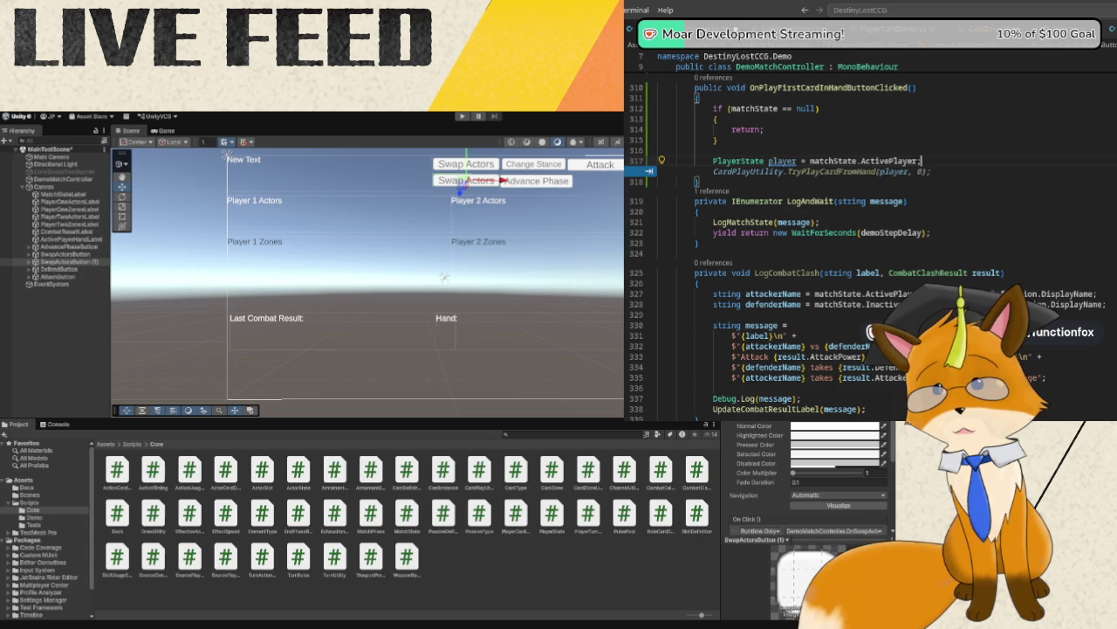
- Return early when player.Zones.Hand.Count == 0
key(Return)
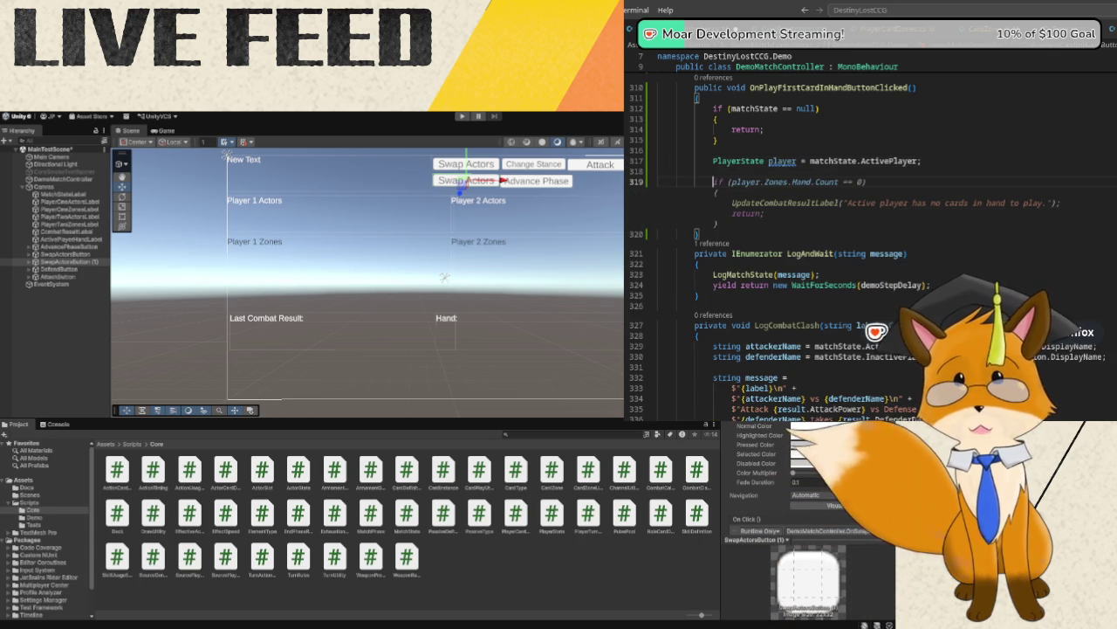
text(if (player)
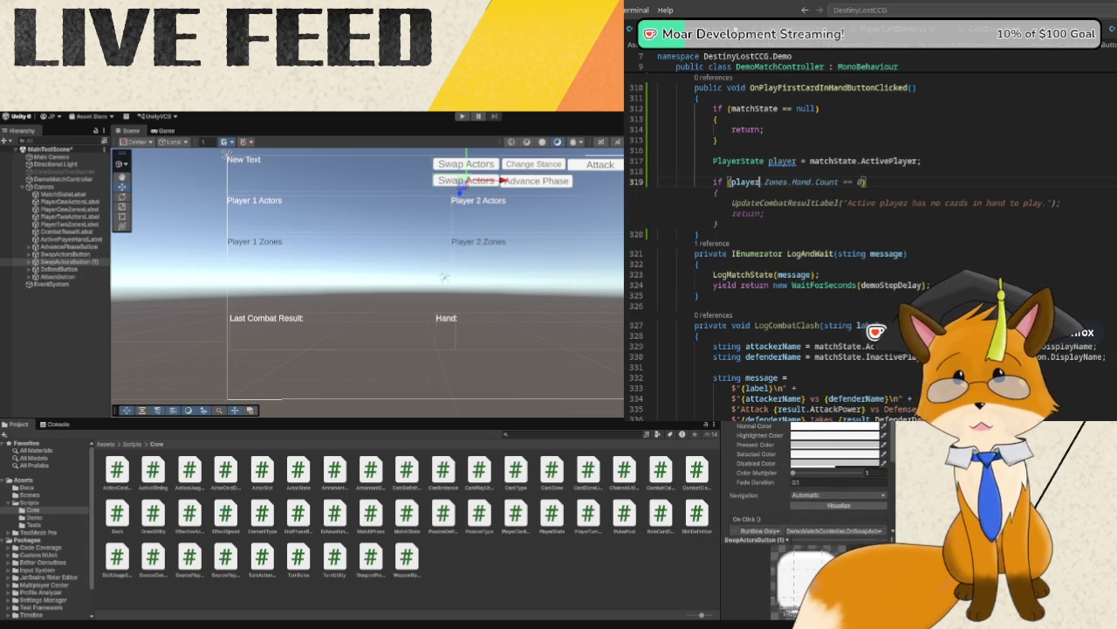
text(.Zones.Hand)
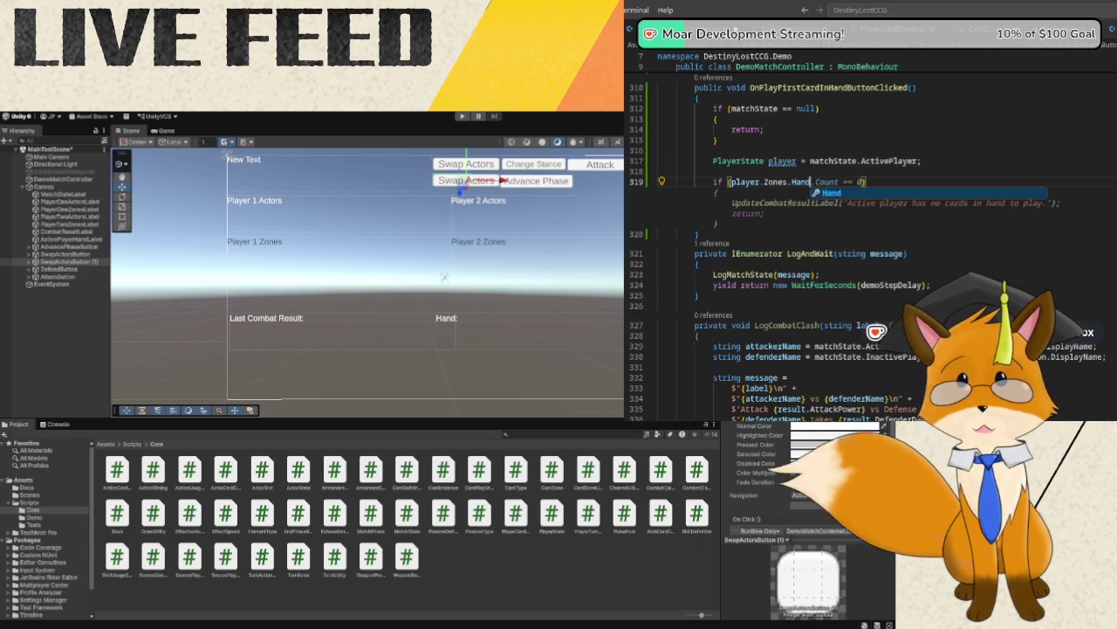
text(.Count == 0)
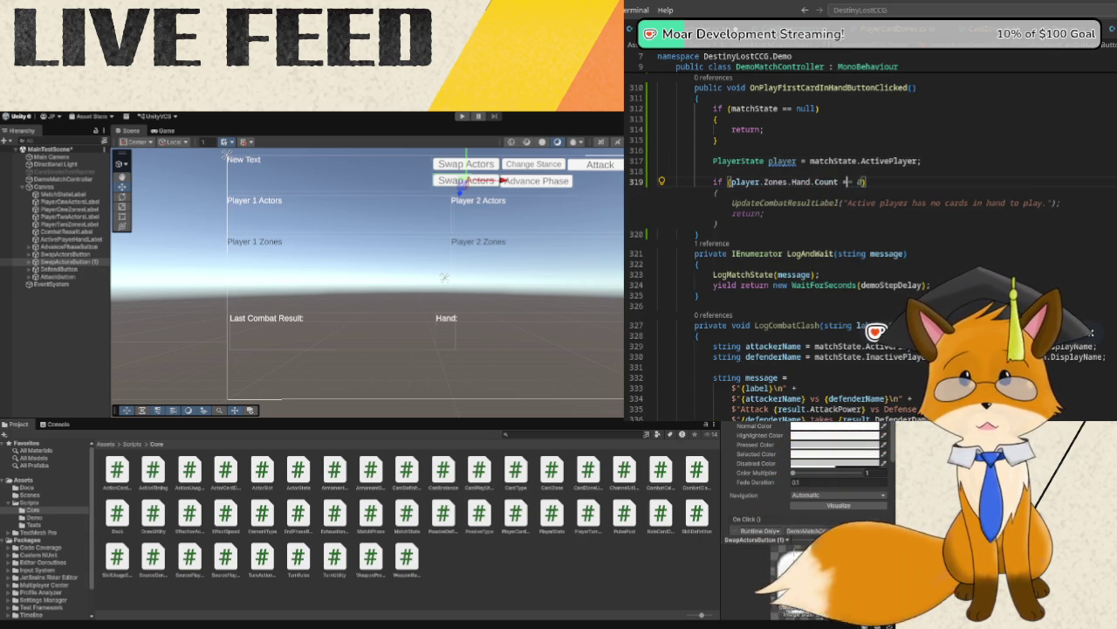
key(Return)
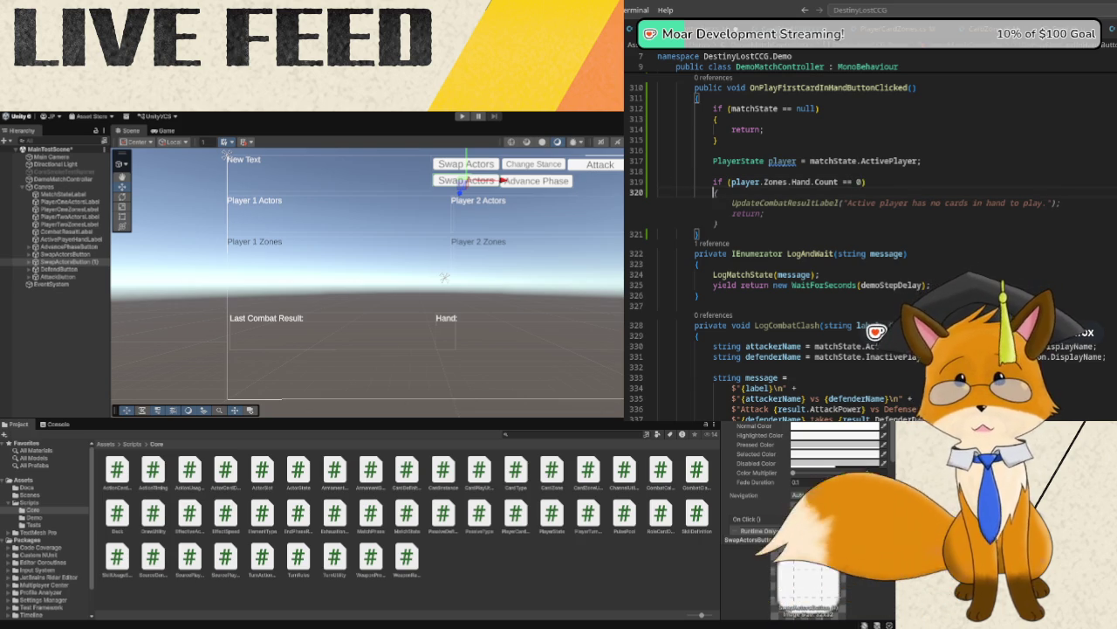
text({)
key(Return)
text(return;)
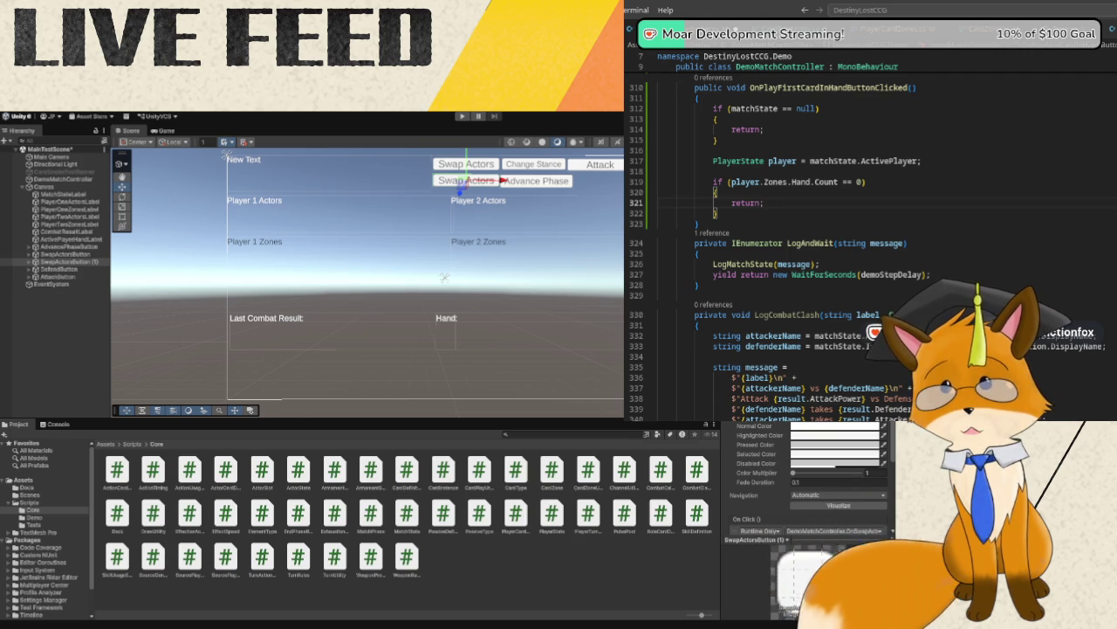
- Add the first-card and cardName lines and the 'Manual: Played {cardName} from hand.' log, declining the playSuccess suggestion
key(Down)
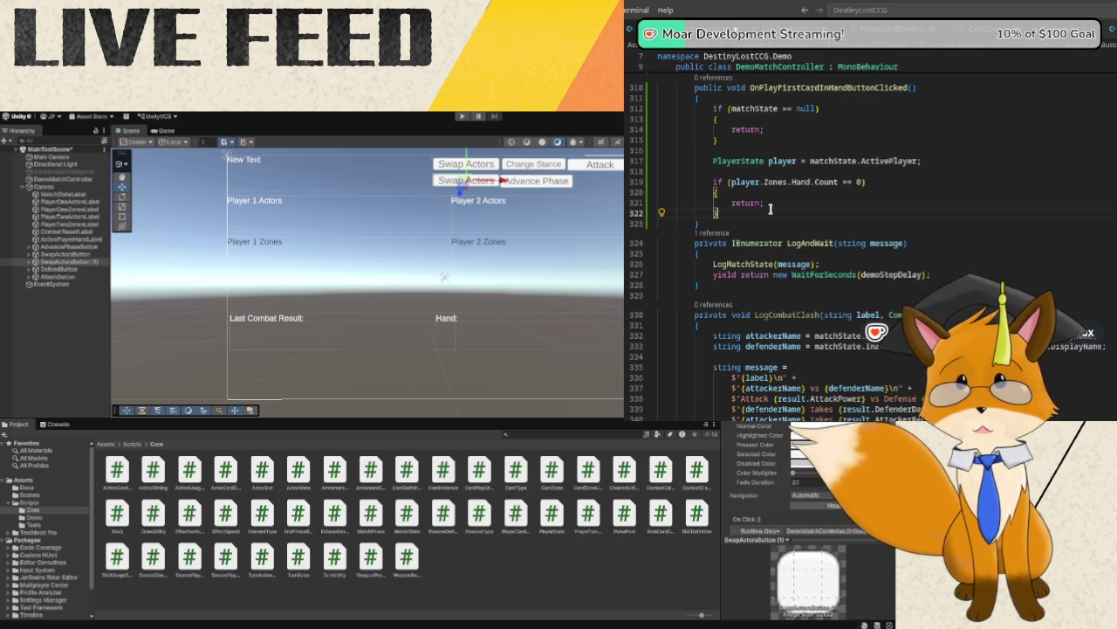
key(Return)
key(Return)
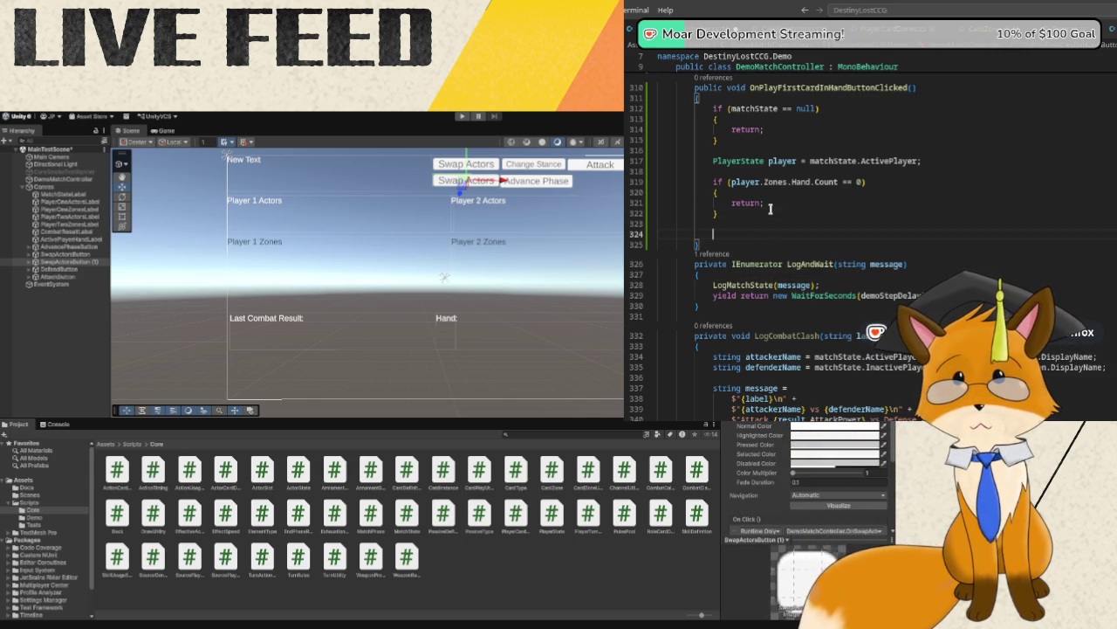
text(LogMatch)
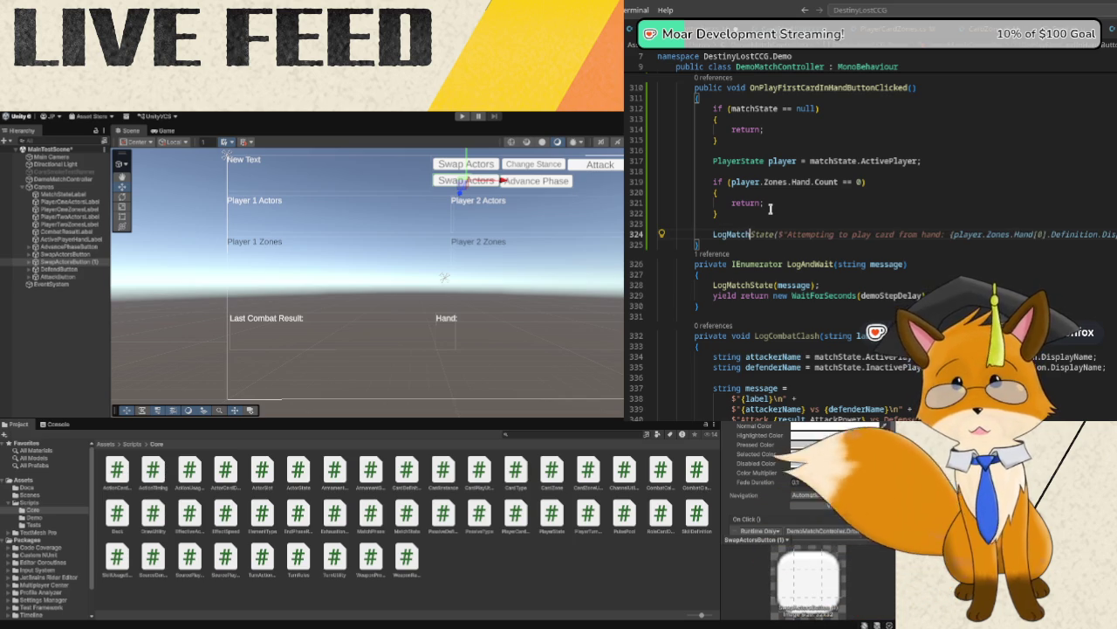
text(State)
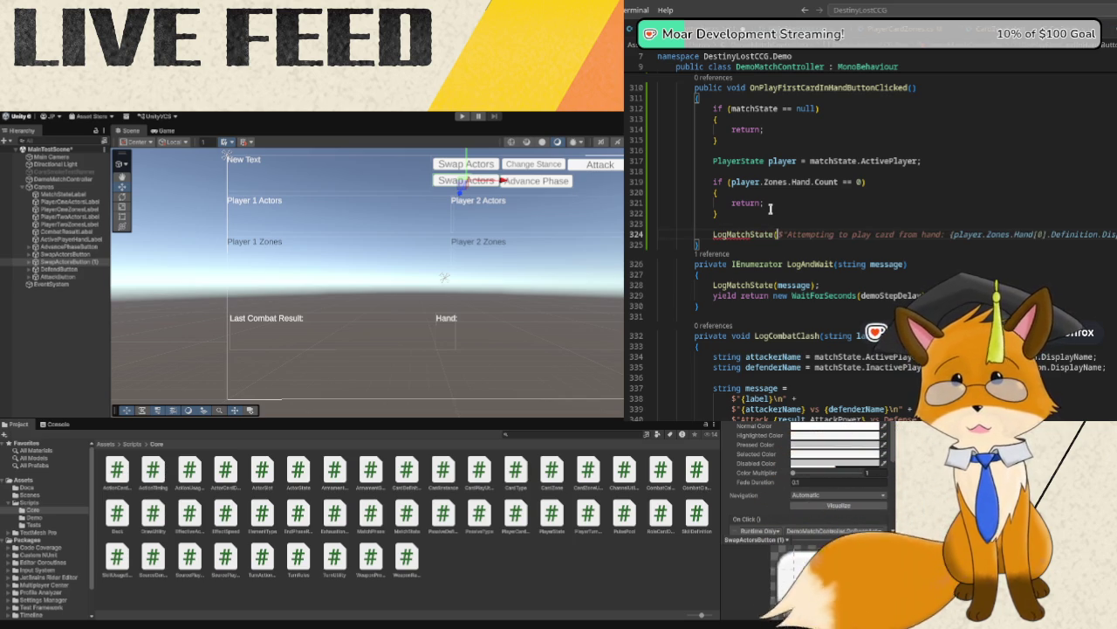
text(($"Manua)
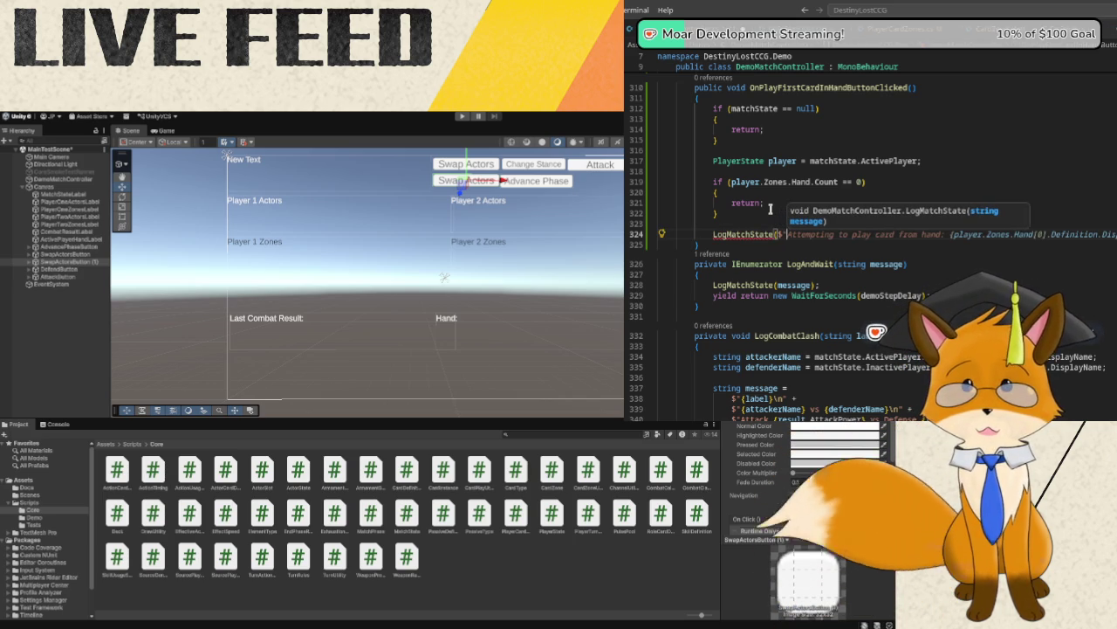
text(l: Played )
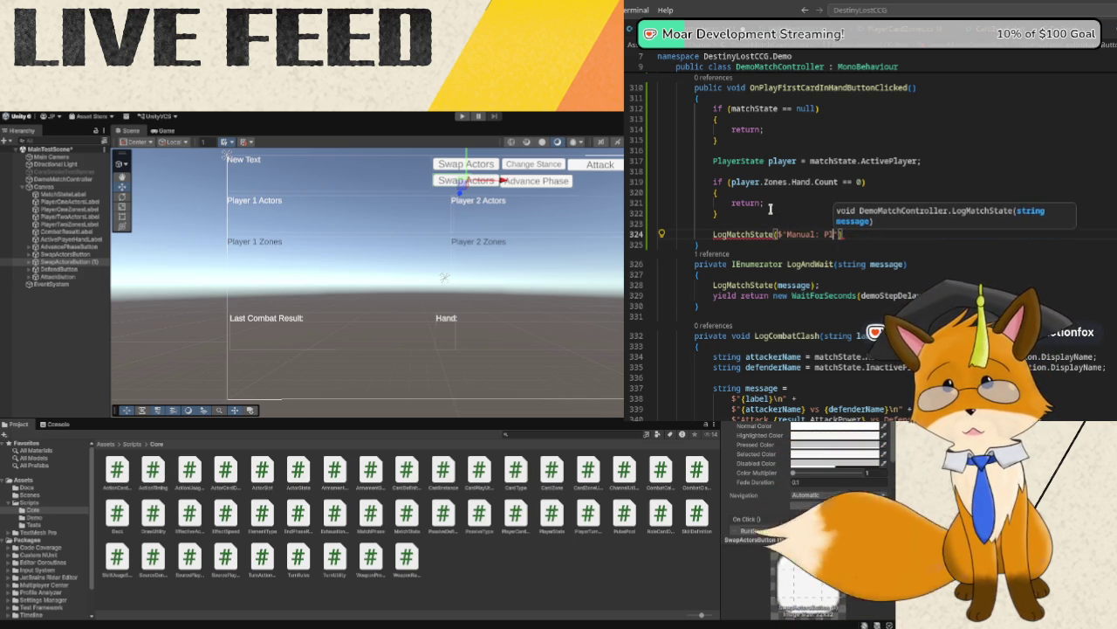
text({)
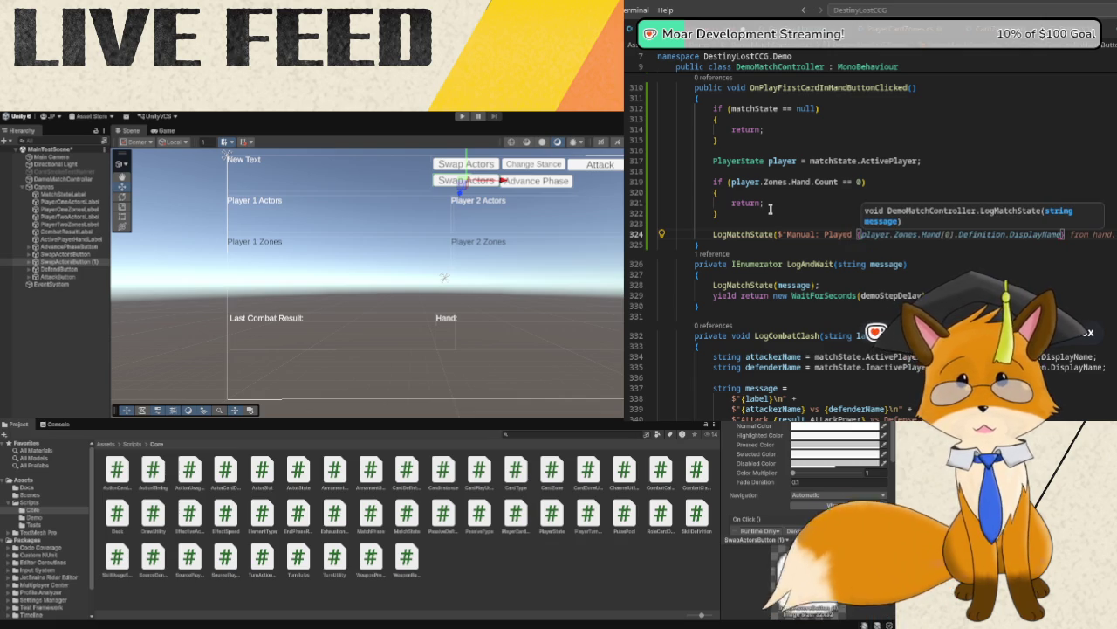
text(cardName)
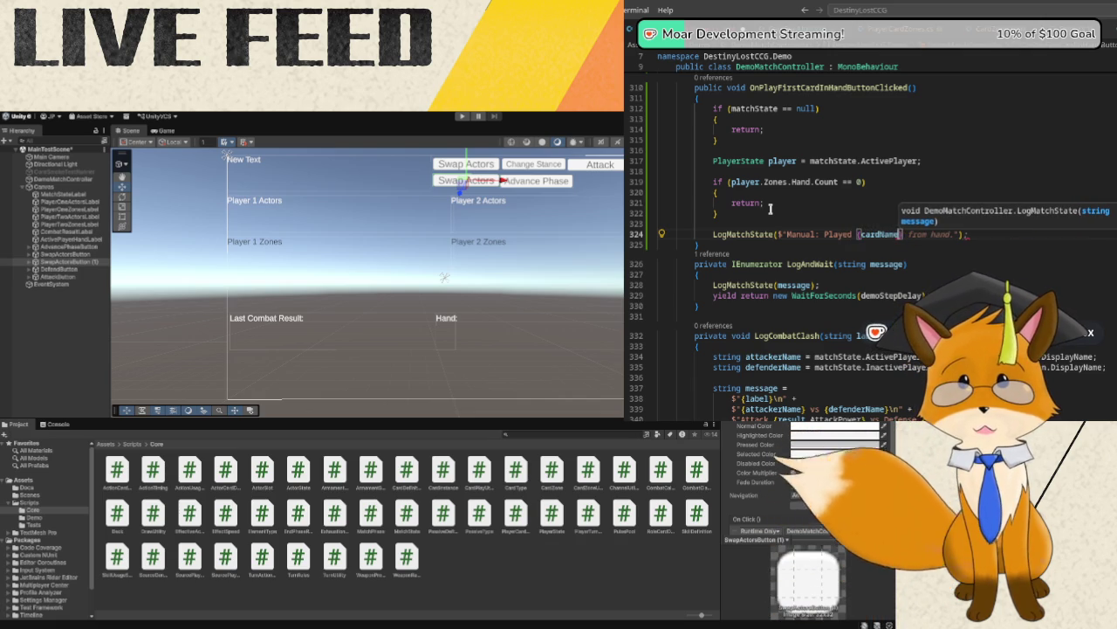
text(})
key(Tab)
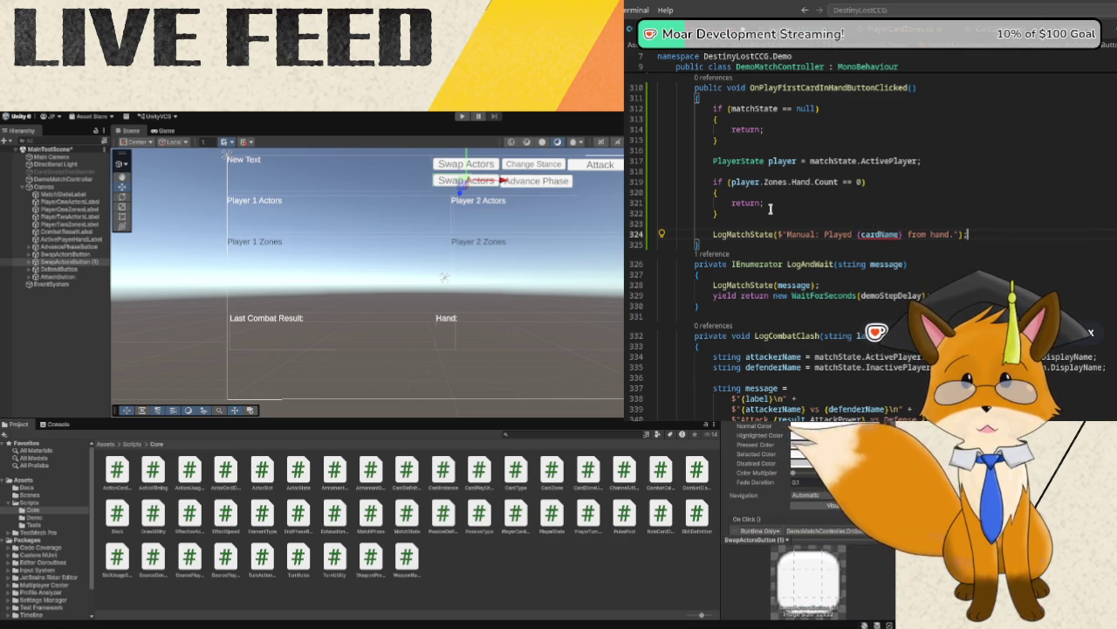
key(Tab)
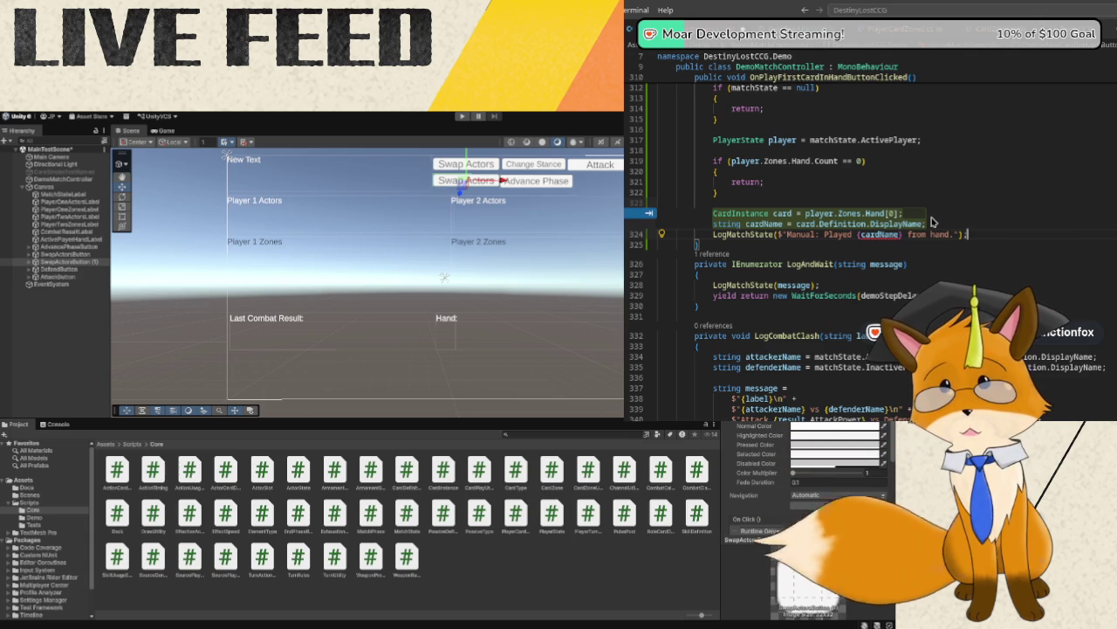
scroll(947, 222, up, 1)
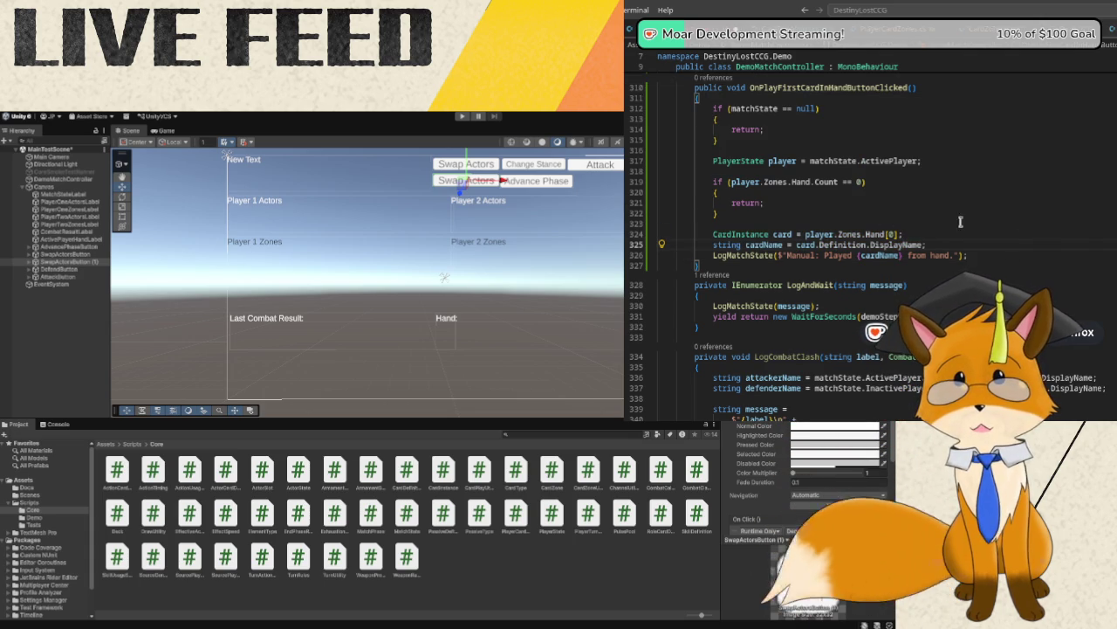
key(Return)
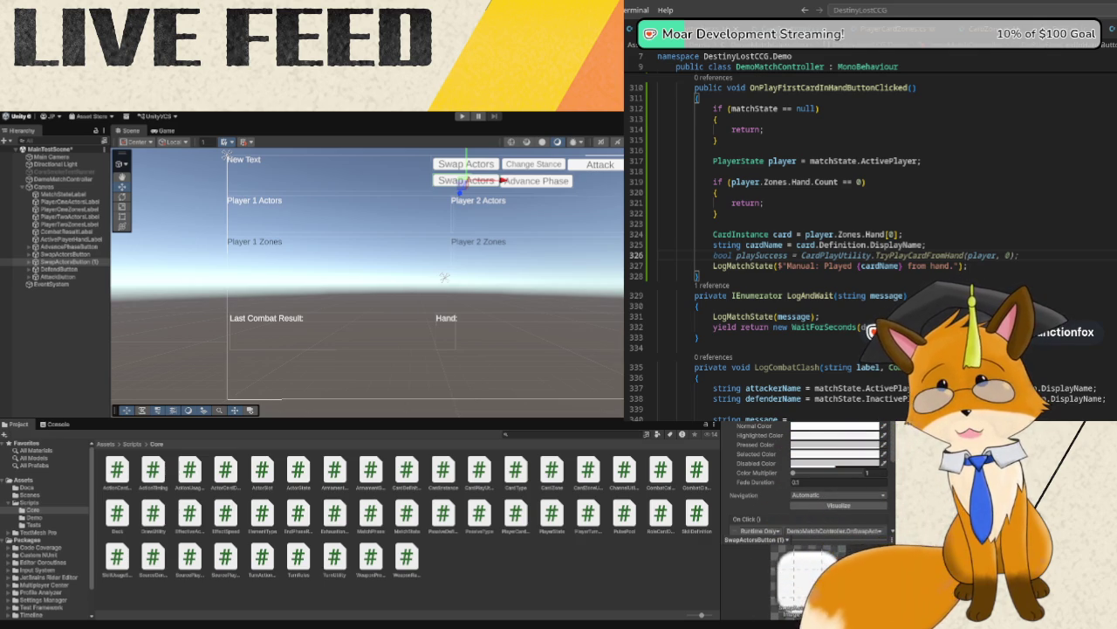
key(Escape)
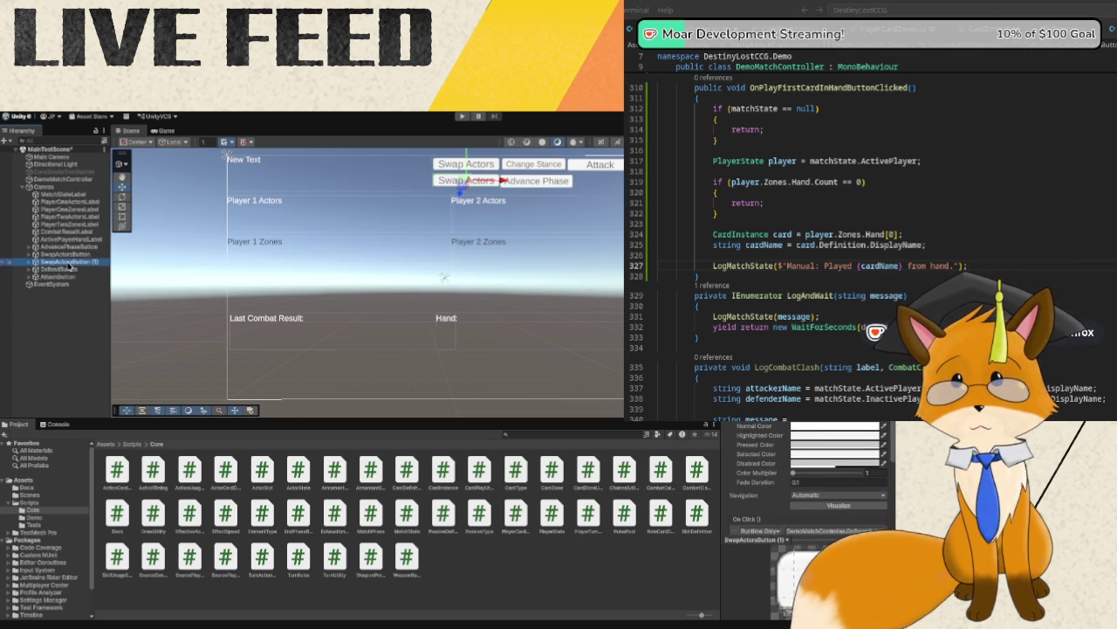
- Rename the duplicated SwapActorsButton (1) object to Play Card
click(67, 262)
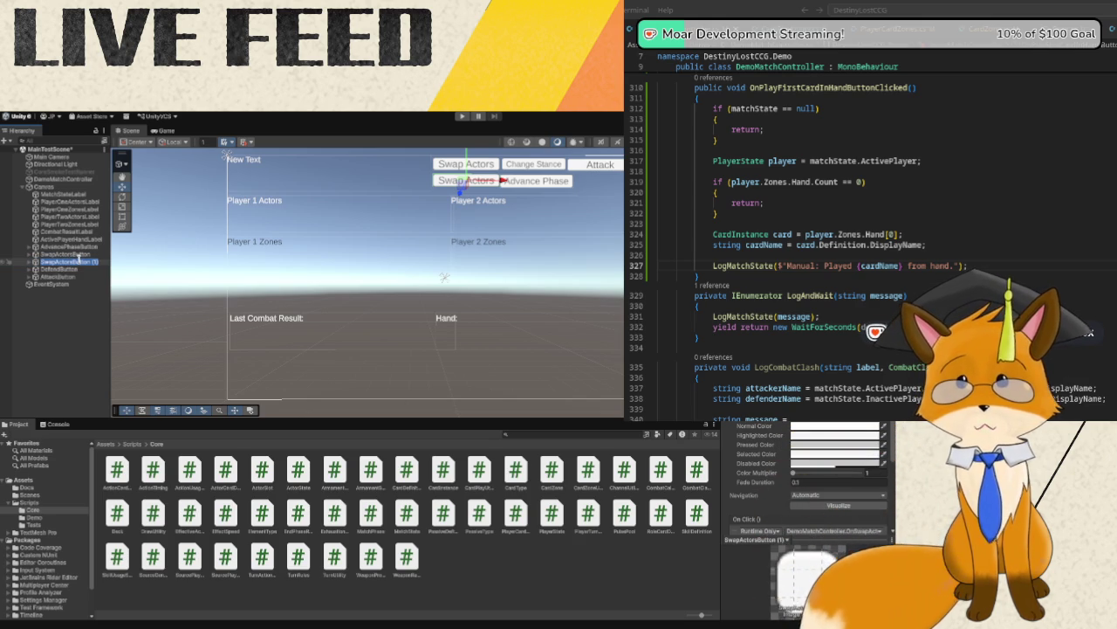
key(F2)
text(Play C)
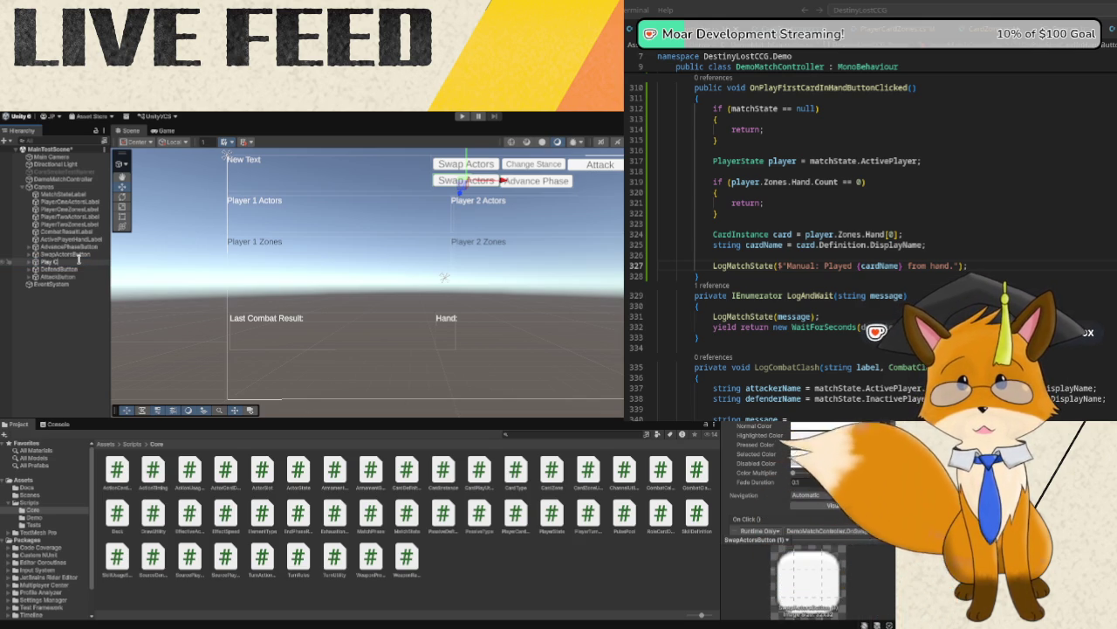
key(Return)
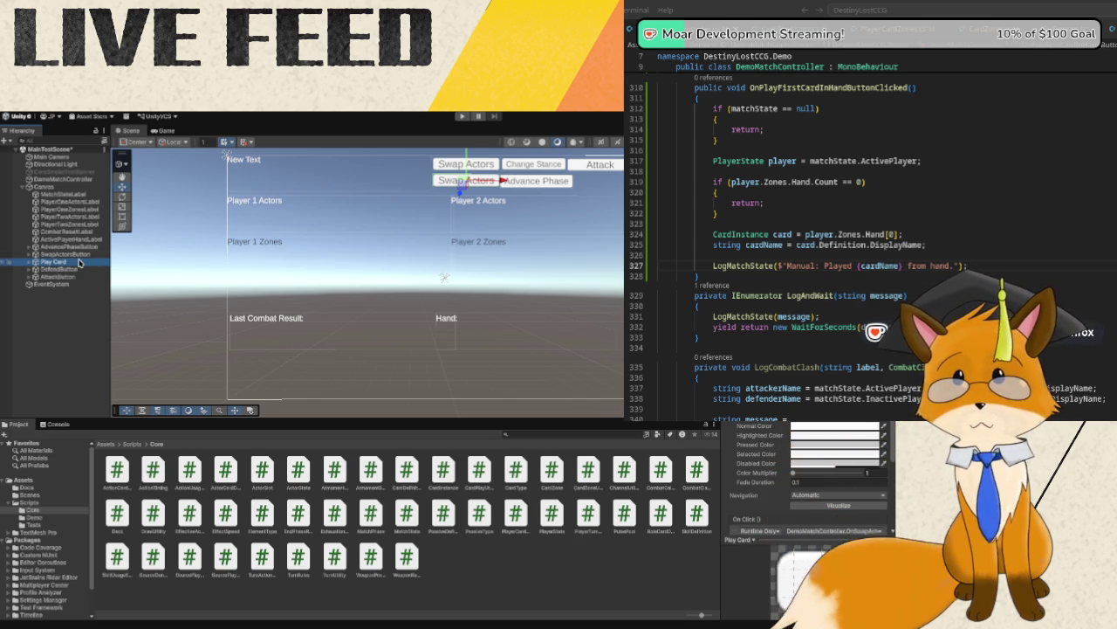
- Set the Play Card button's Text (TMP) label to 'Play 1st Card'
click(31, 262)
click(55, 269)
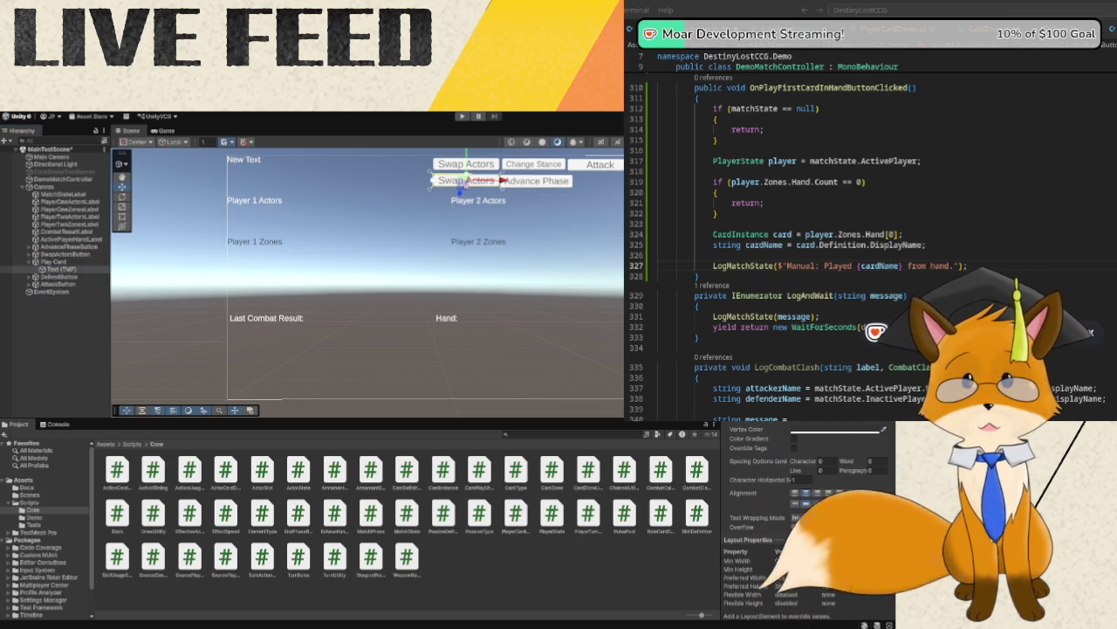
text(Play)
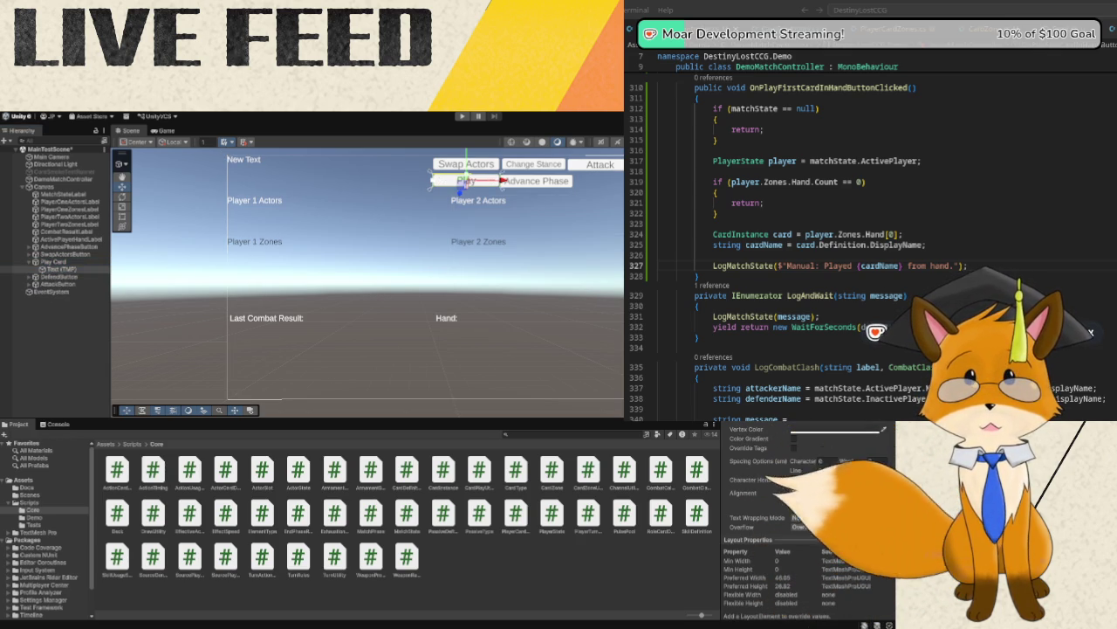
text( 1st Card)
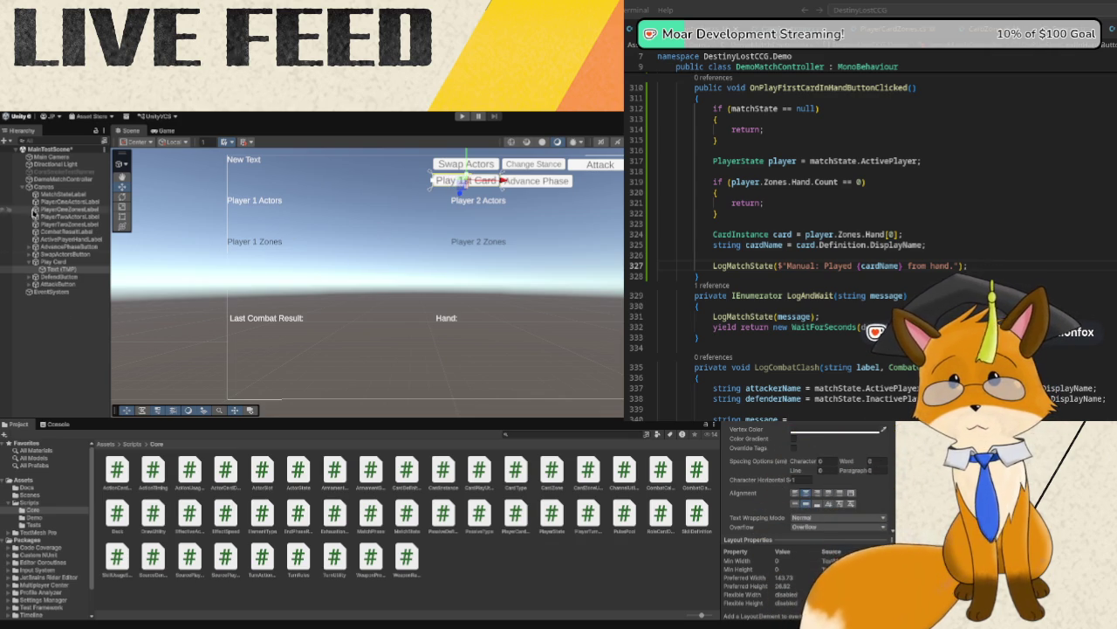
click(30, 262)
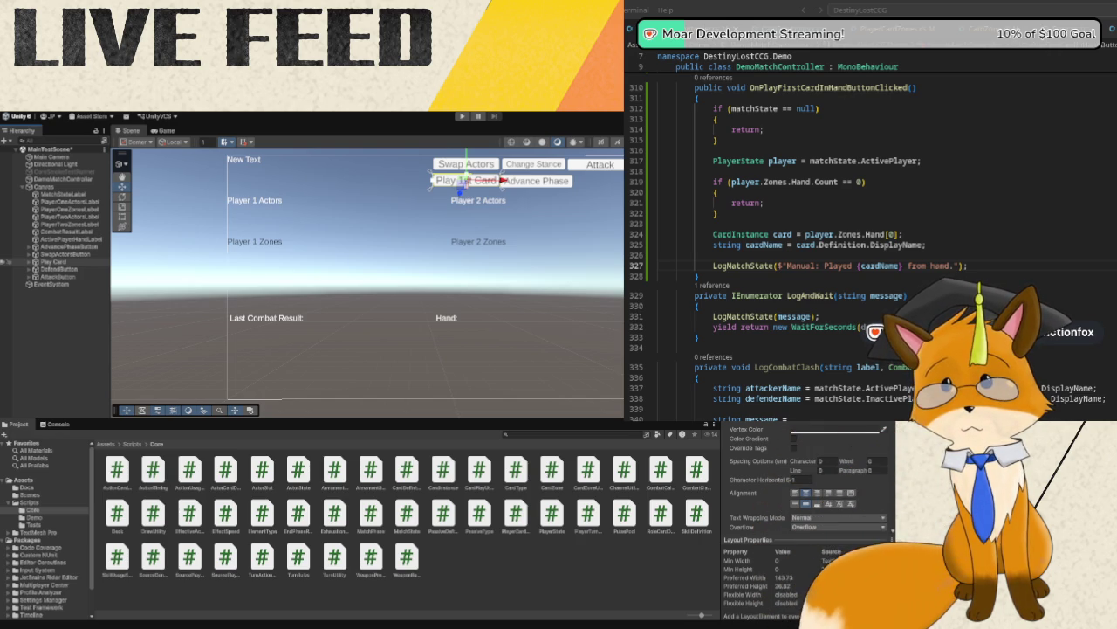
scroll(780, 478, down, 5)
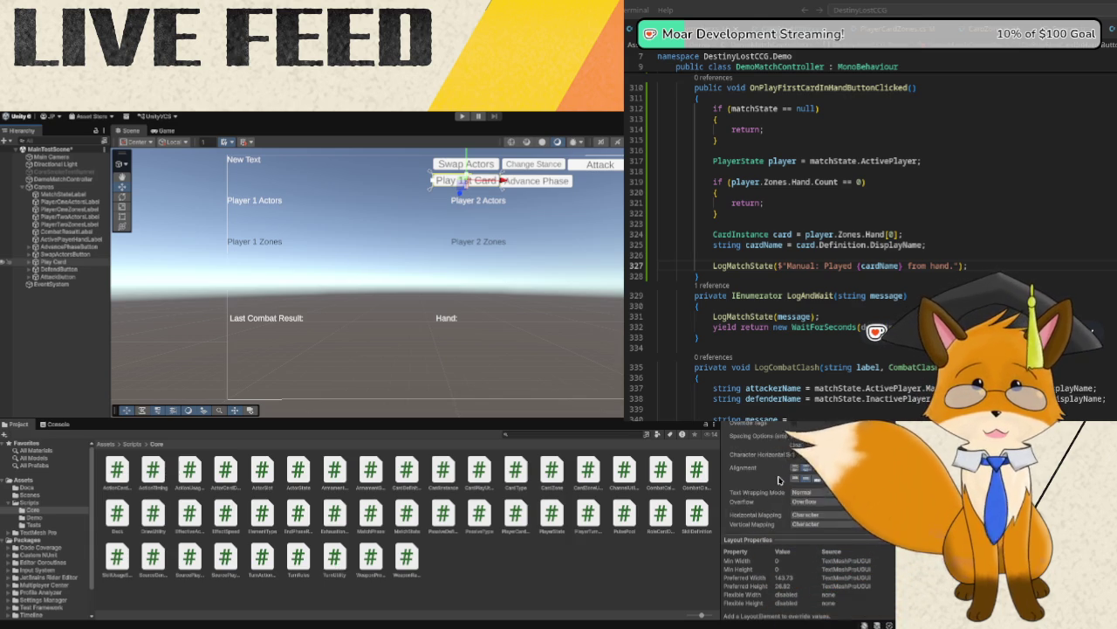
scroll(780, 479, down, 5)
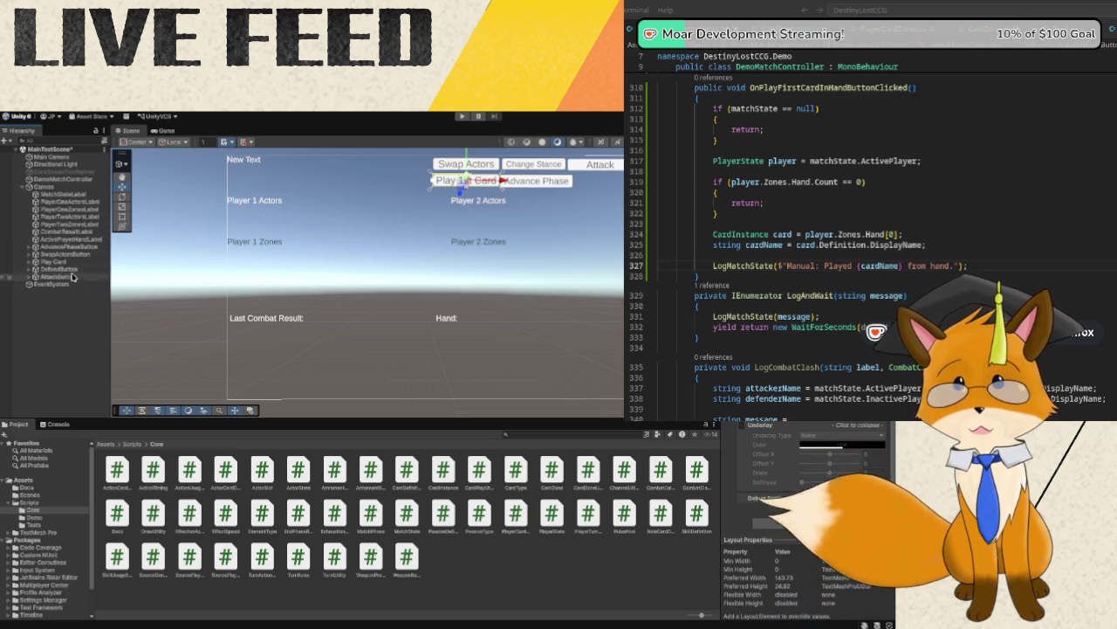
click(70, 262)
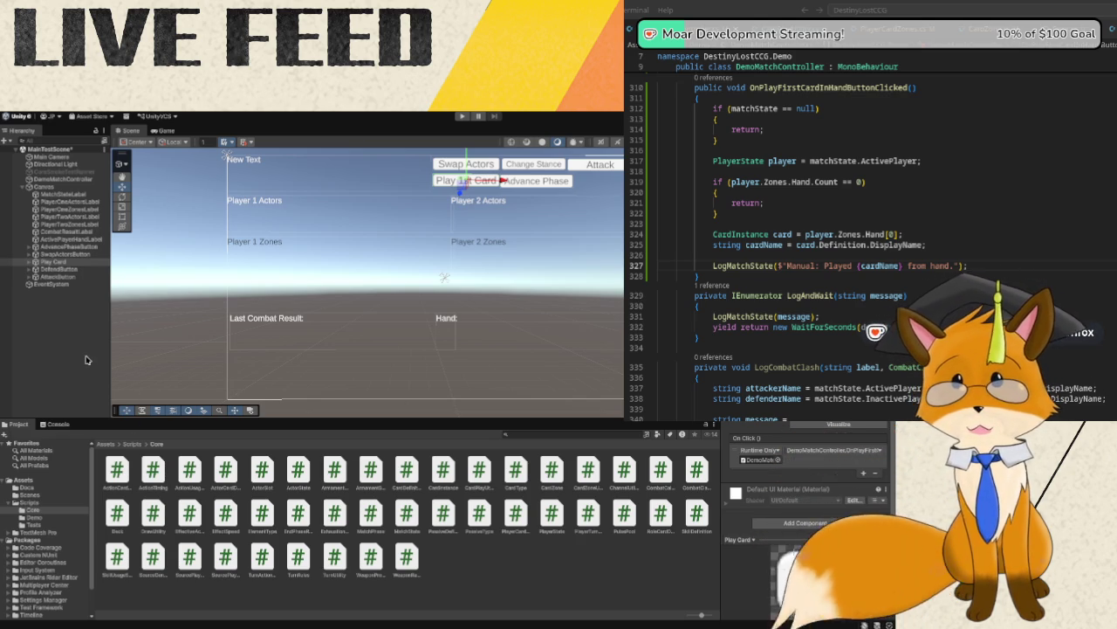
click(157, 303)
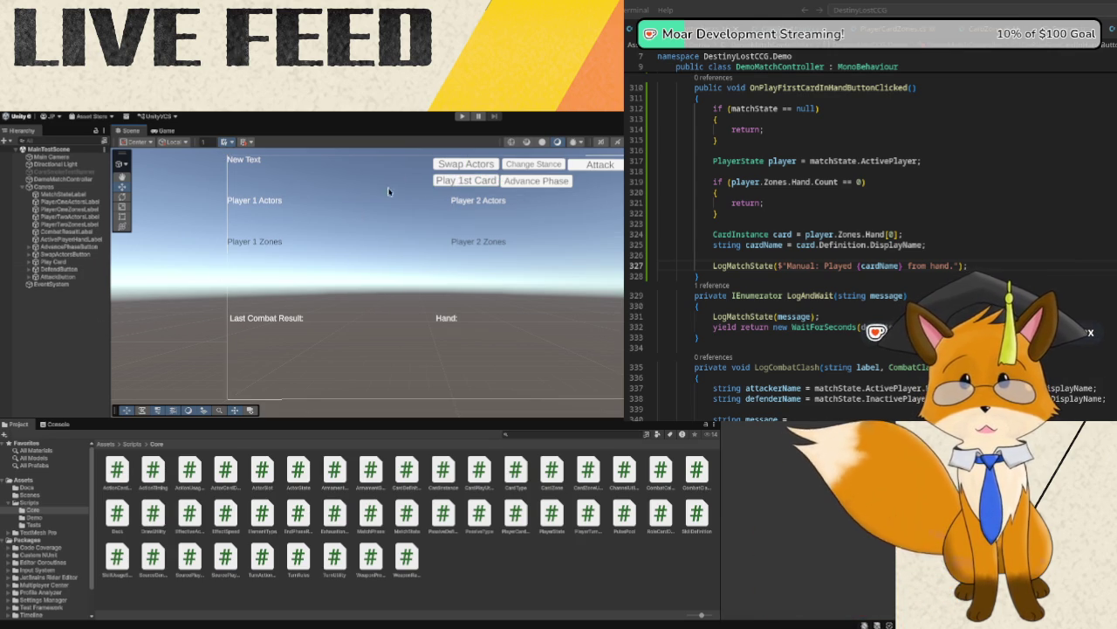
click(462, 116)
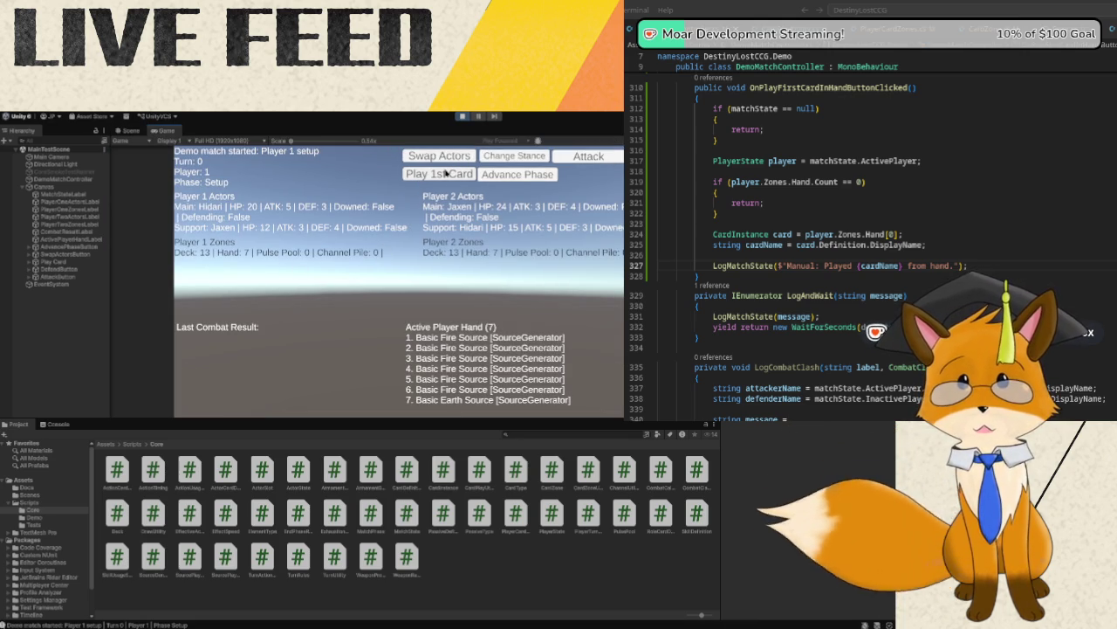
- Play the first card in Setup, advance to Turn 1 PreCombatMain, play it again, then stop the game
click(446, 173)
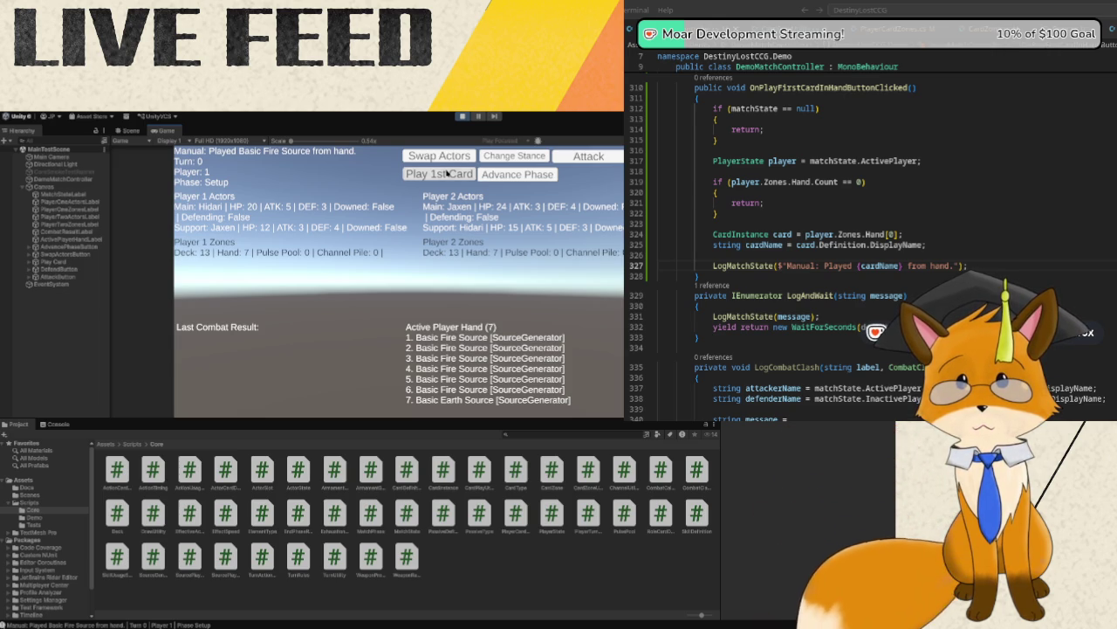
click(527, 175)
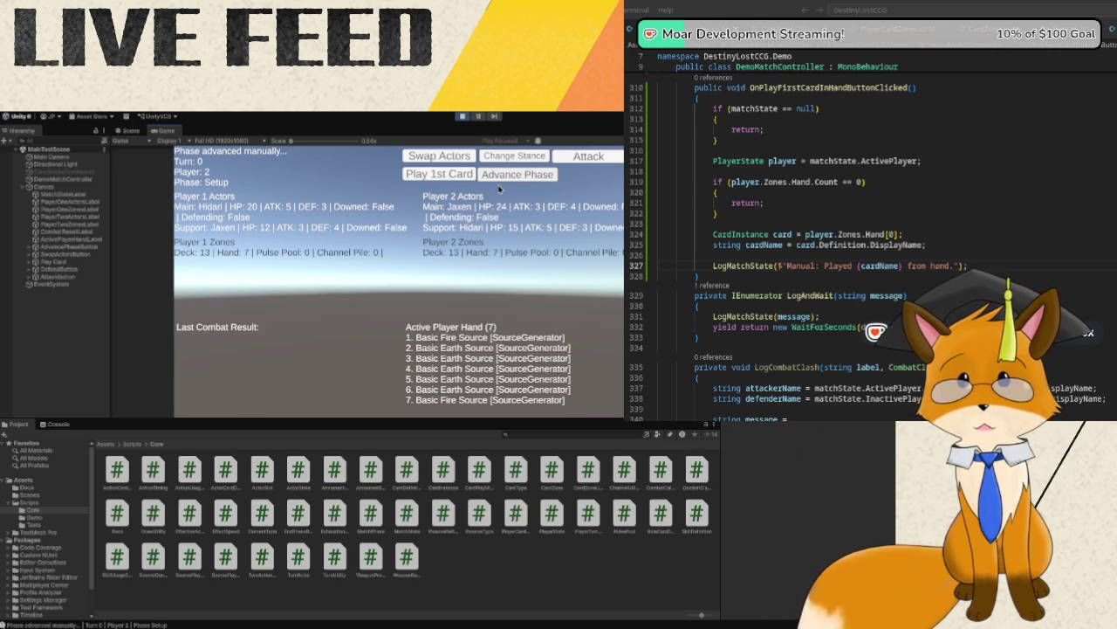
click(503, 178)
click(503, 178)
click(503, 178)
click(463, 175)
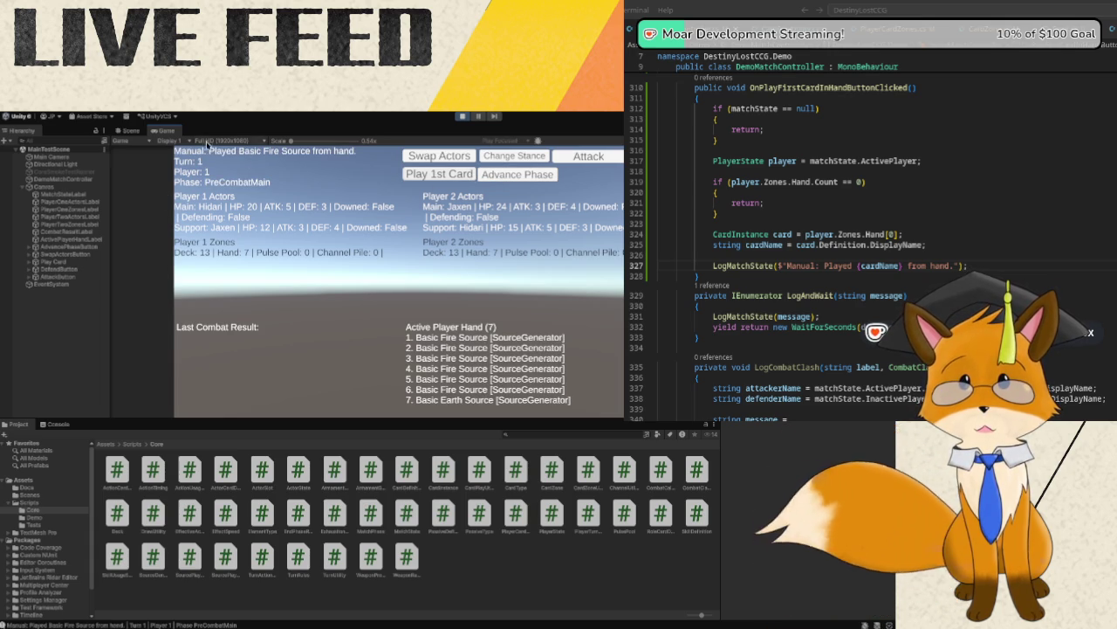
click(462, 116)
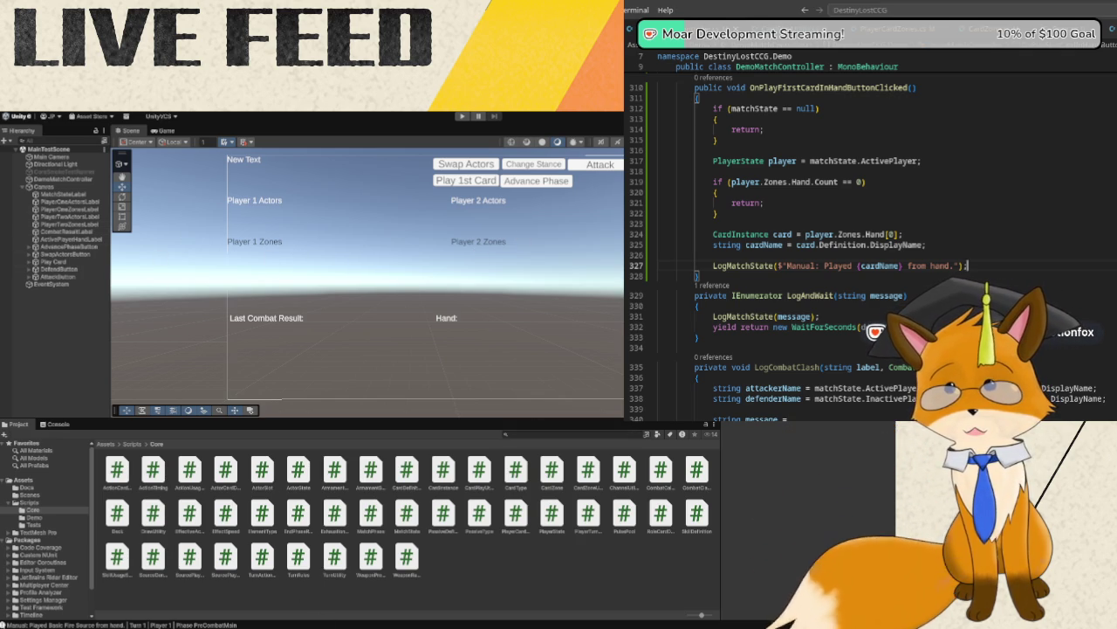
scroll(878, 130, down, 2)
scroll(847, 138, up, 4)
scroll(848, 137, up, 2)
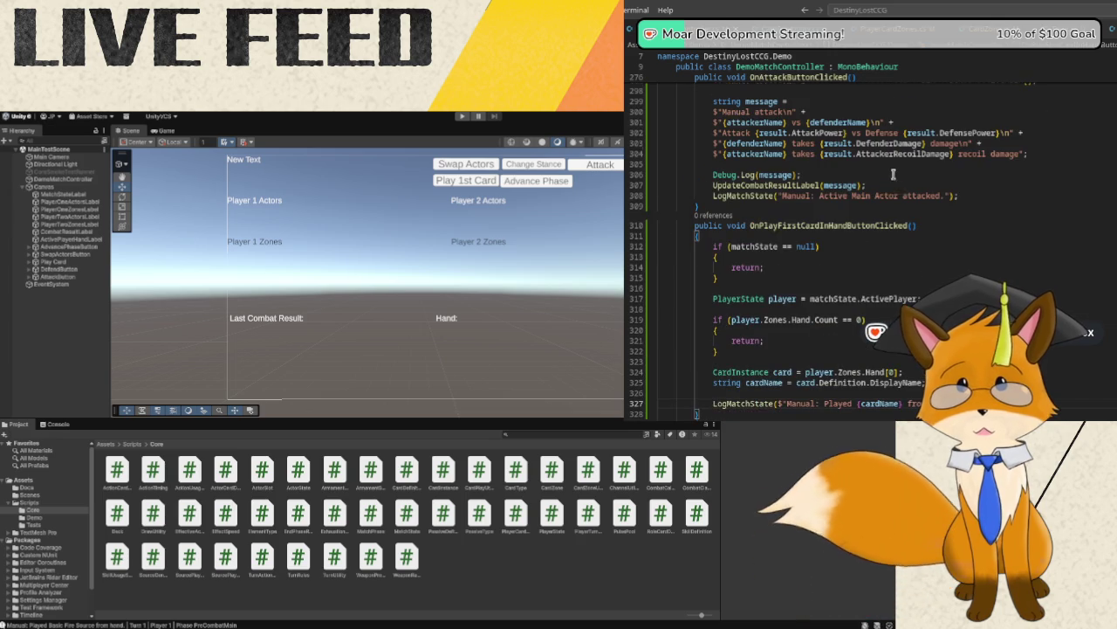
scroll(792, 285, up, 5)
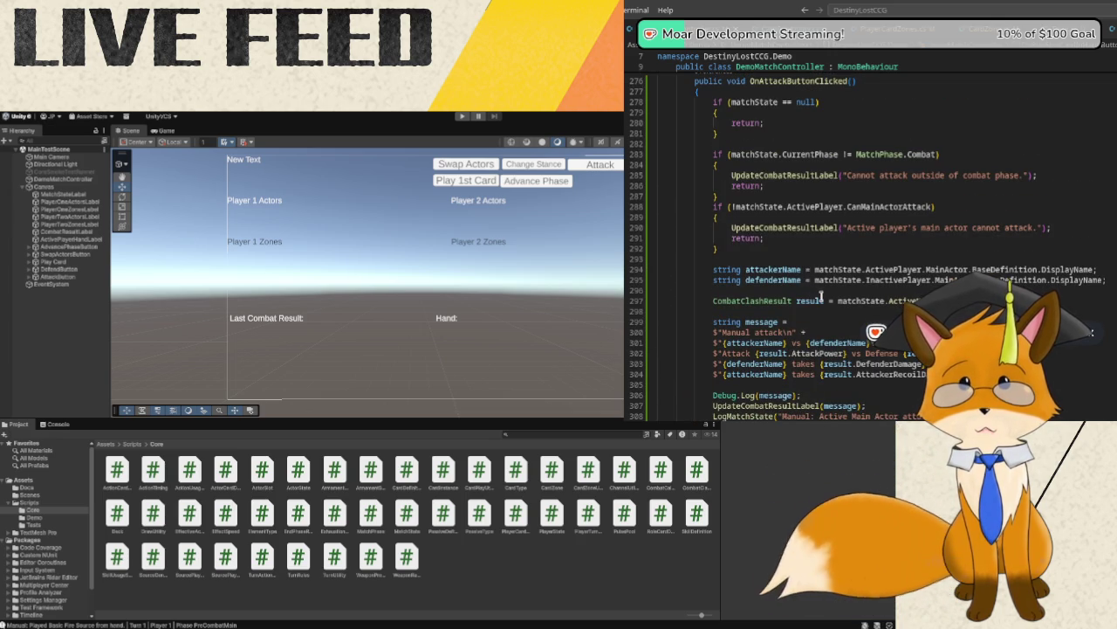
scroll(816, 288, up, 1)
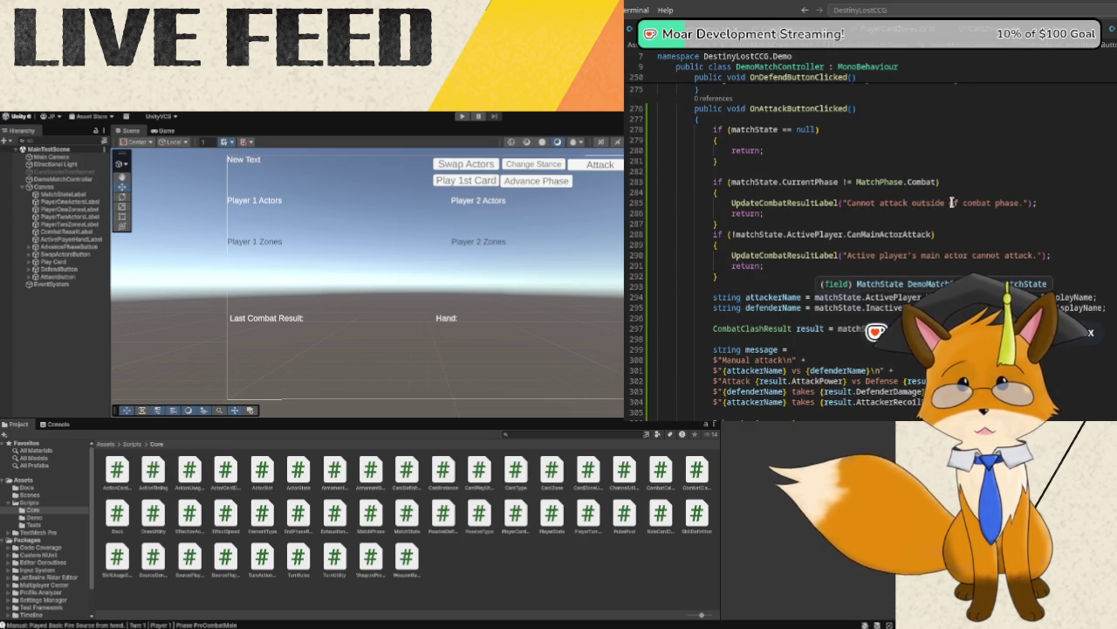
scroll(949, 204, up, 1)
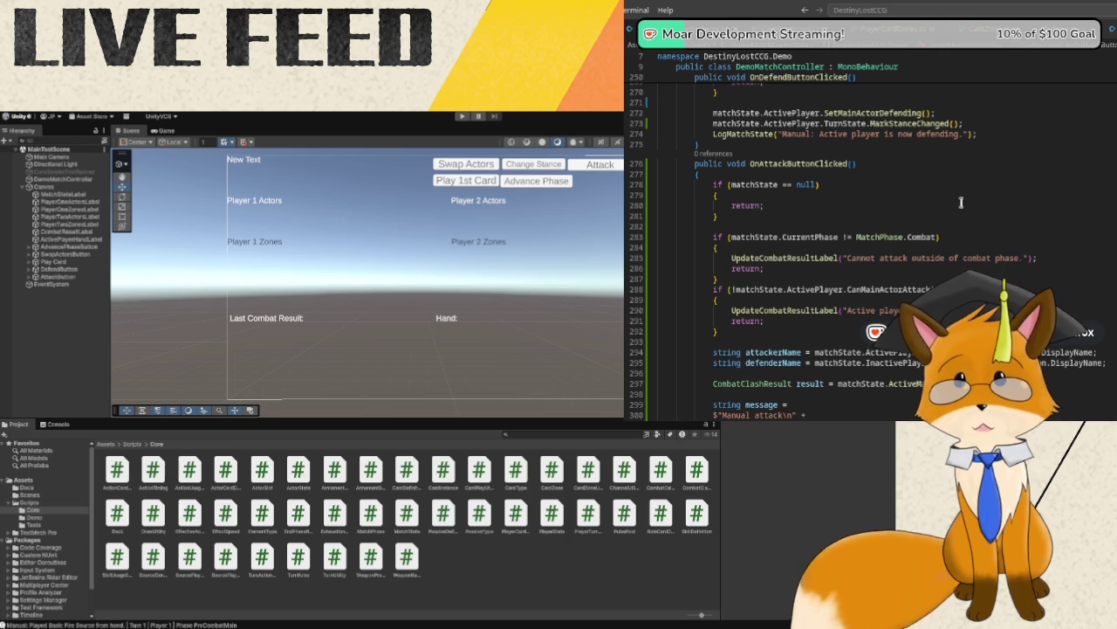
scroll(961, 203, up, 9)
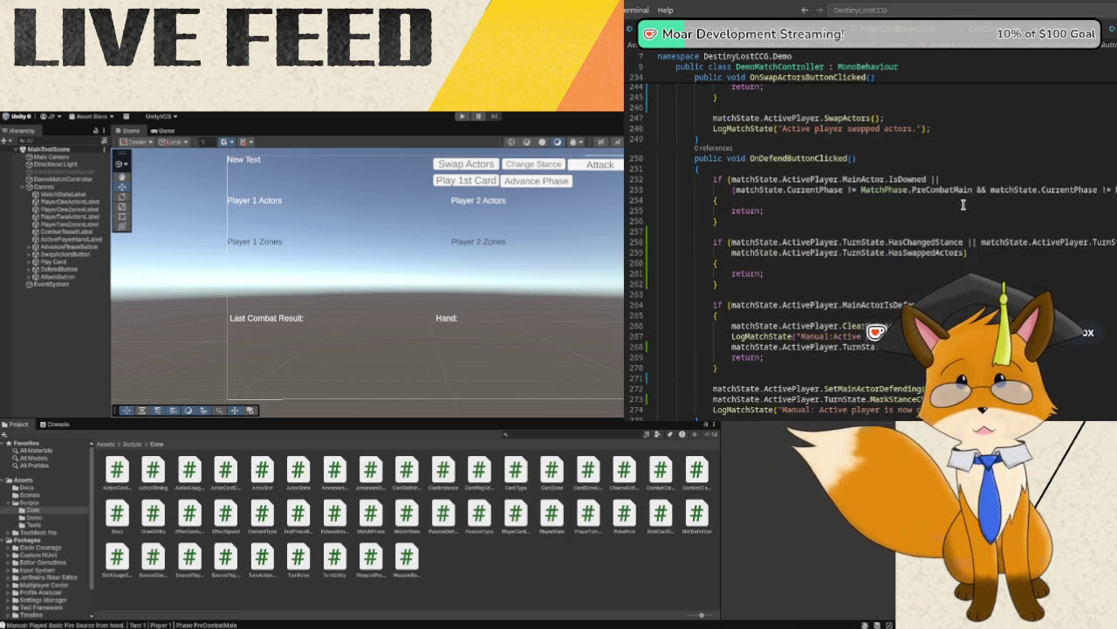
scroll(964, 204, up, 9)
scroll(964, 205, down, 12)
scroll(963, 204, down, 18)
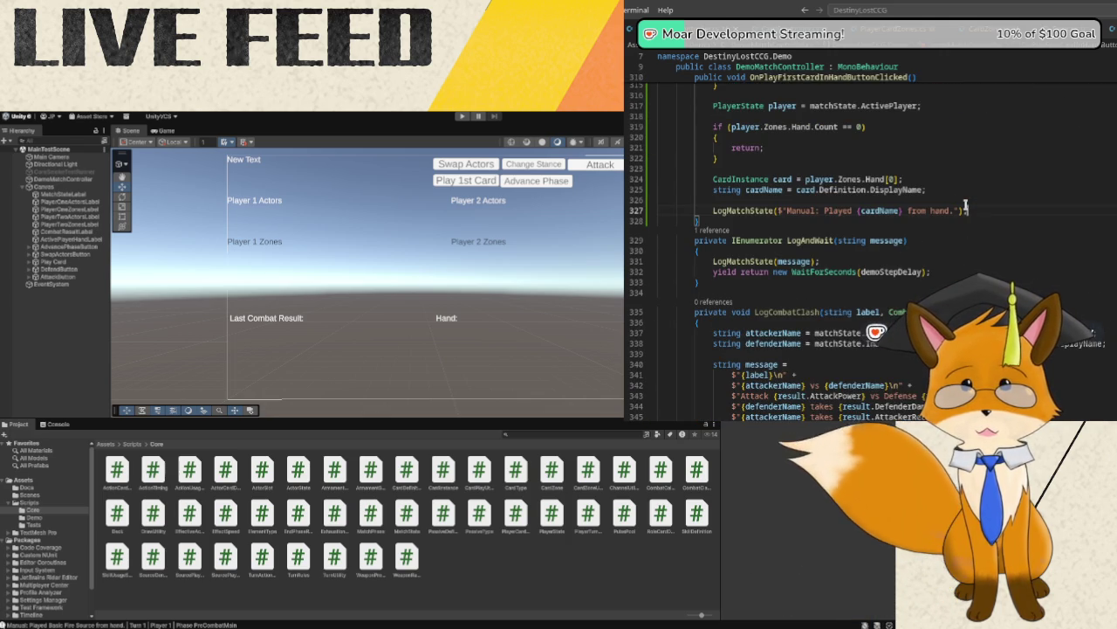
scroll(967, 204, up, 1)
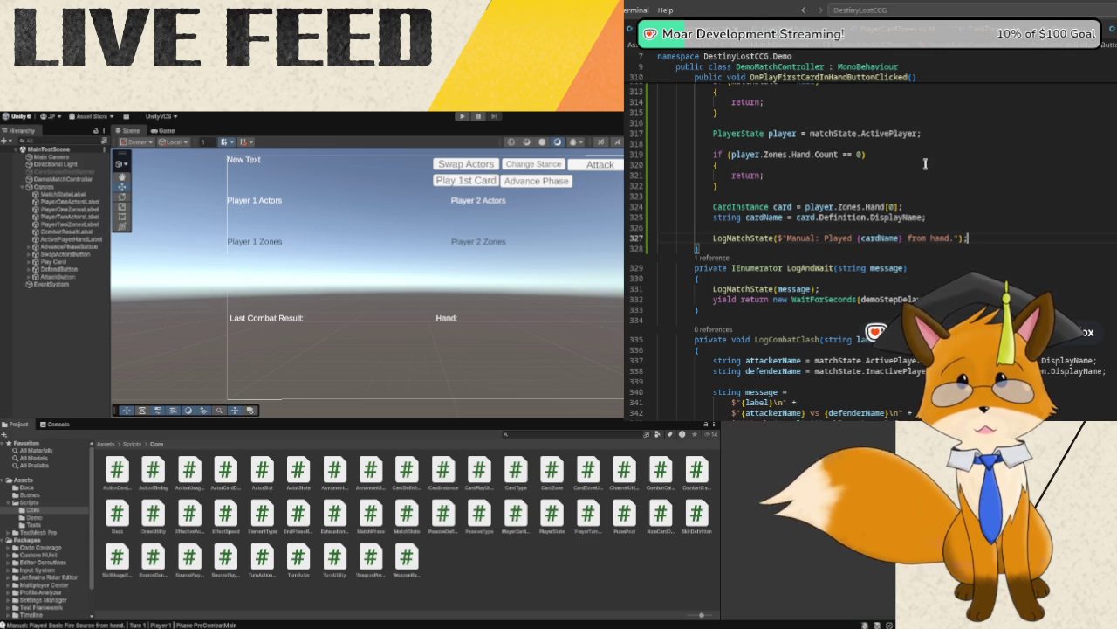
click(1029, 237)
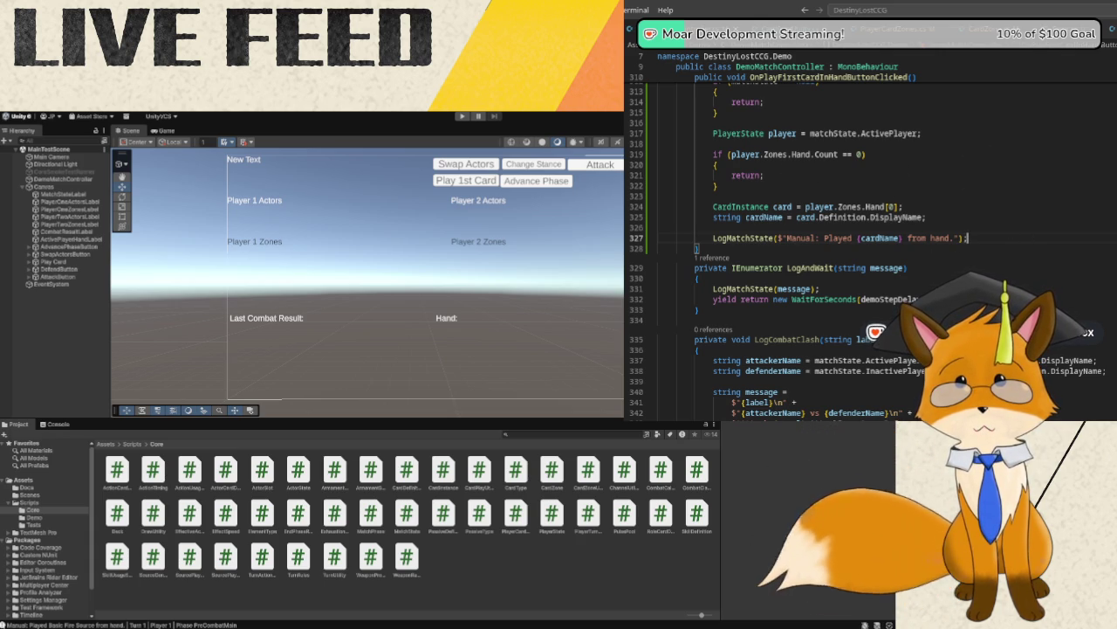
key(alt+Tab)
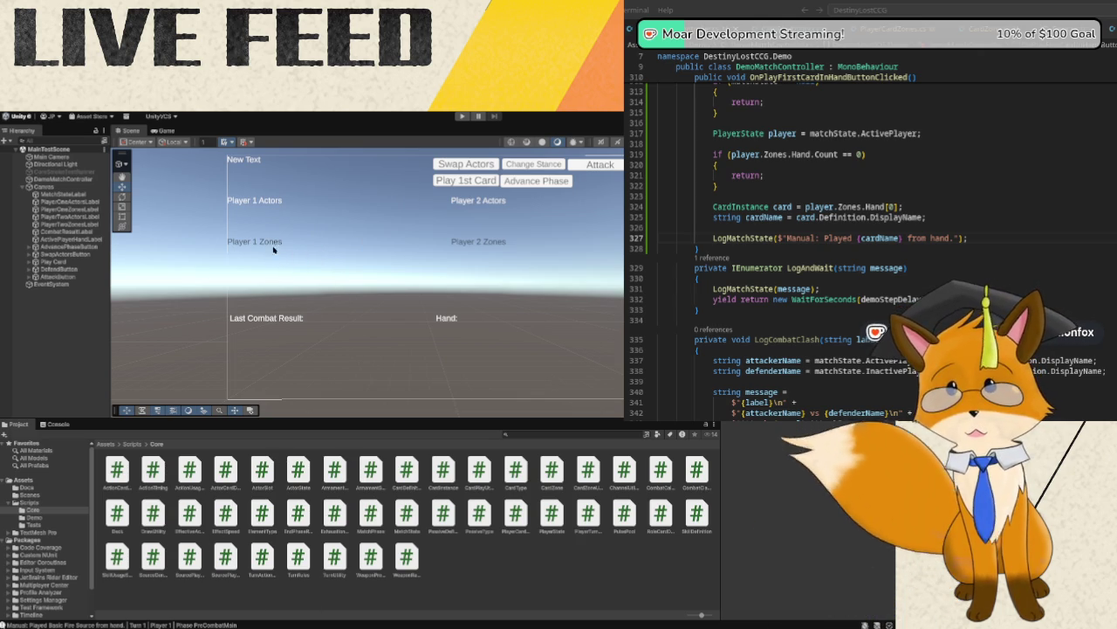
click(871, 129)
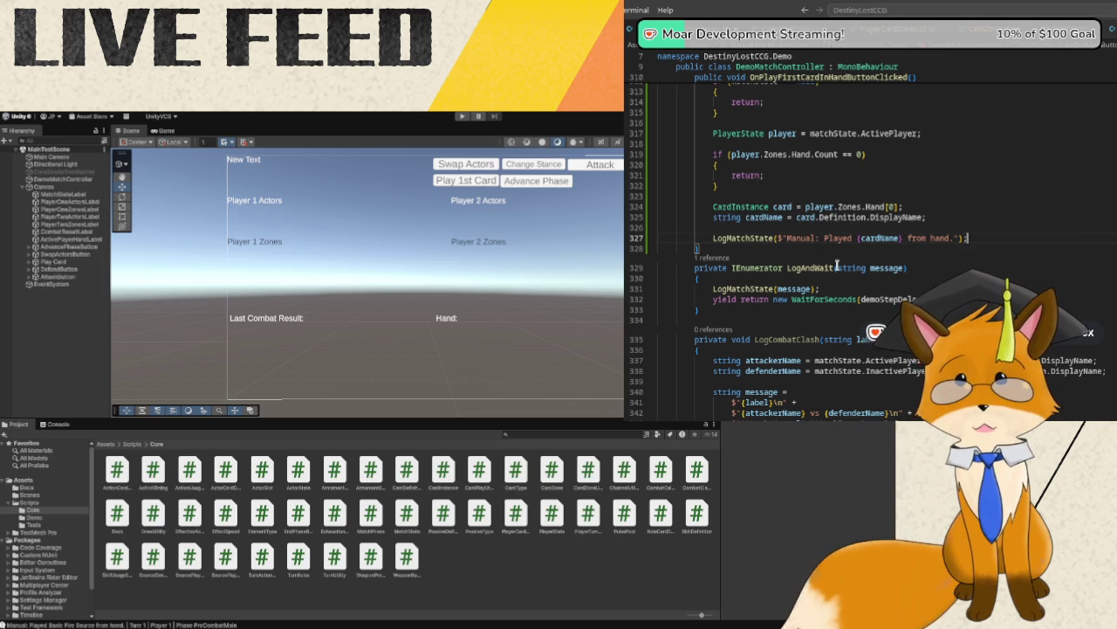
scroll(839, 262, up, 5)
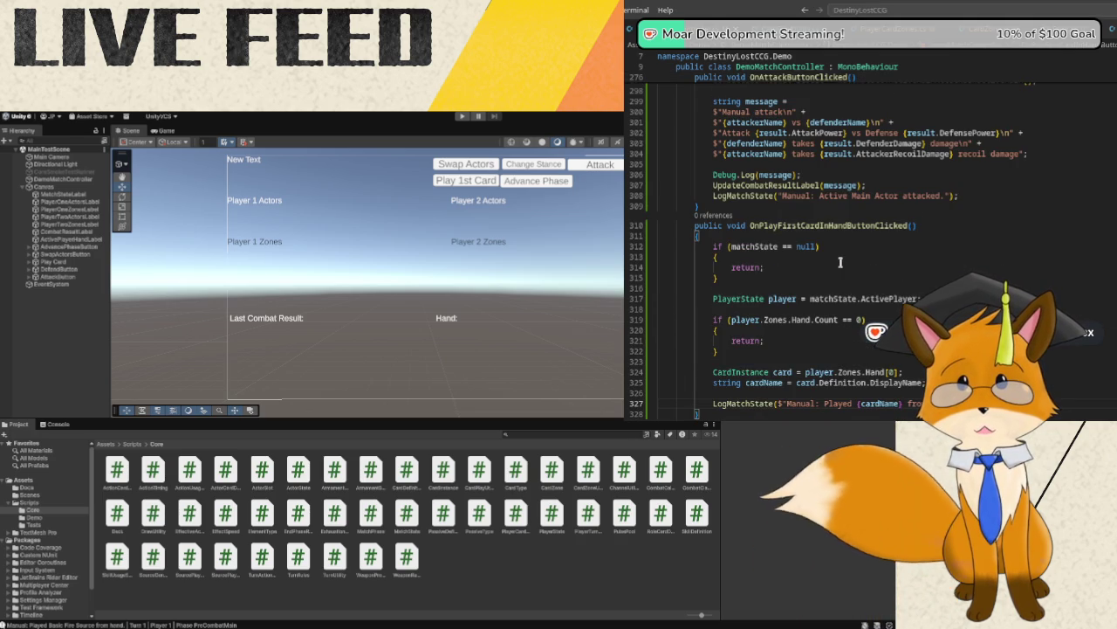
scroll(841, 262, down, 3)
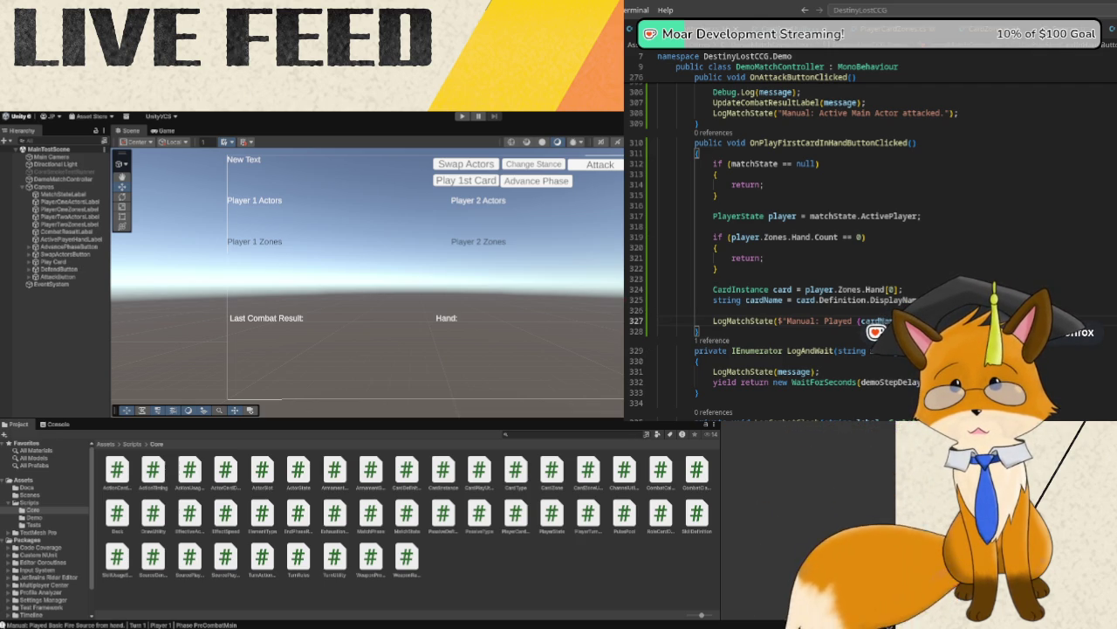
- Switch to SourcePlayRules.cs and place the caret after the CanPlaySource method
key(ctrl+Tab)
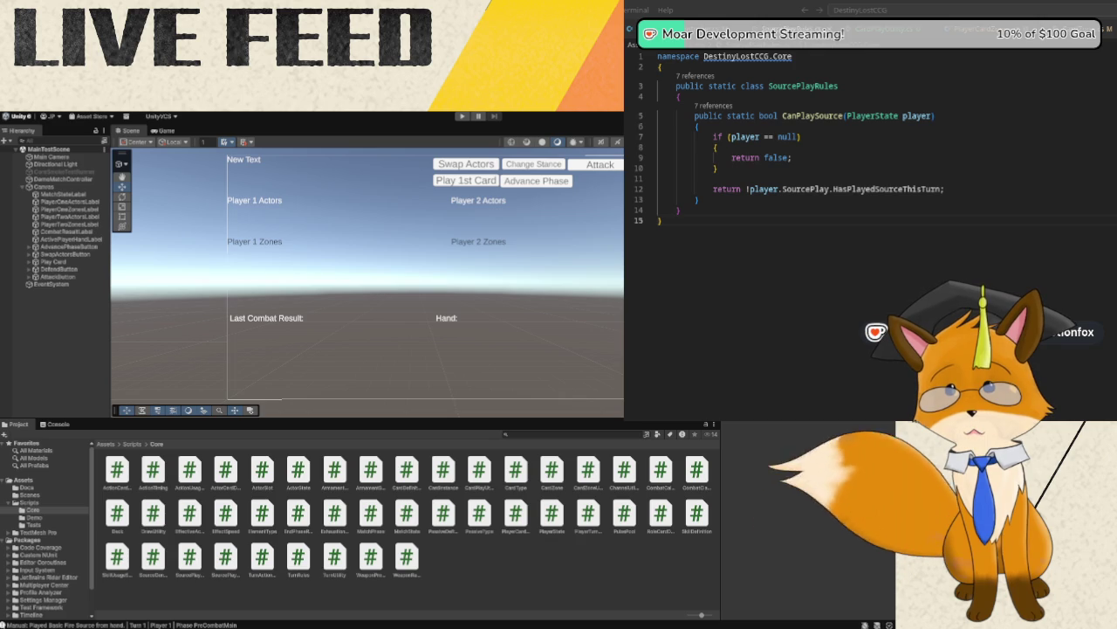
click(934, 198)
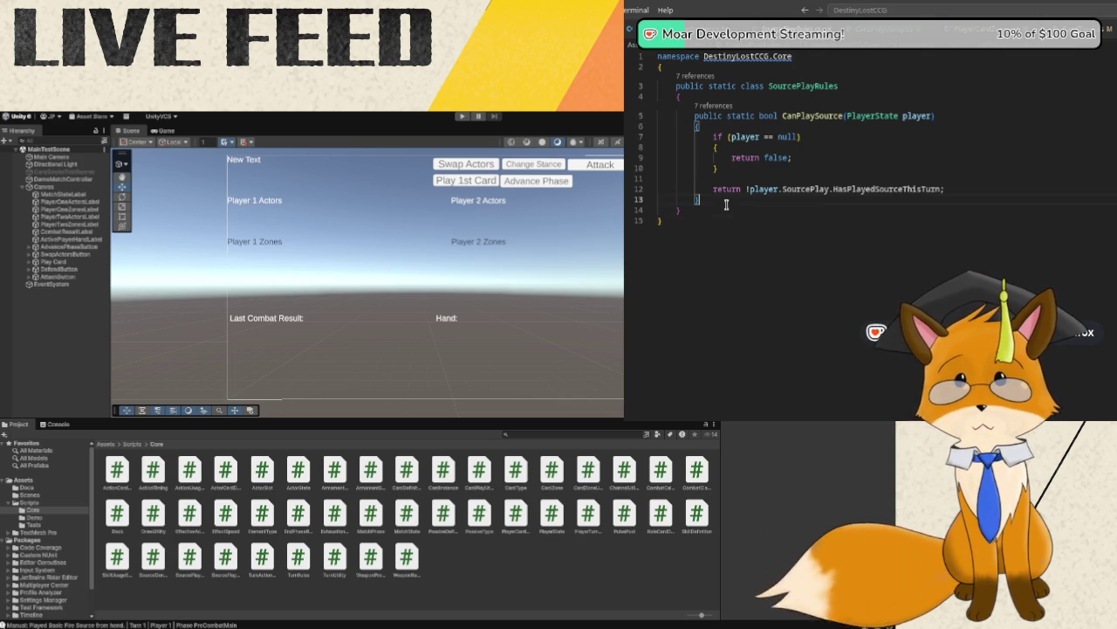
- Declare public static bool IsSourcePlayablePhase(MatchState phase) below CanPlaySource with an open method body
key(Return)
key(Return)
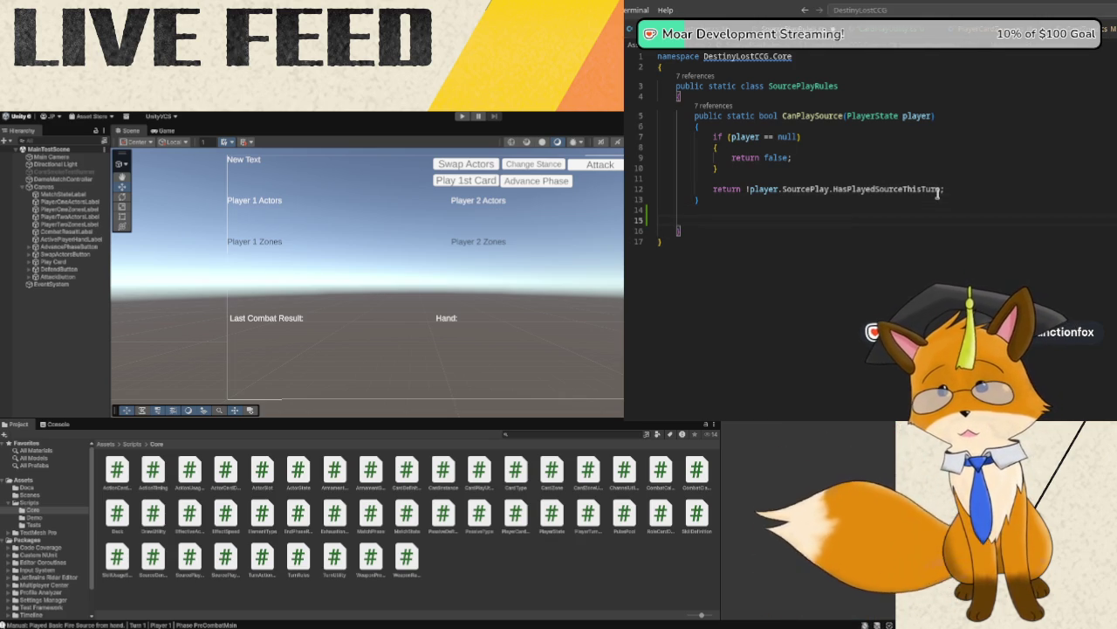
text(publi)
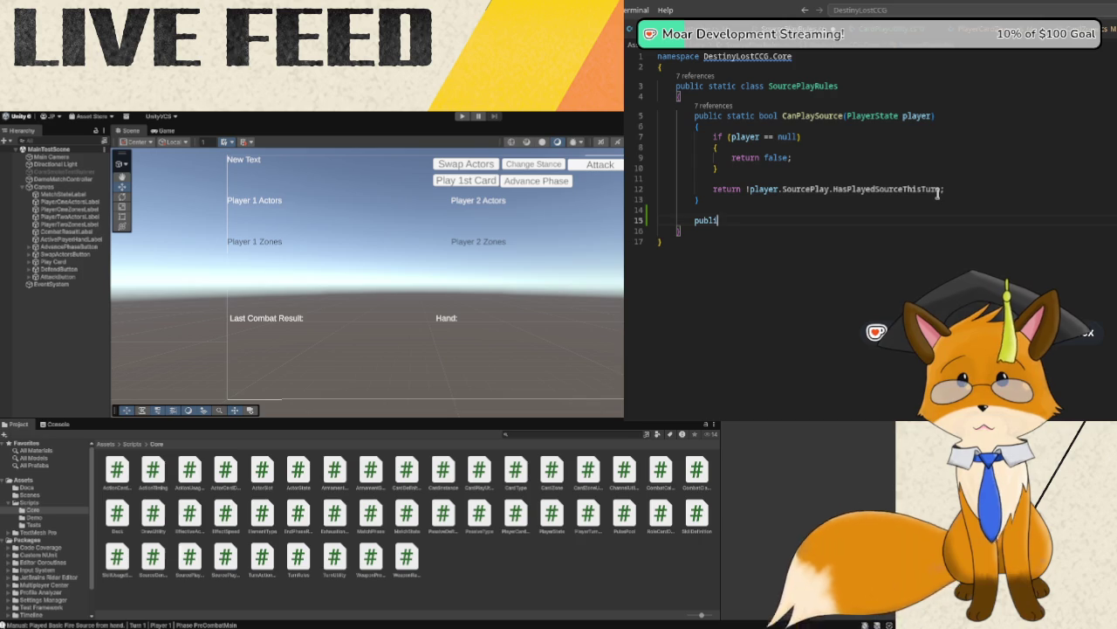
text(c static bool)
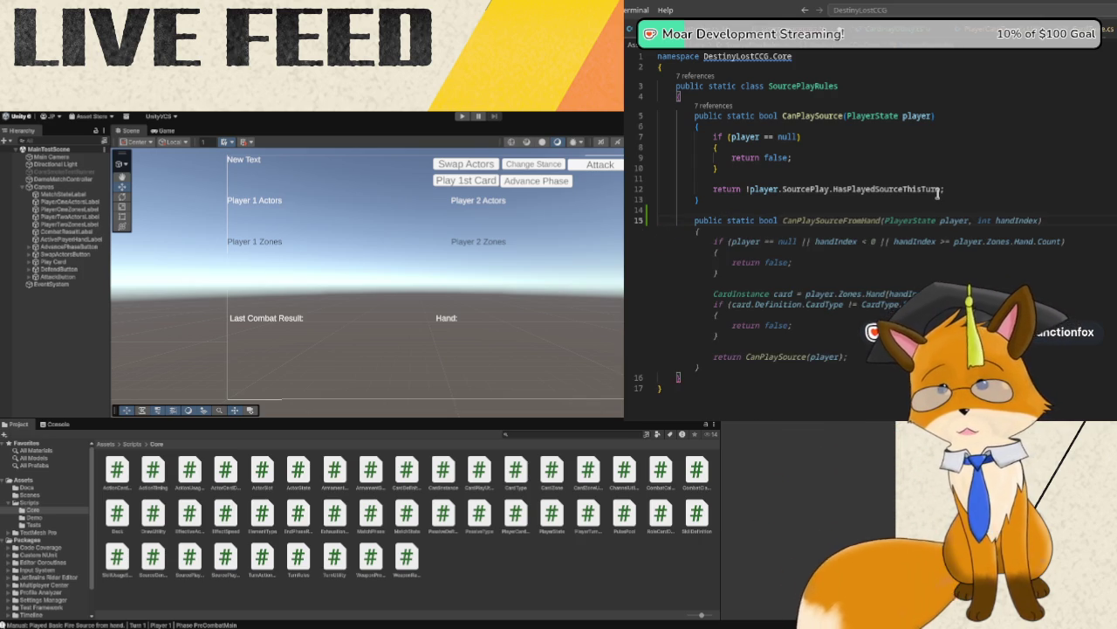
text( IsSource)
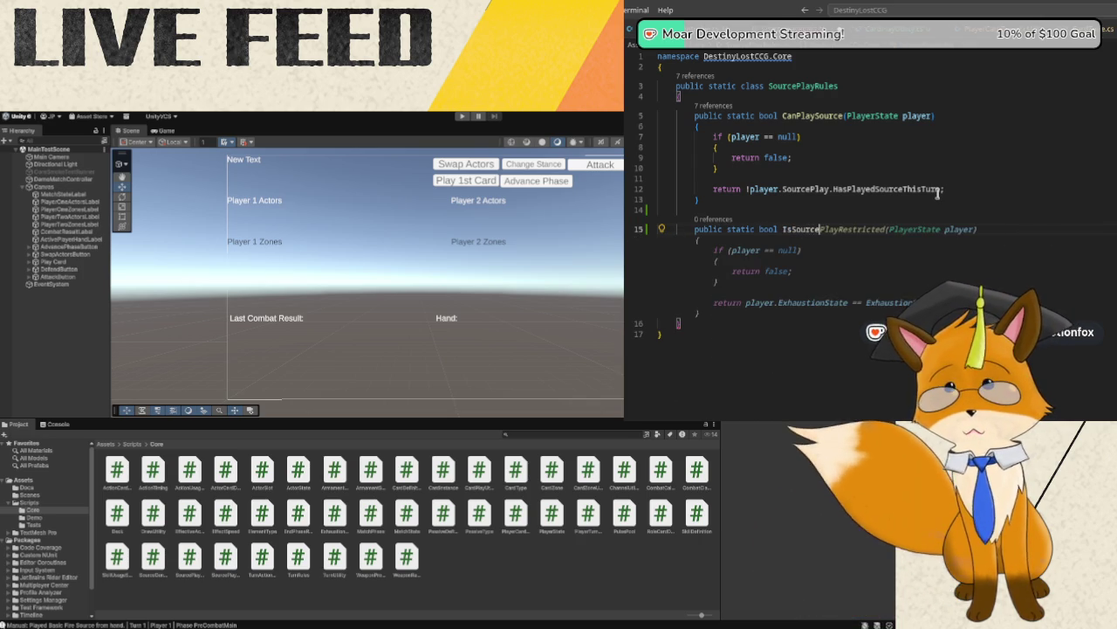
text(Playable)
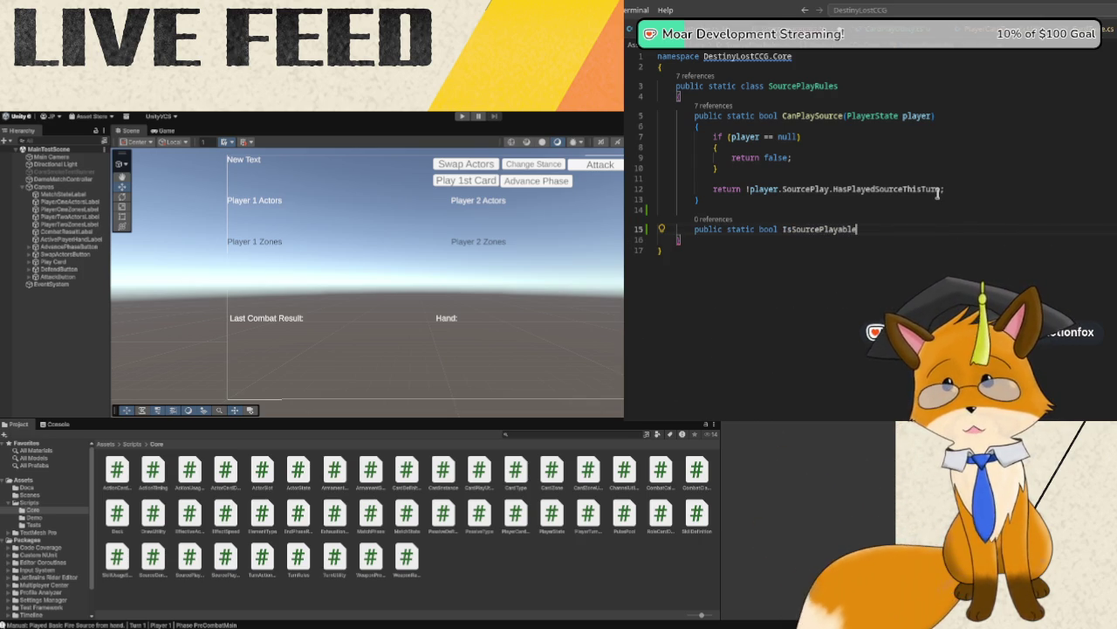
text(Phase(Match)
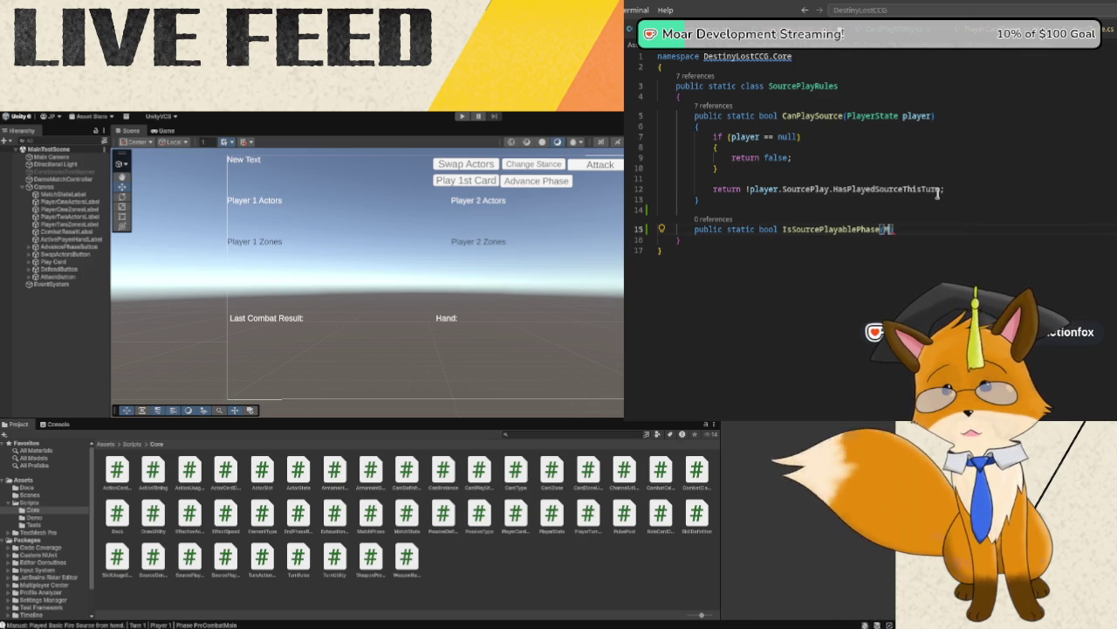
text(Stat)
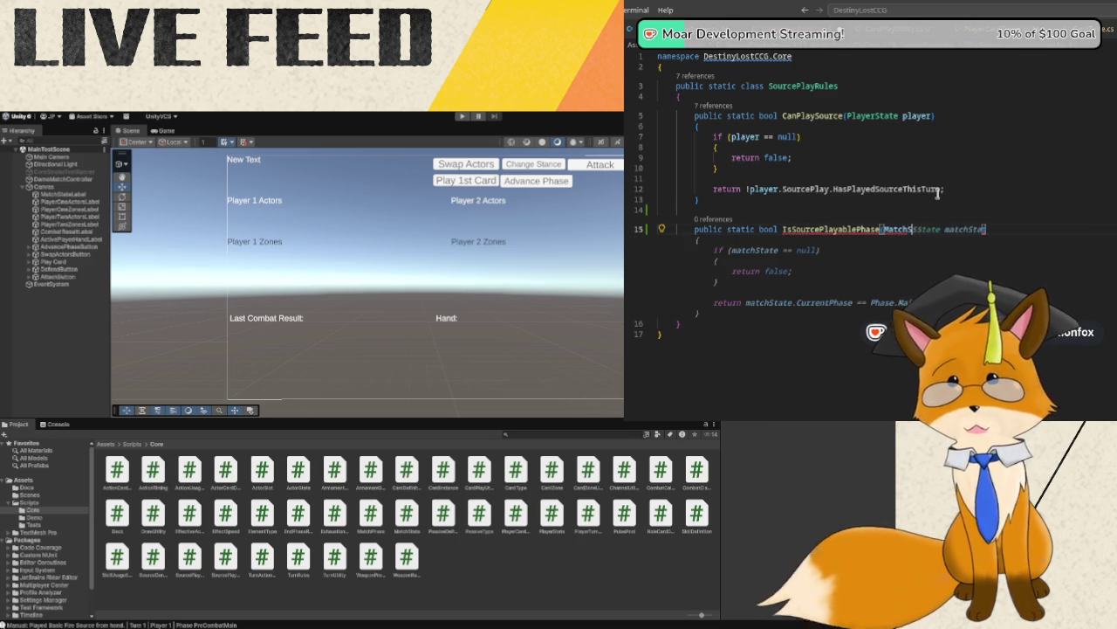
text(e phase)
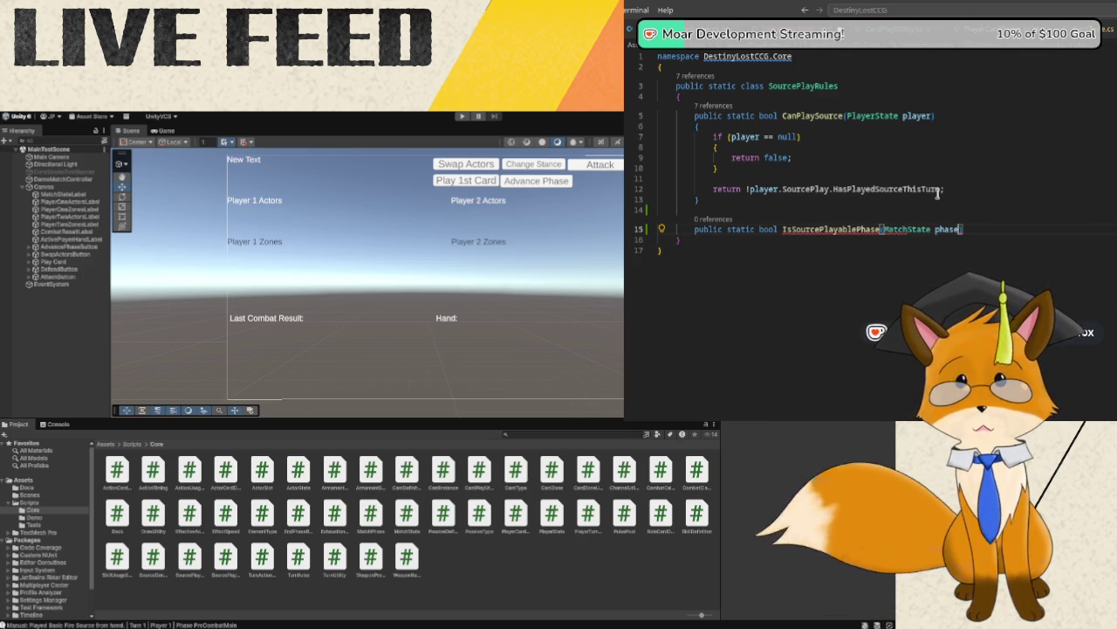
key(Return)
text({)
key(Return)
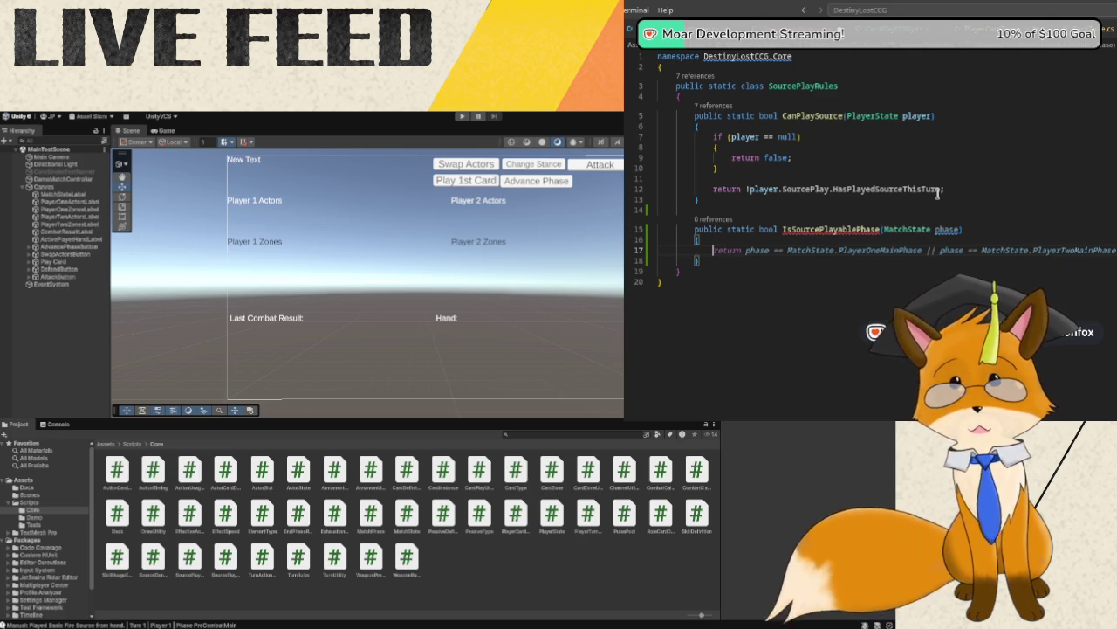
- Return phase == MatchPhase.Setup || MatchPhase.PreCombatMain || one further suggested phase
text(return phase)
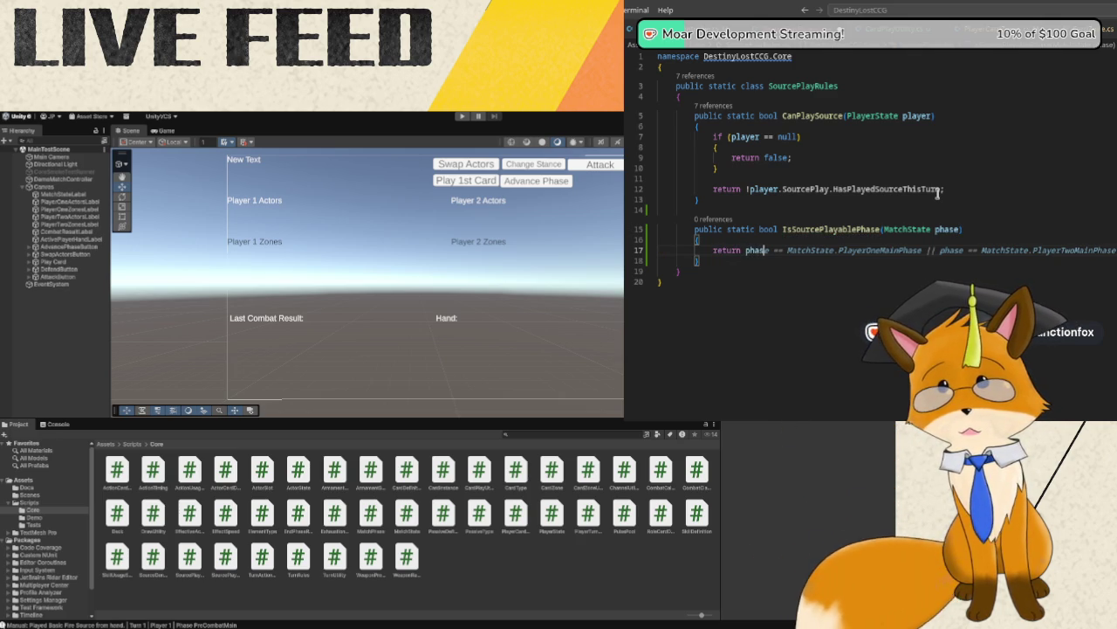
text(  == )
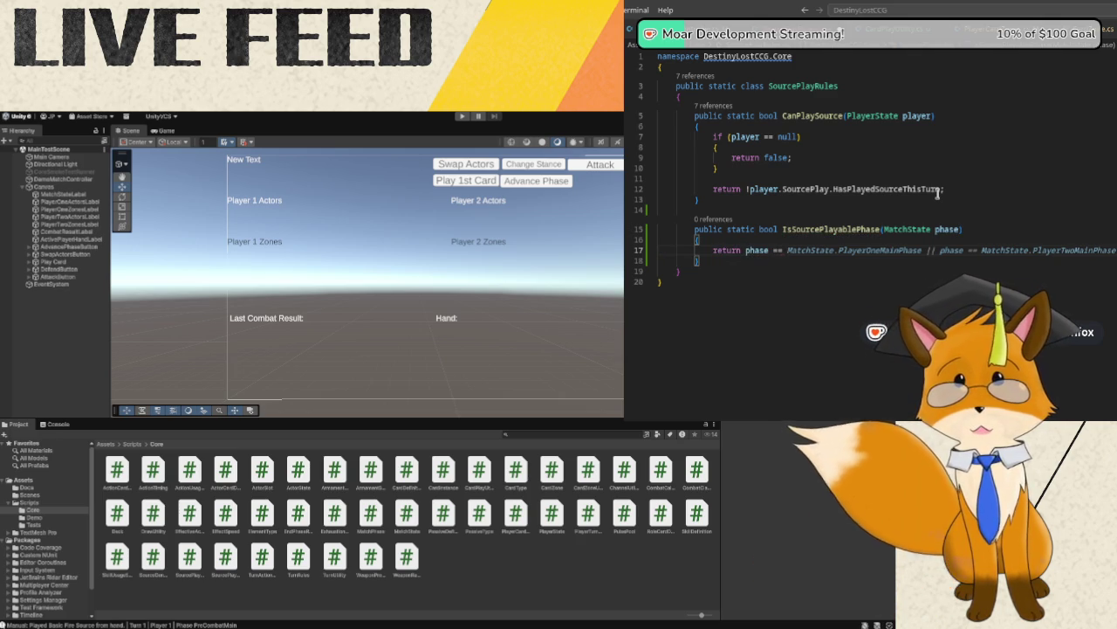
text(MatchS)
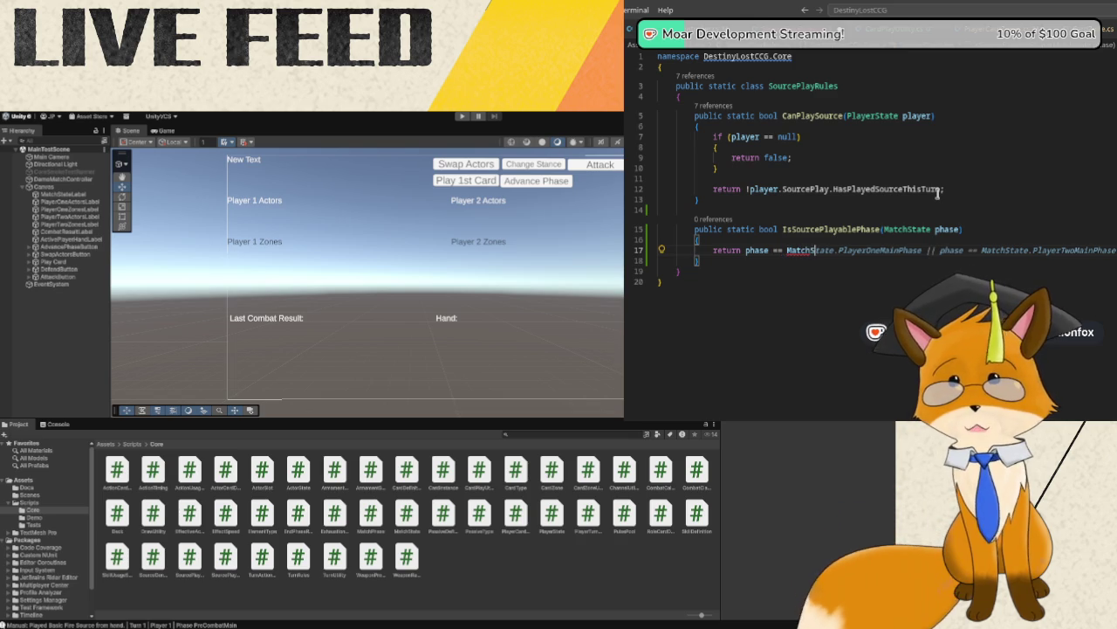
key(BackSpace)
text(Phase.)
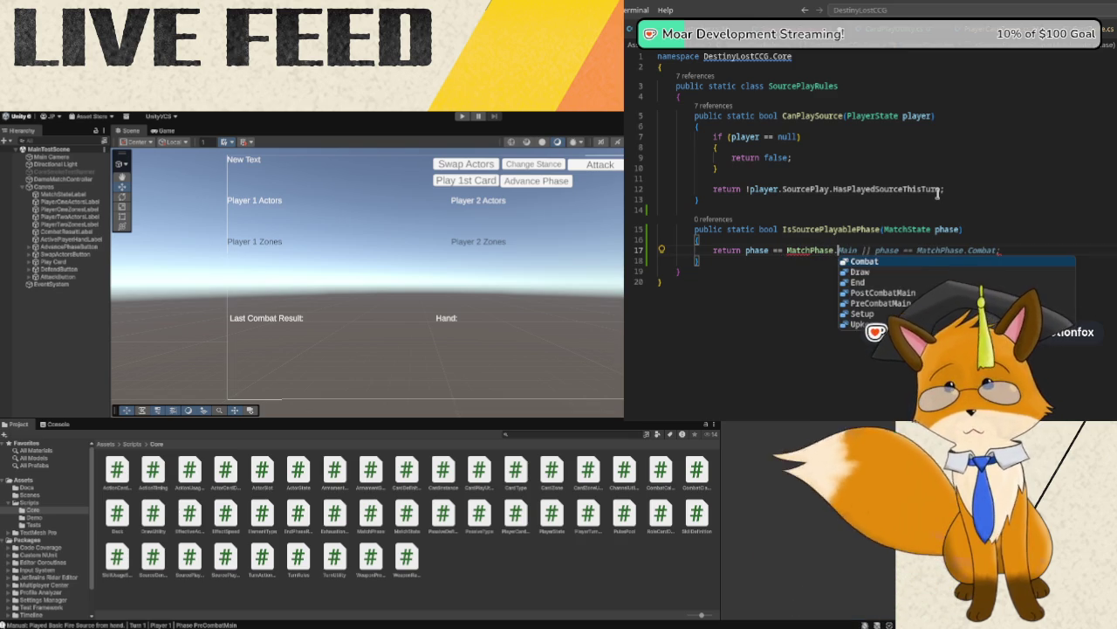
text(Se)
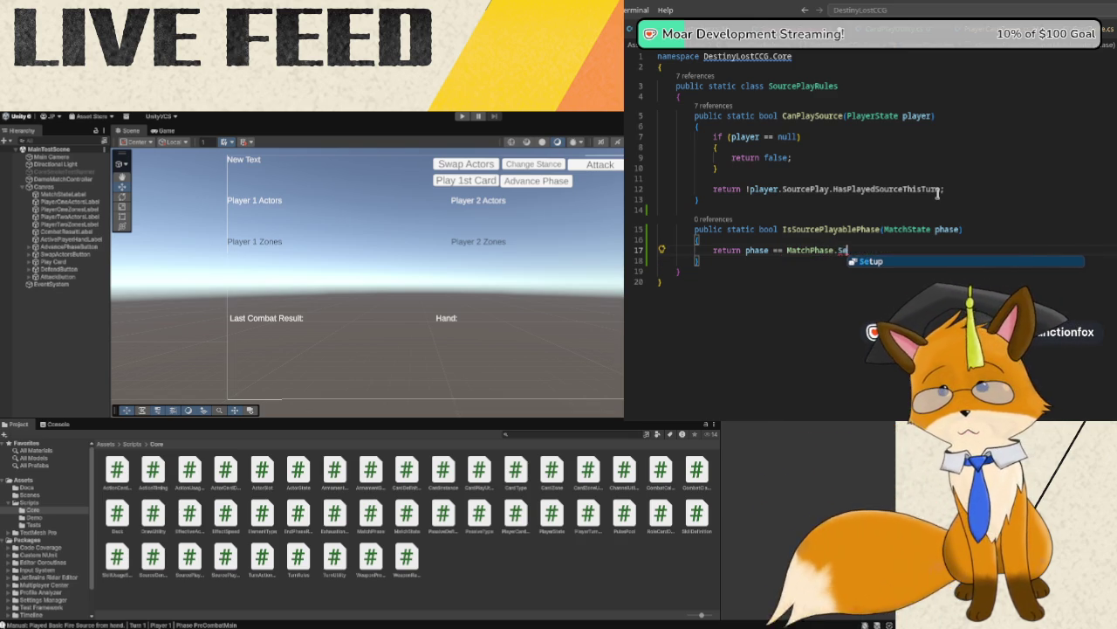
key(Return)
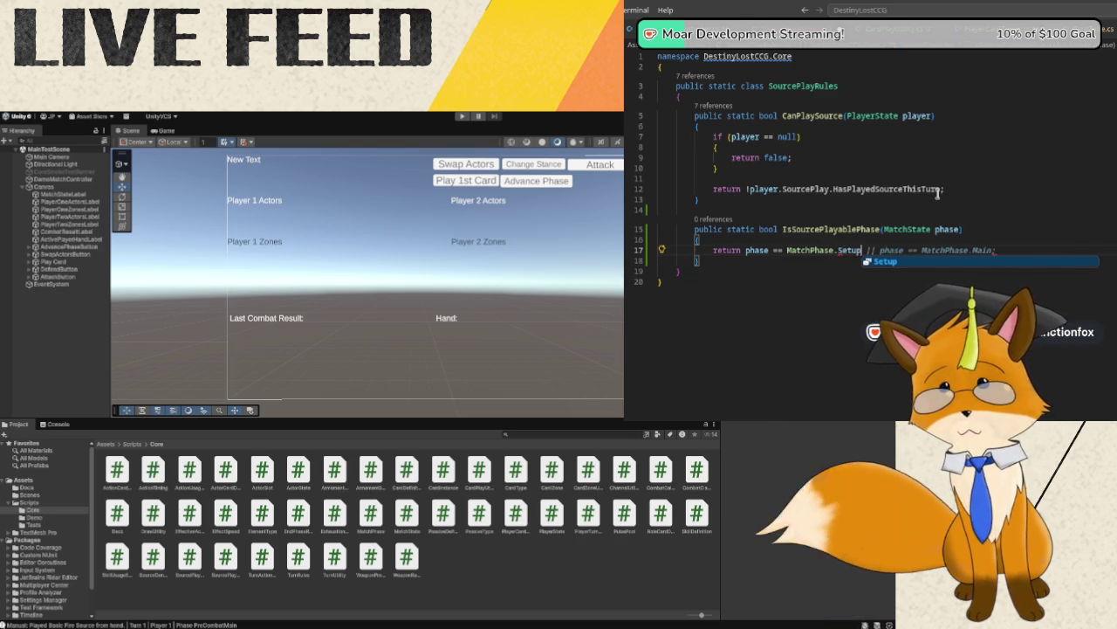
text( || phase)
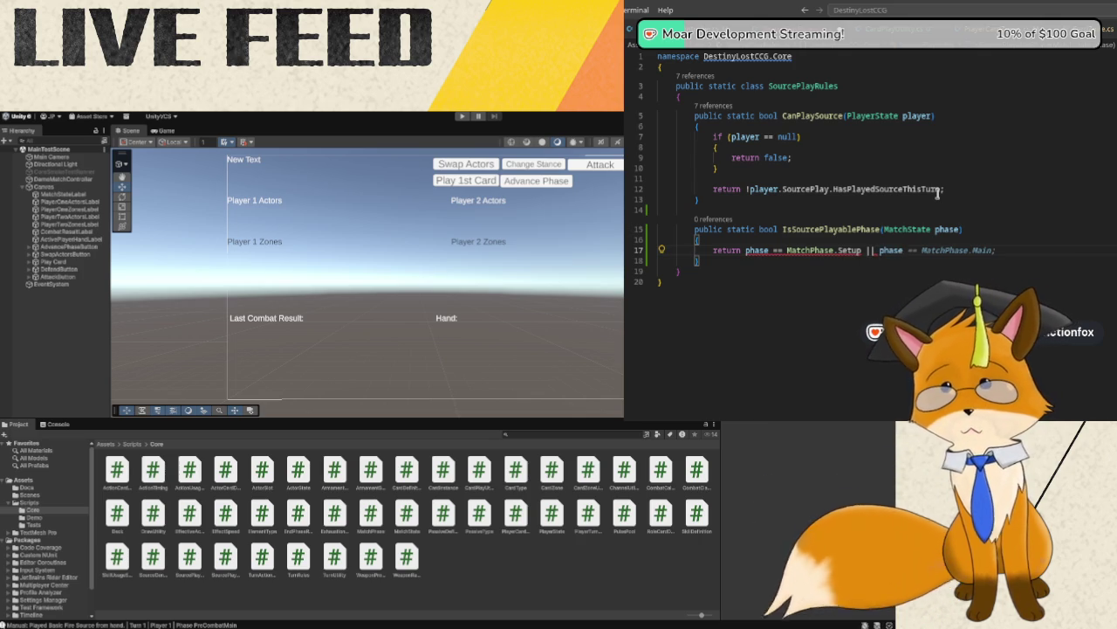
text(==)
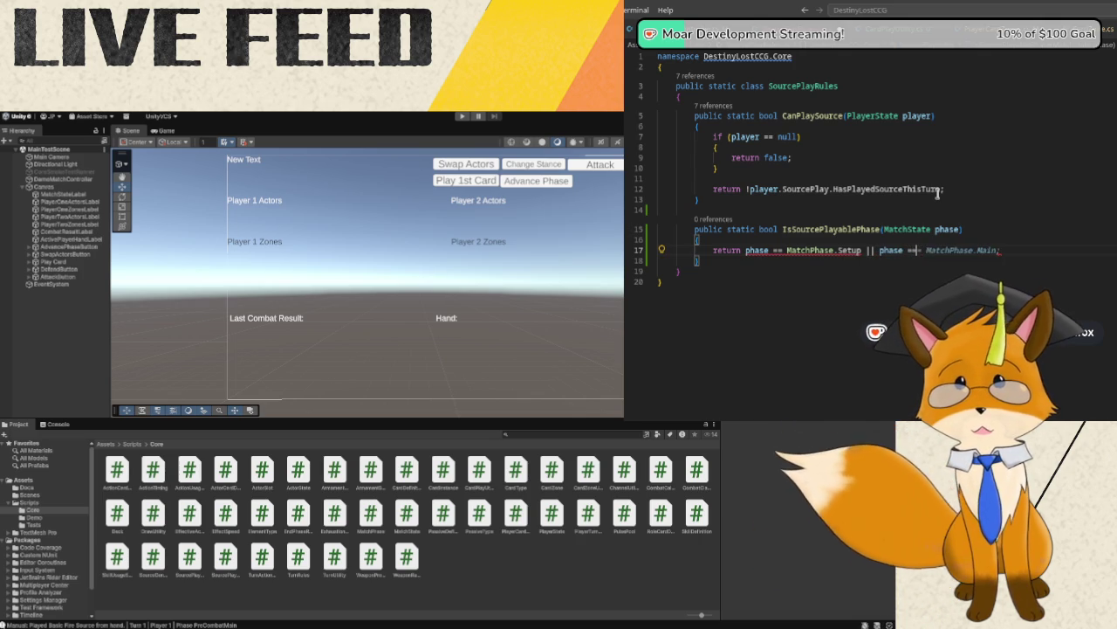
key(BackSpace)
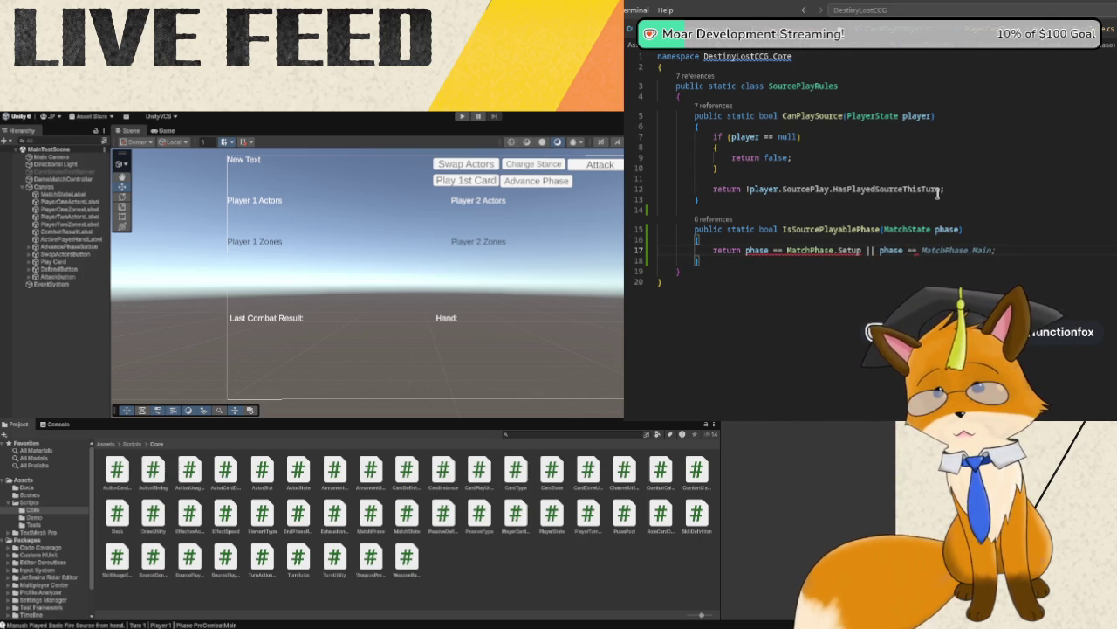
text(Matc)
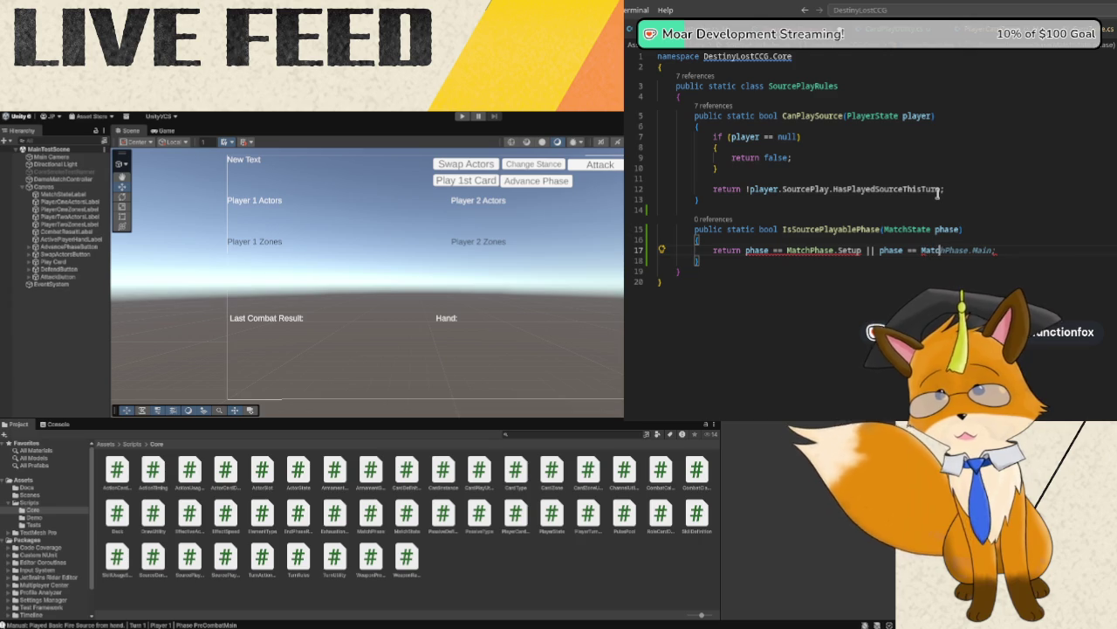
text(hPhase.Pre)
key(Return)
text(;)
key(BackSpace)
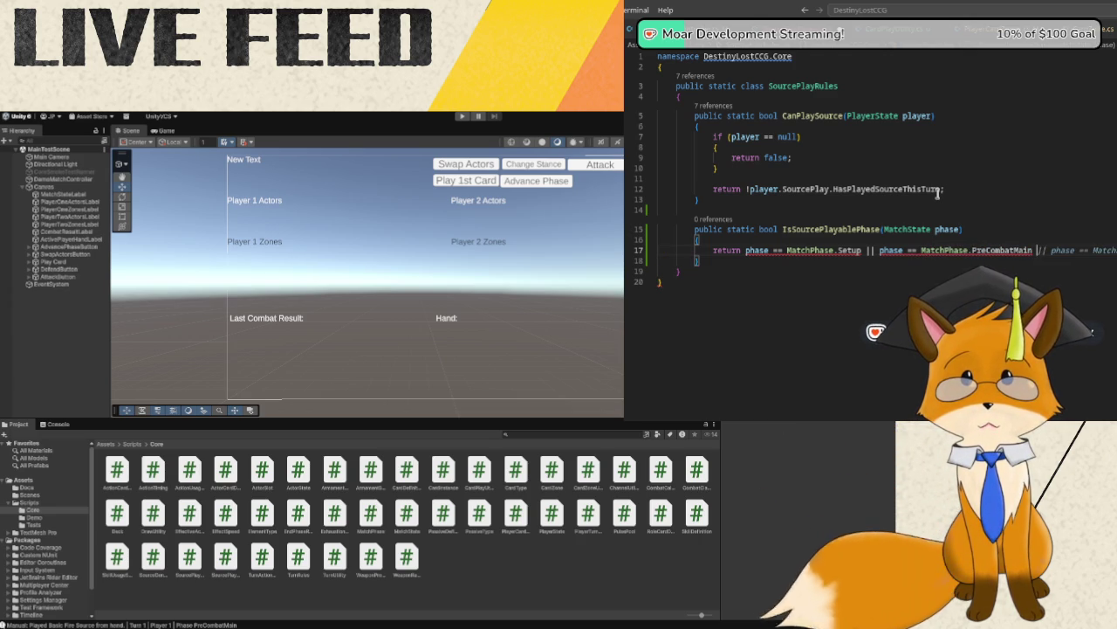
key(Tab)
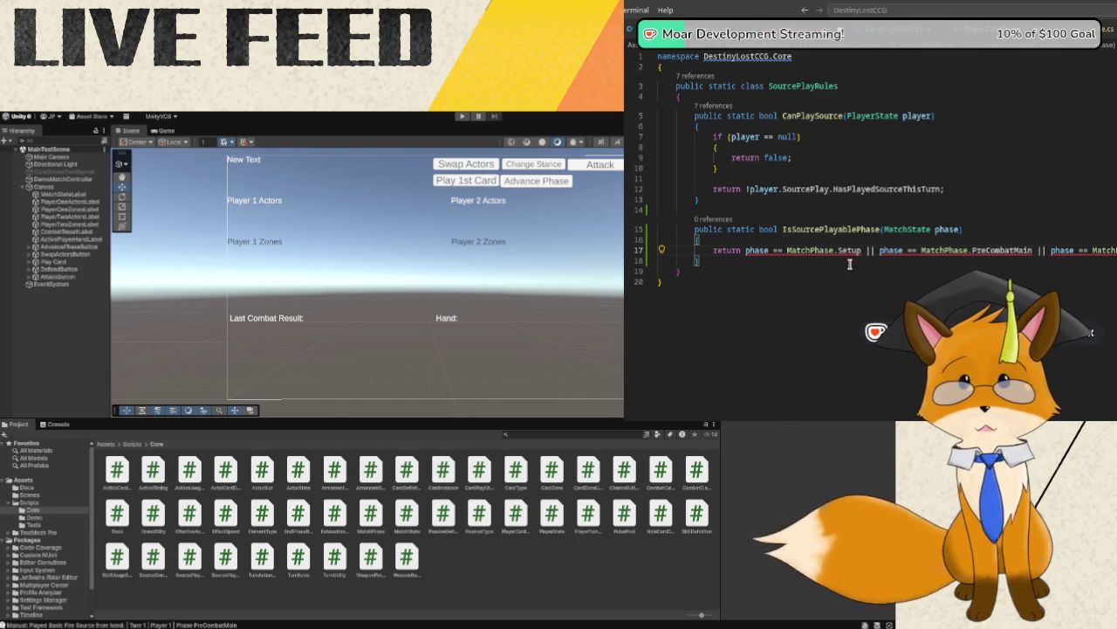
mouse_move(756, 253)
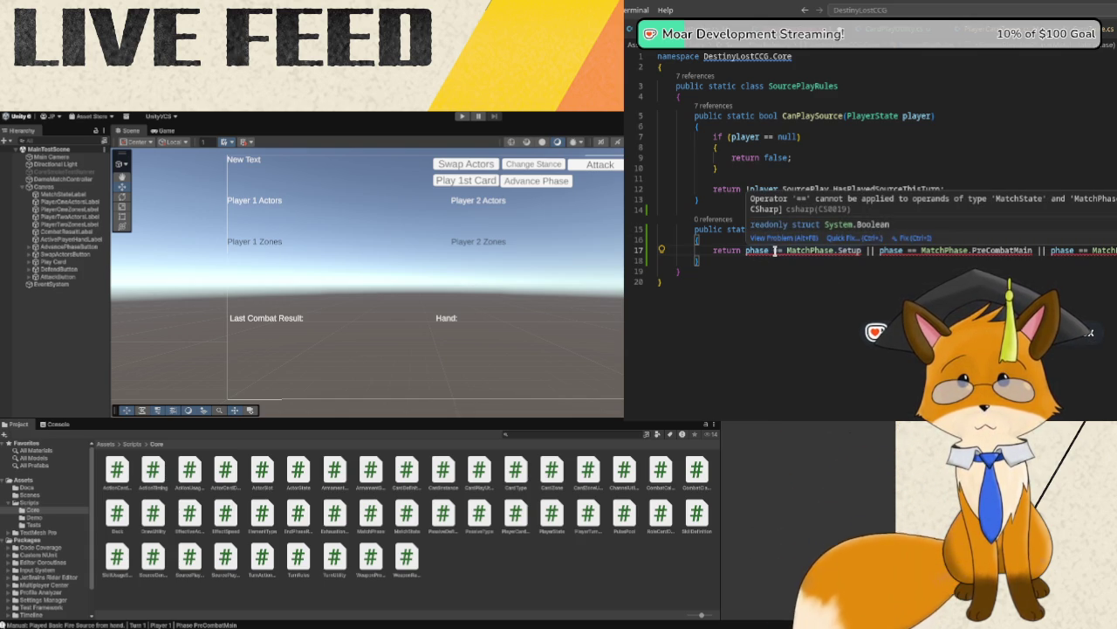
click(774, 251)
text(=)
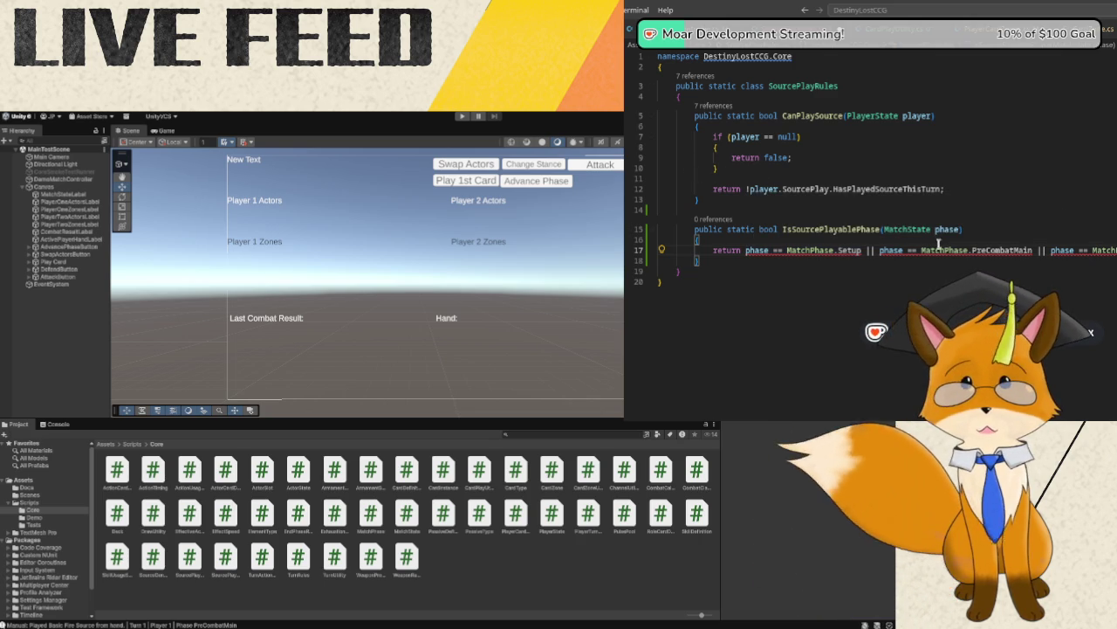
mouse_move(945, 223)
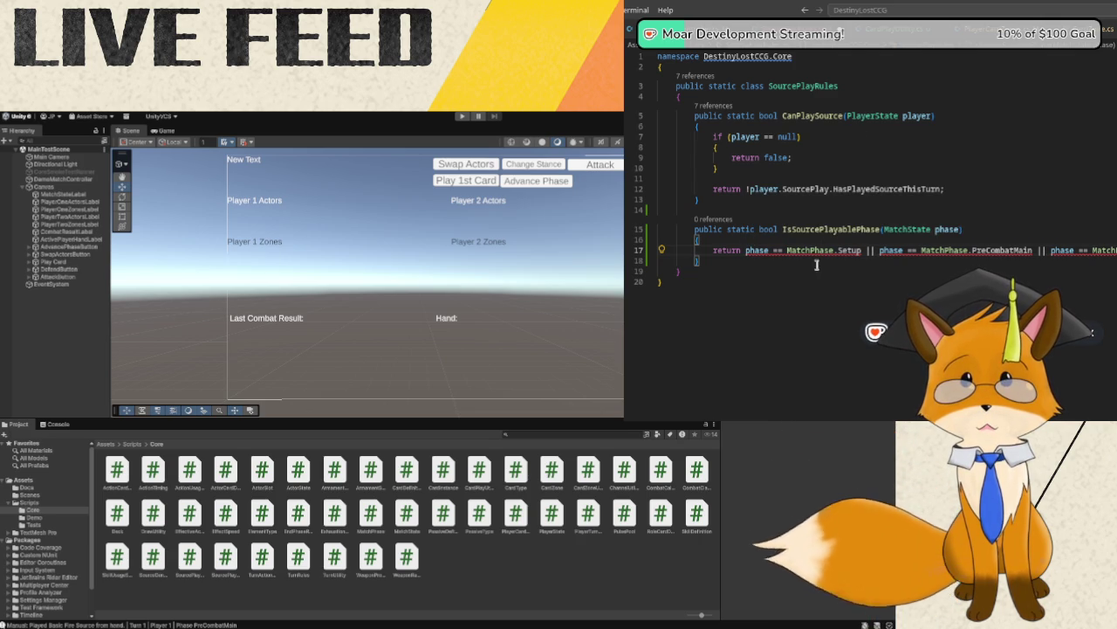
mouse_move(809, 246)
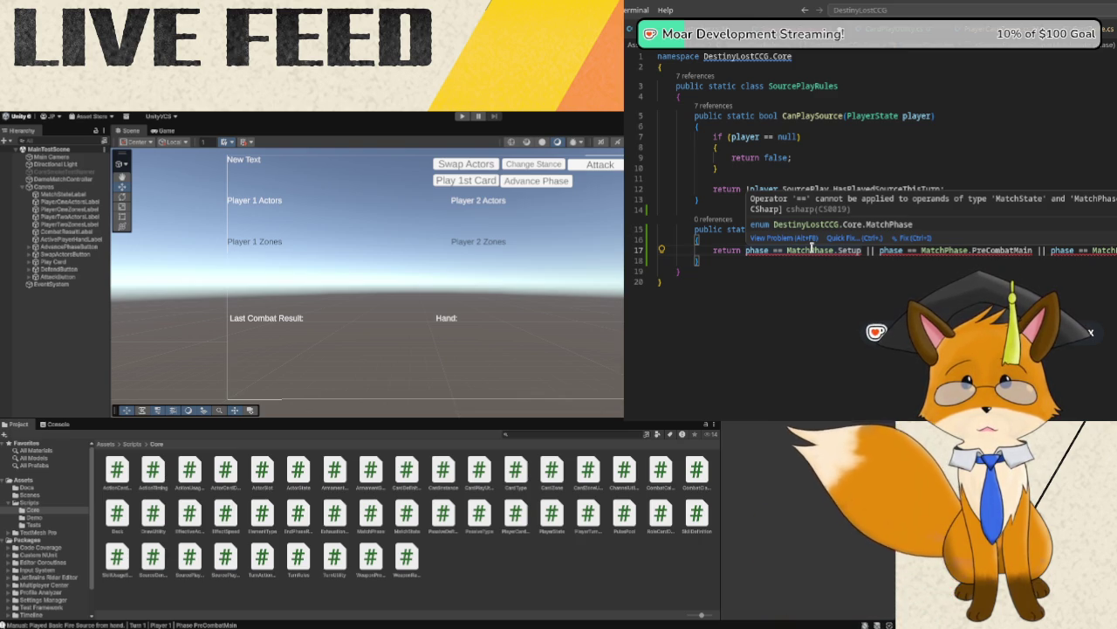
click(811, 250)
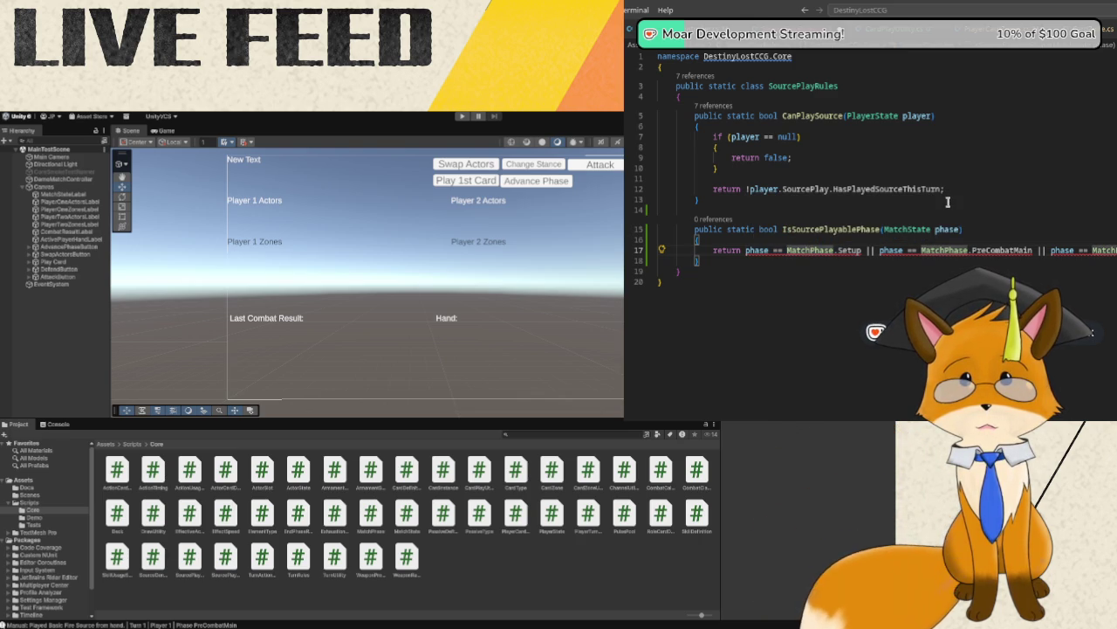
key(Right)
key(Right)
key(Right)
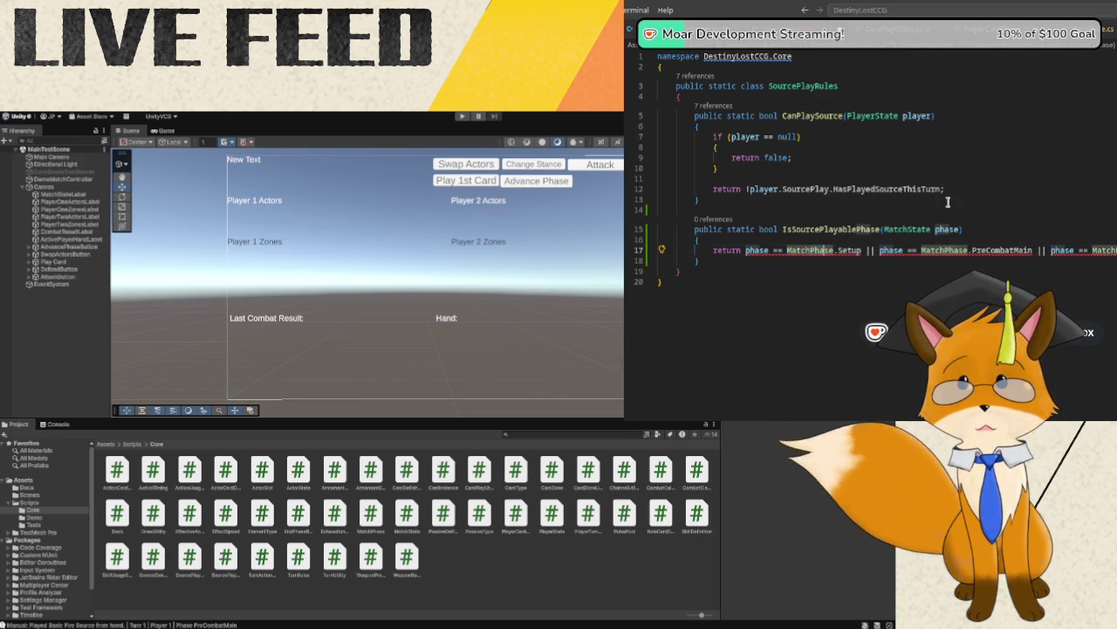
key(BackSpace)
key(BackSpace)
key(BackSpace)
text(Stat)
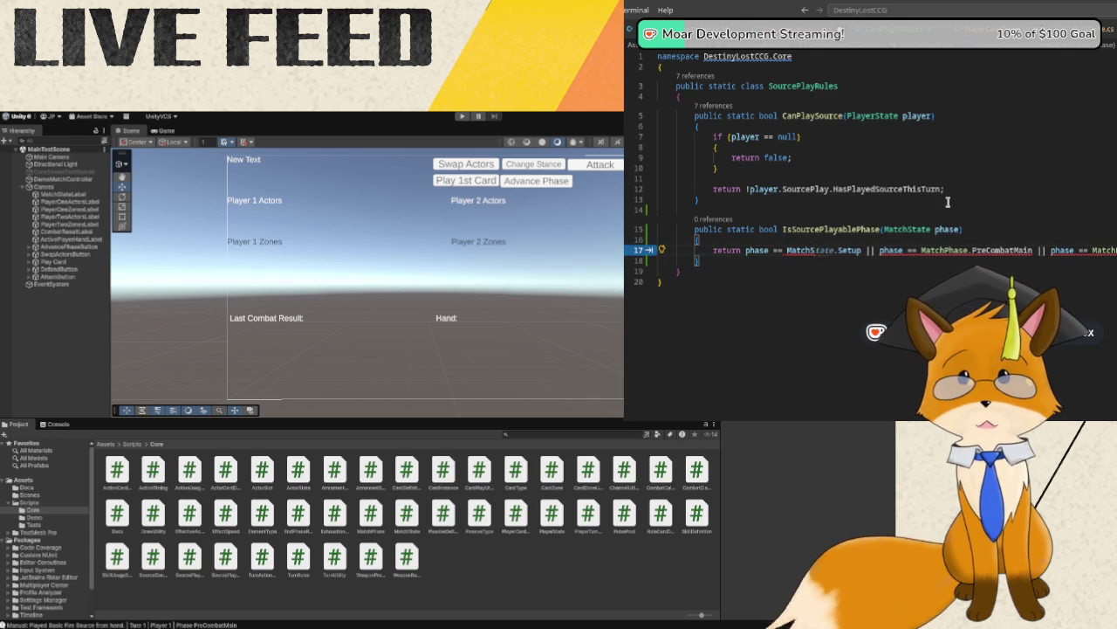
text(e.)
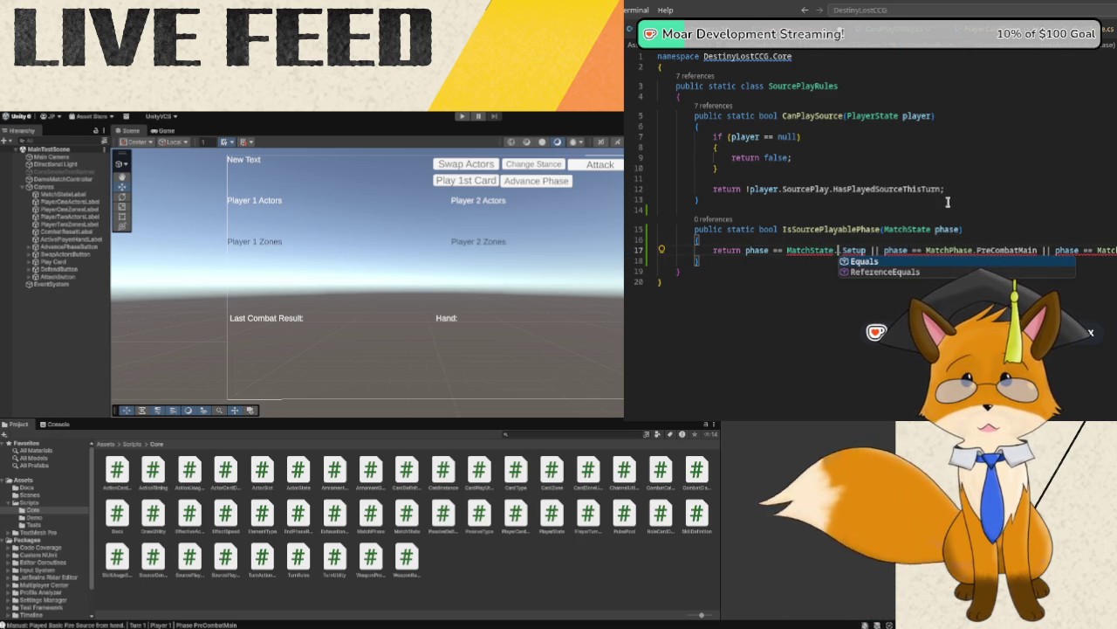
key(BackSpace)
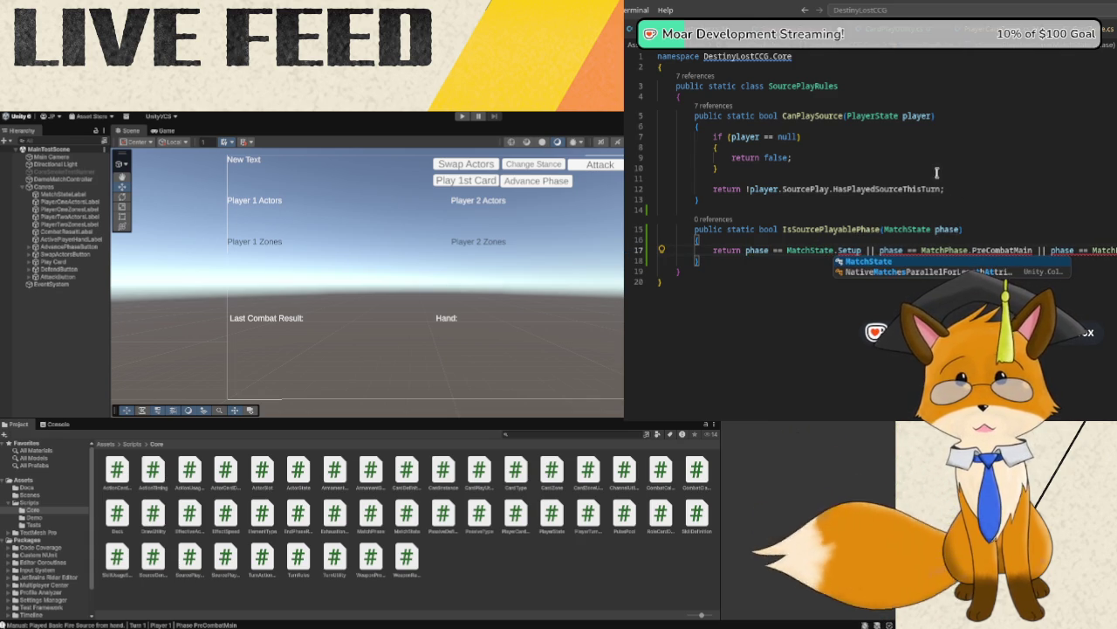
double_click(849, 250)
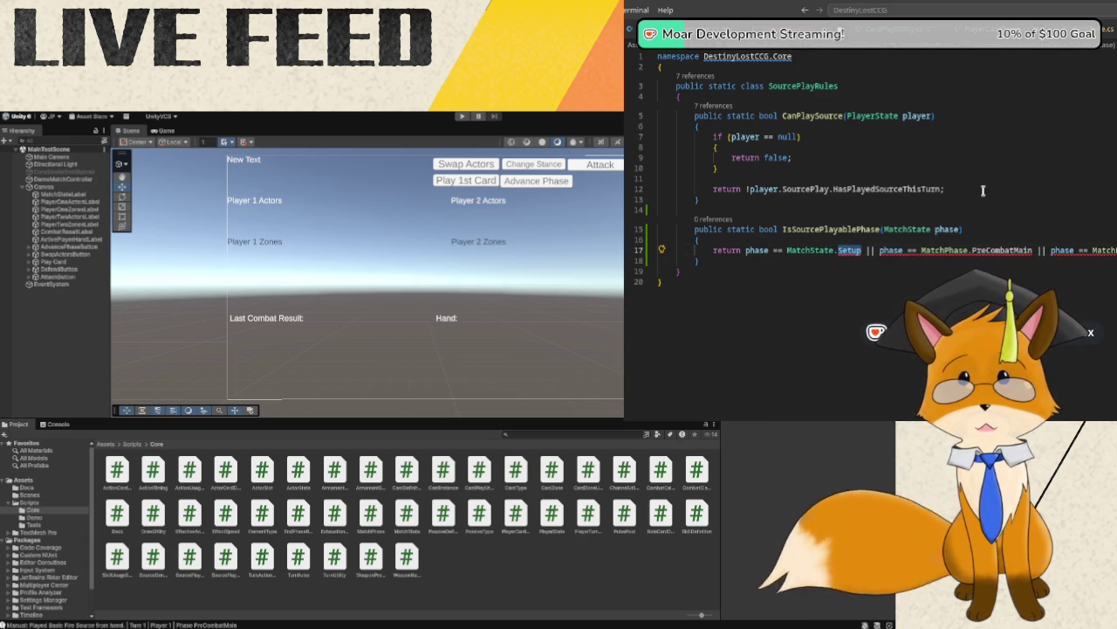
key(BackSpace)
key(BackSpace)
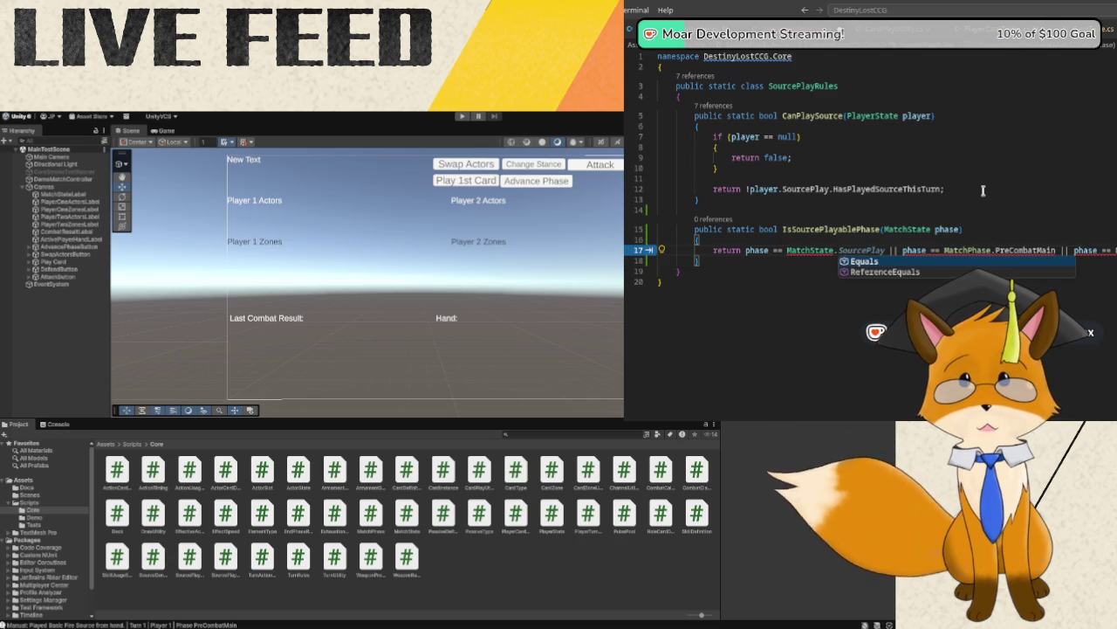
text(M)
key(BackSpace)
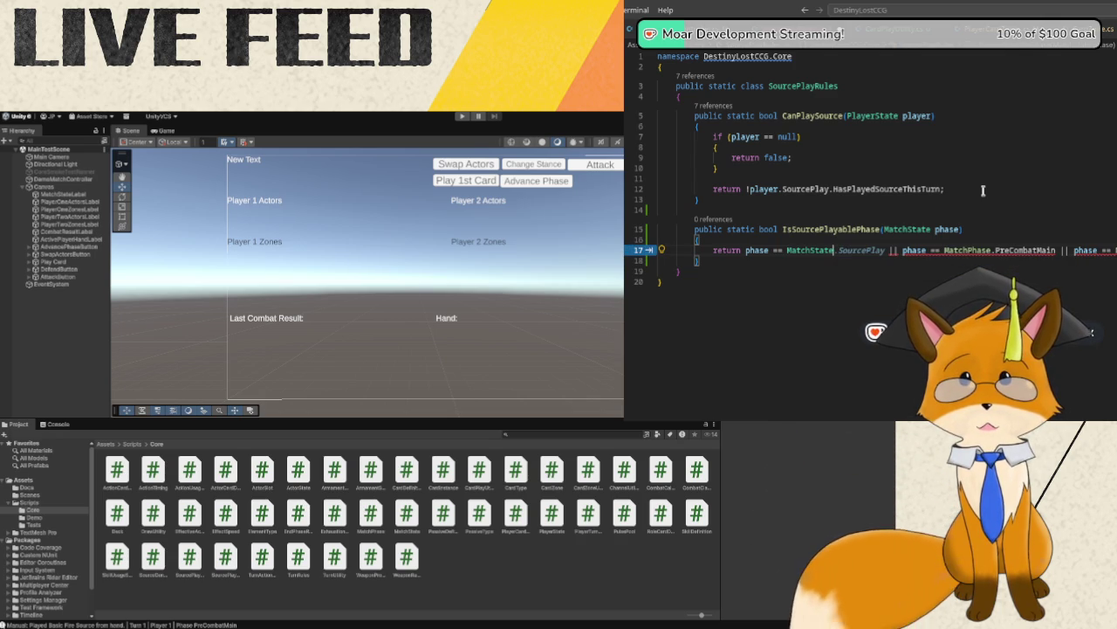
key(BackSpace)
key(BackSpace)
key(BackSpace)
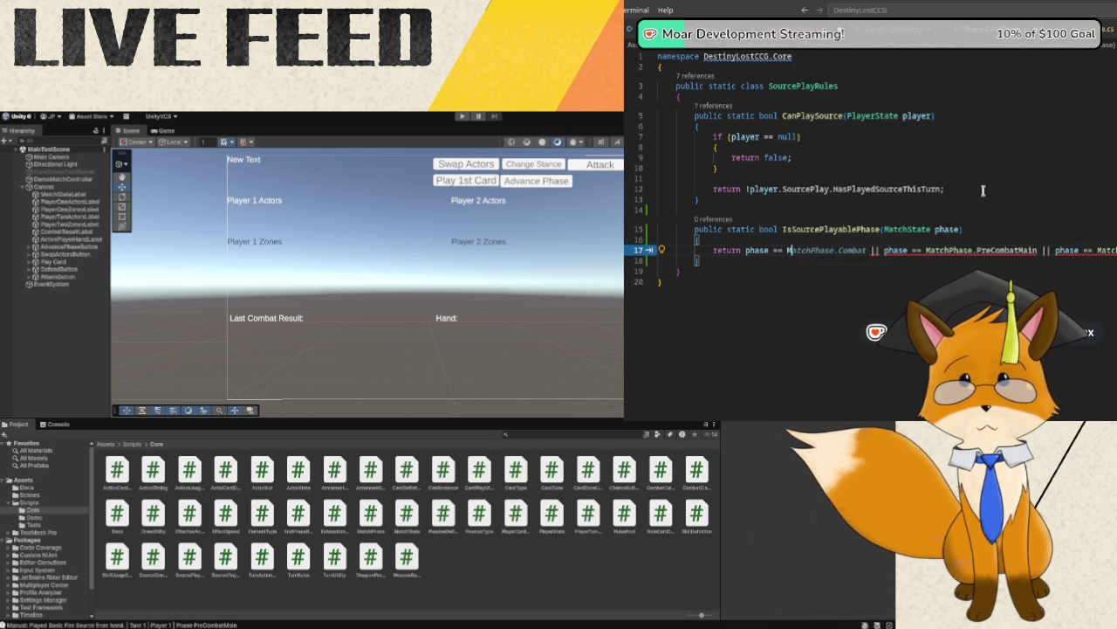
text(Ma)
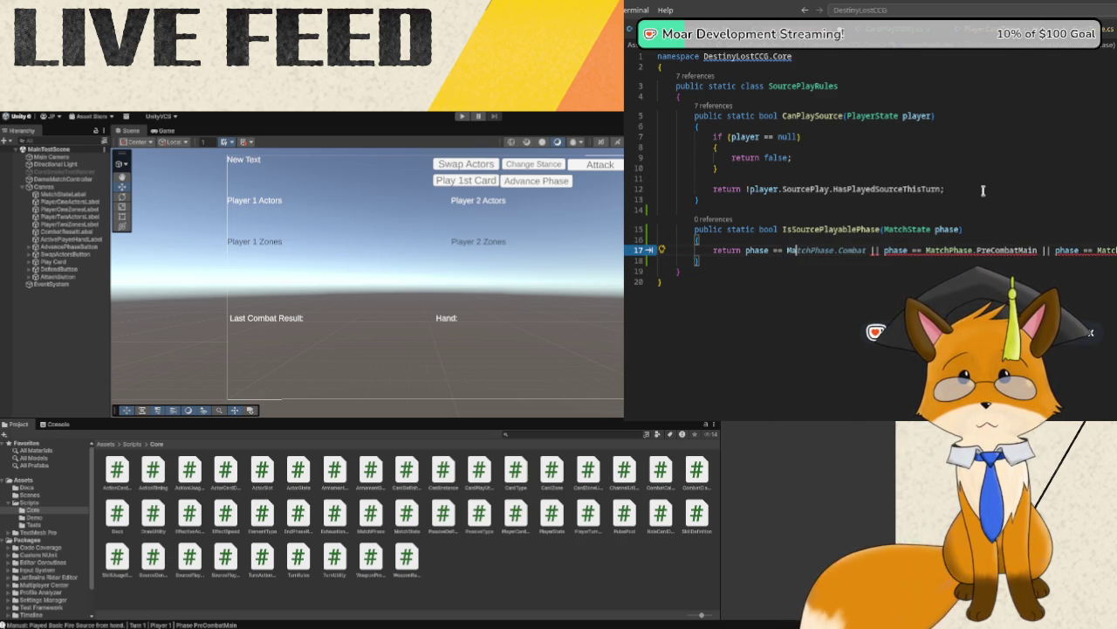
text(tch)
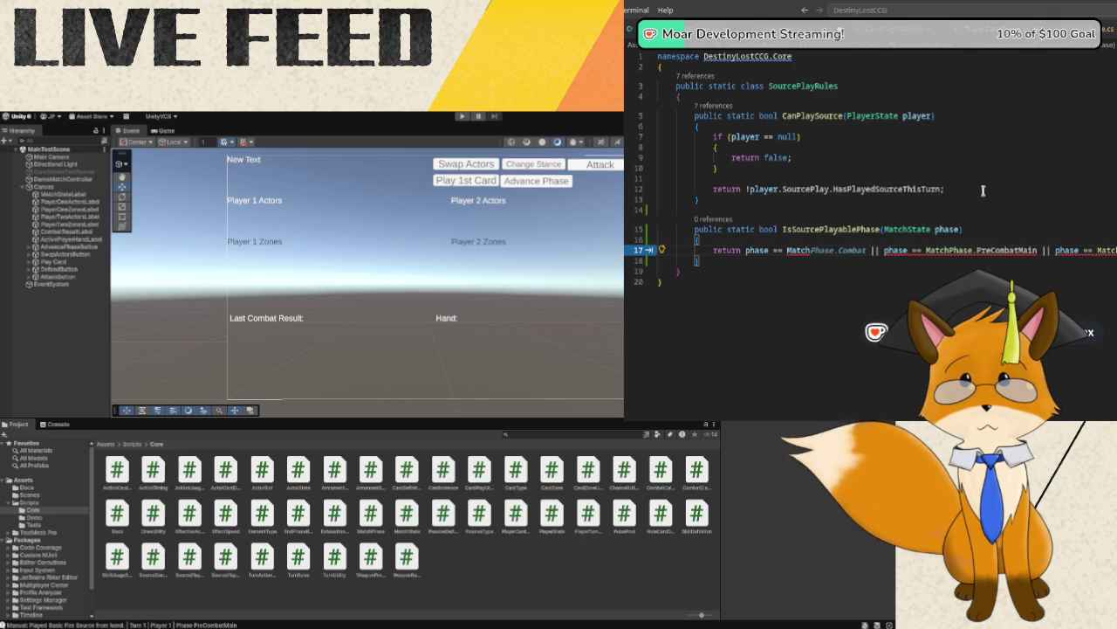
text(Phas)
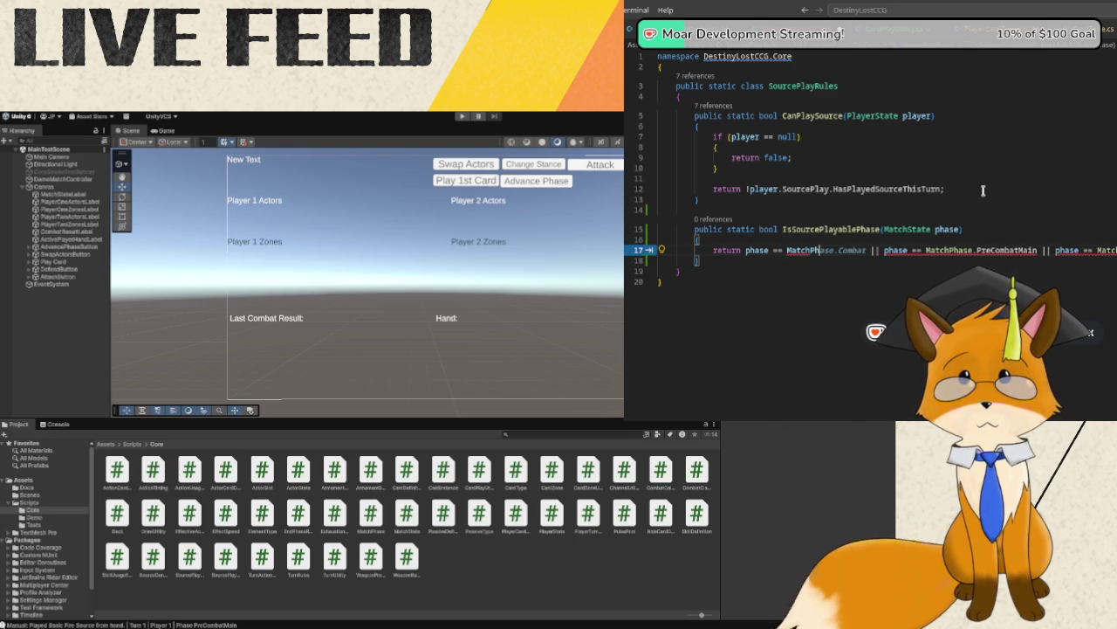
text(e.Com)
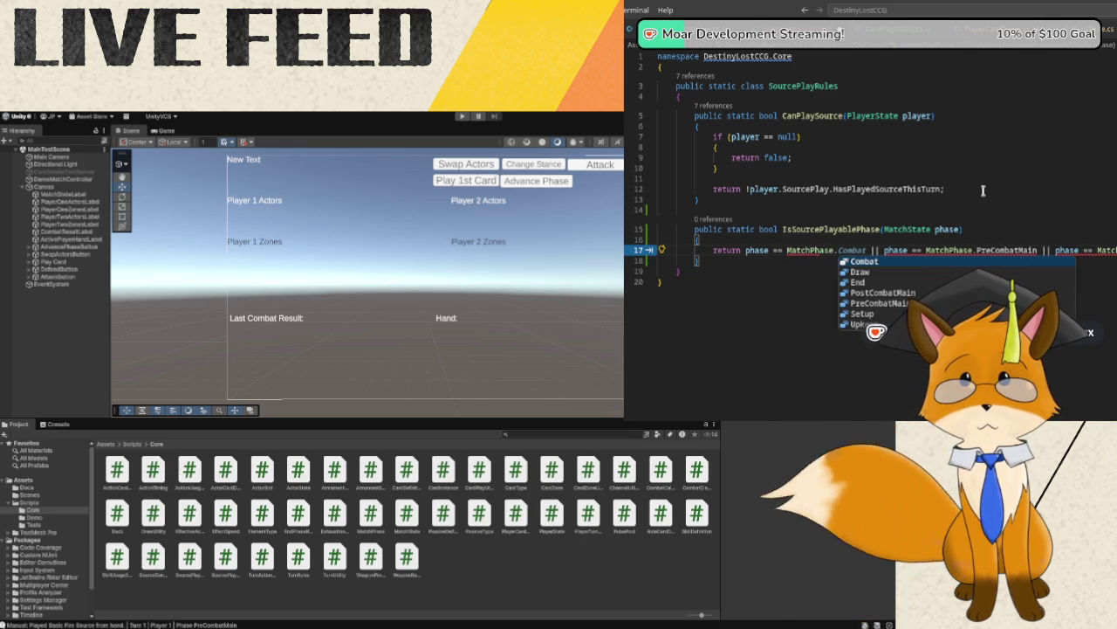
text(bat)
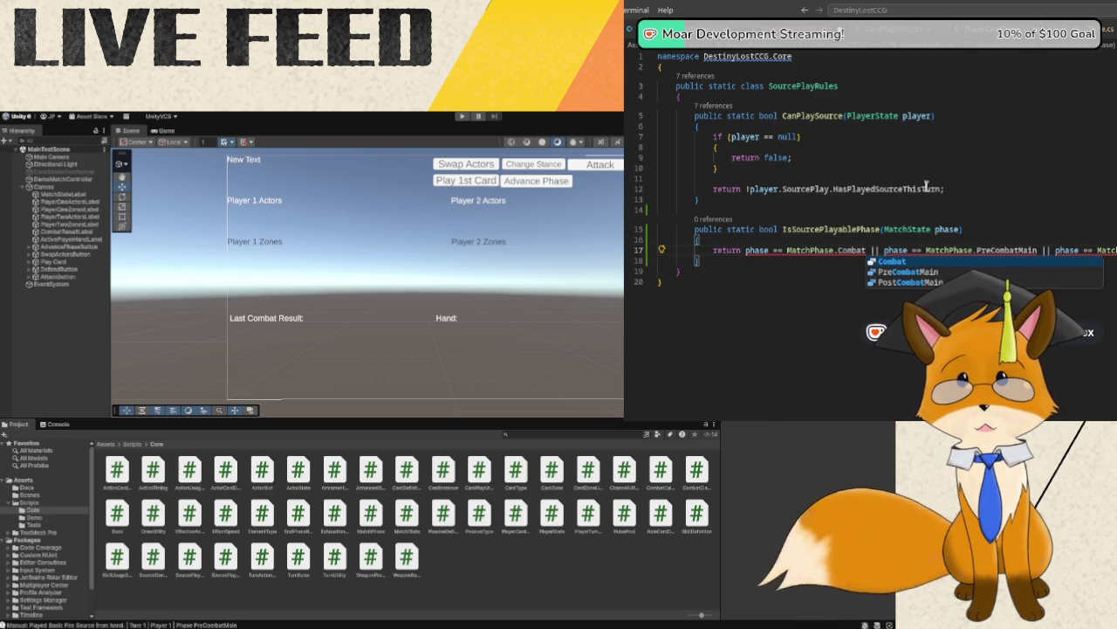
key(BackSpace)
key(BackSpace)
key(BackSpace)
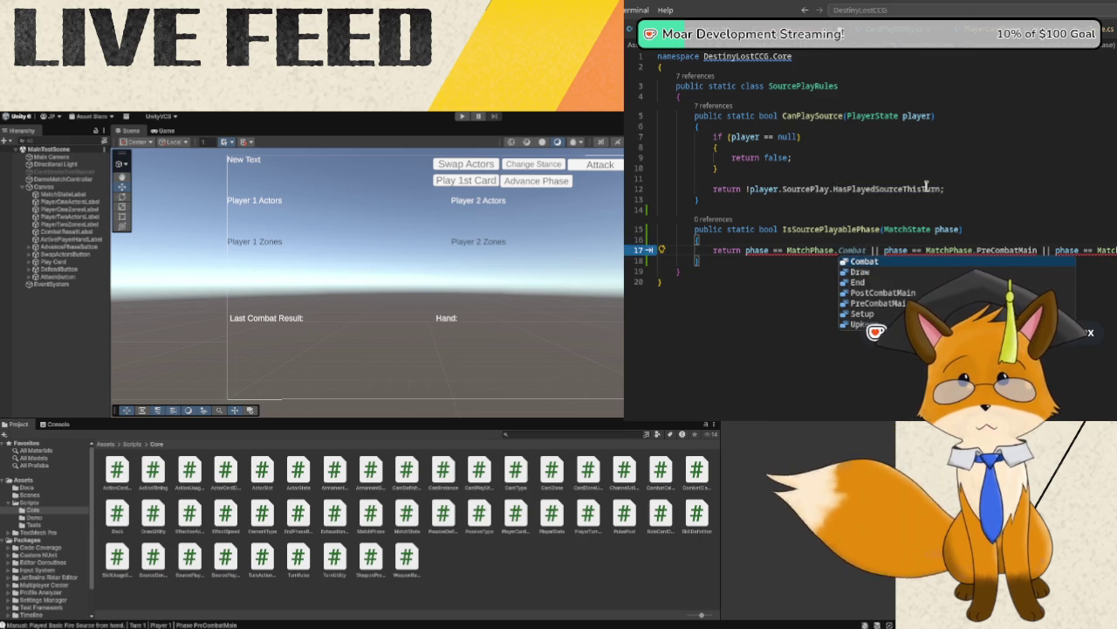
text(Setup)
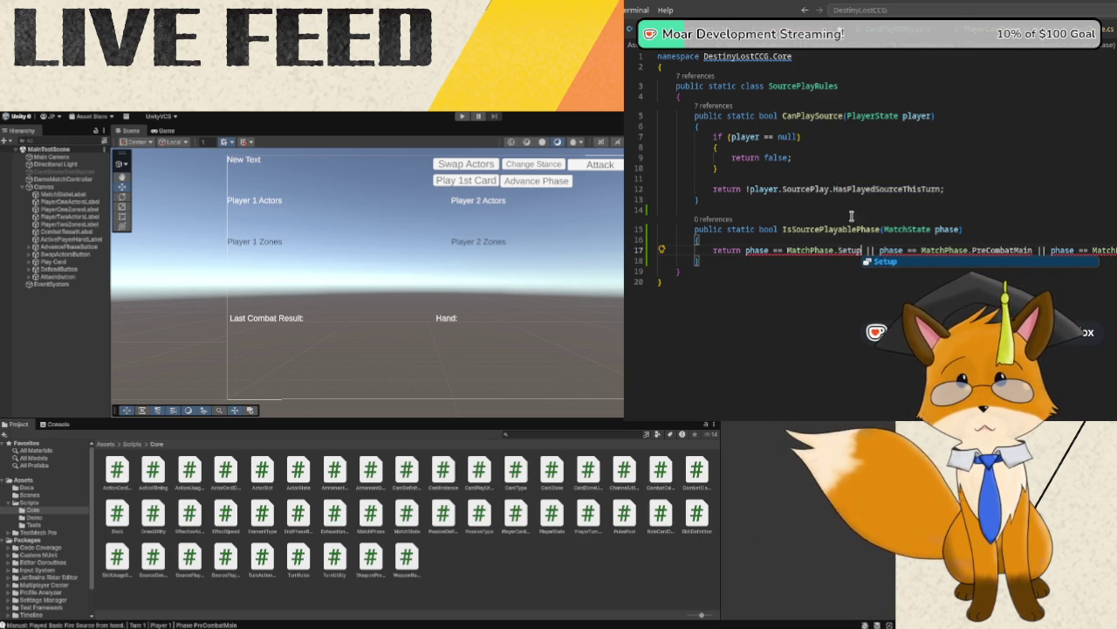
click(789, 250)
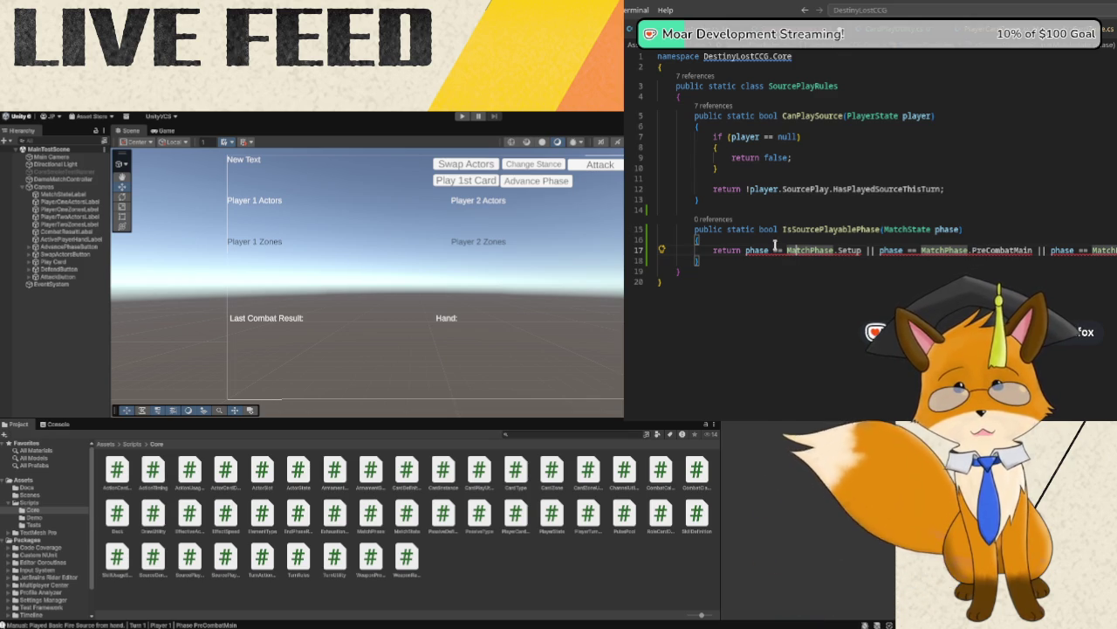
mouse_move(775, 249)
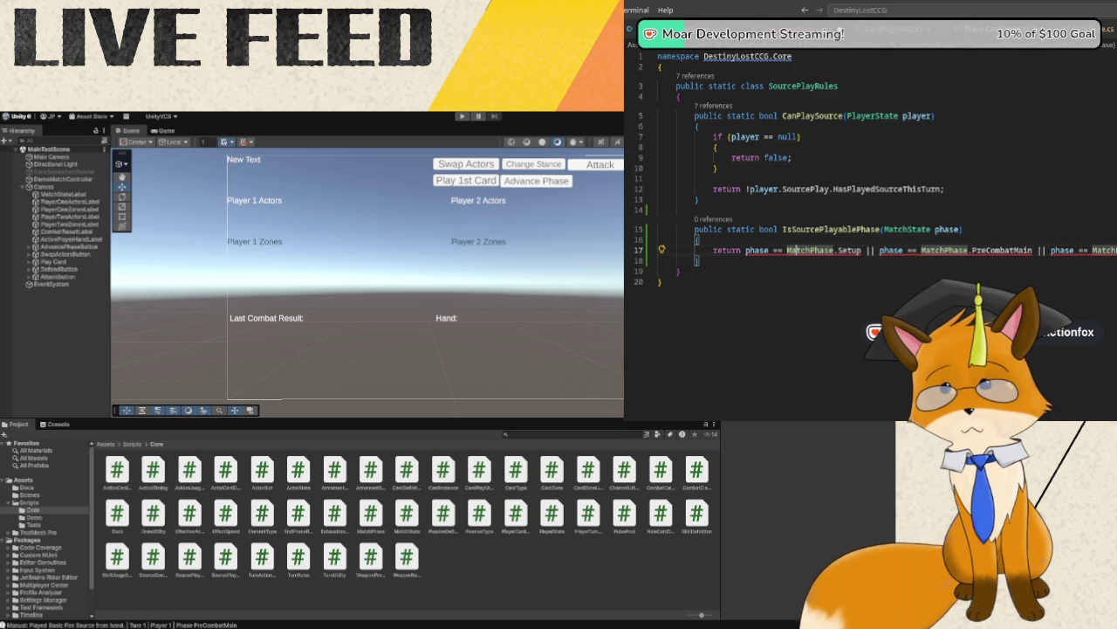
- Change the line-15 parameter type from MatchState to MatchPhase, then return to CardPlayUtility.cs
click(922, 228)
key(Right)
key(Right)
key(Right)
key(Delete)
key(Delete)
key(Delete)
text(Phase)
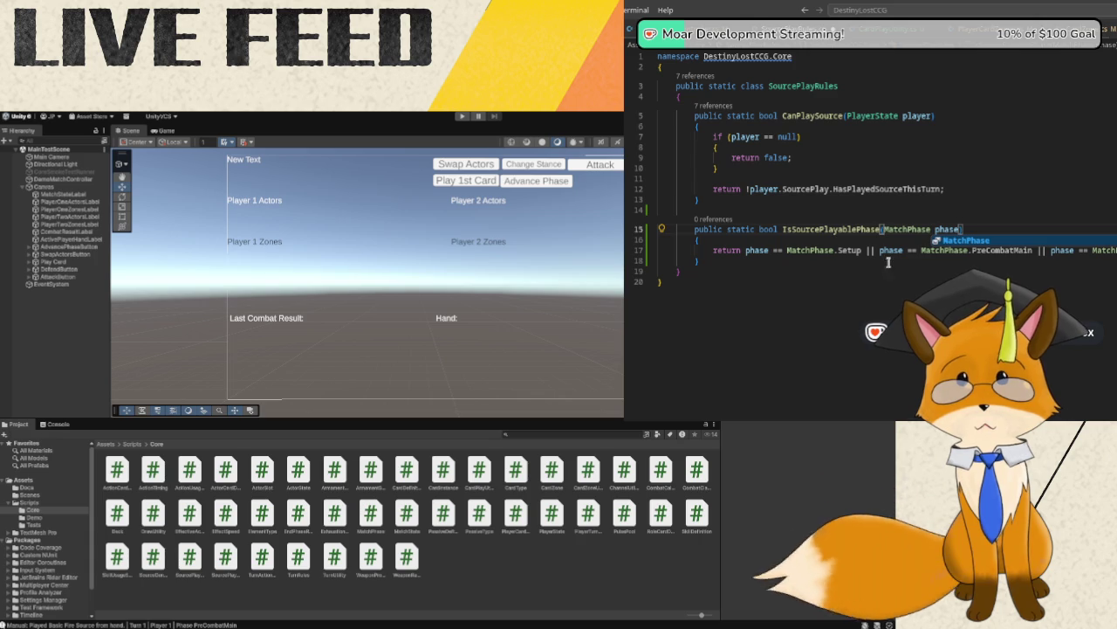
key(Down)
key(Down)
key(Down)
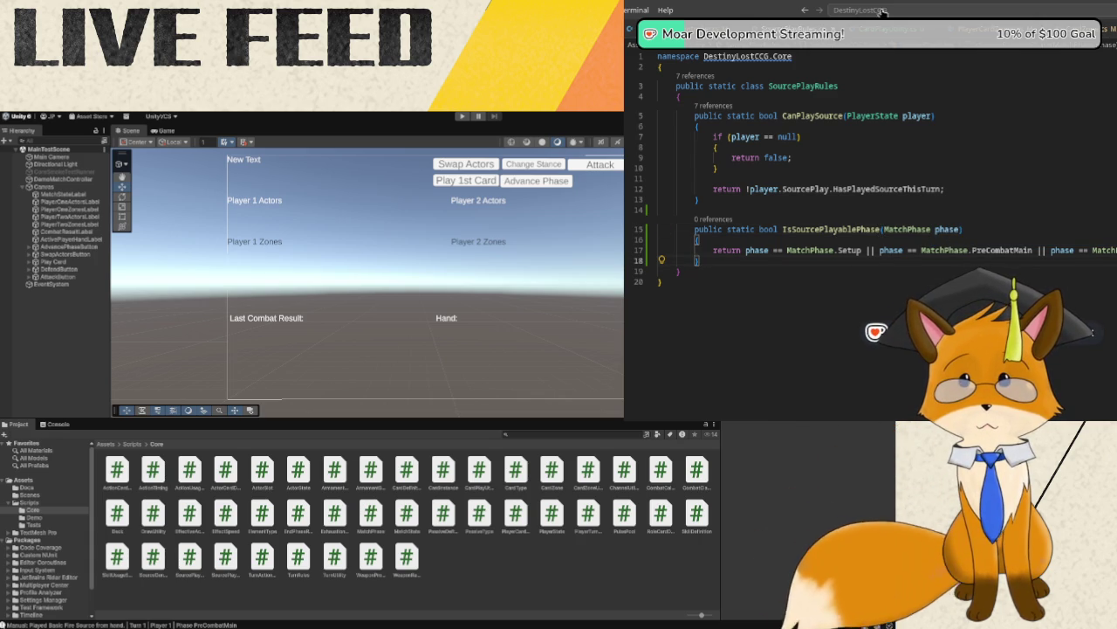
key(ctrl+Tab)
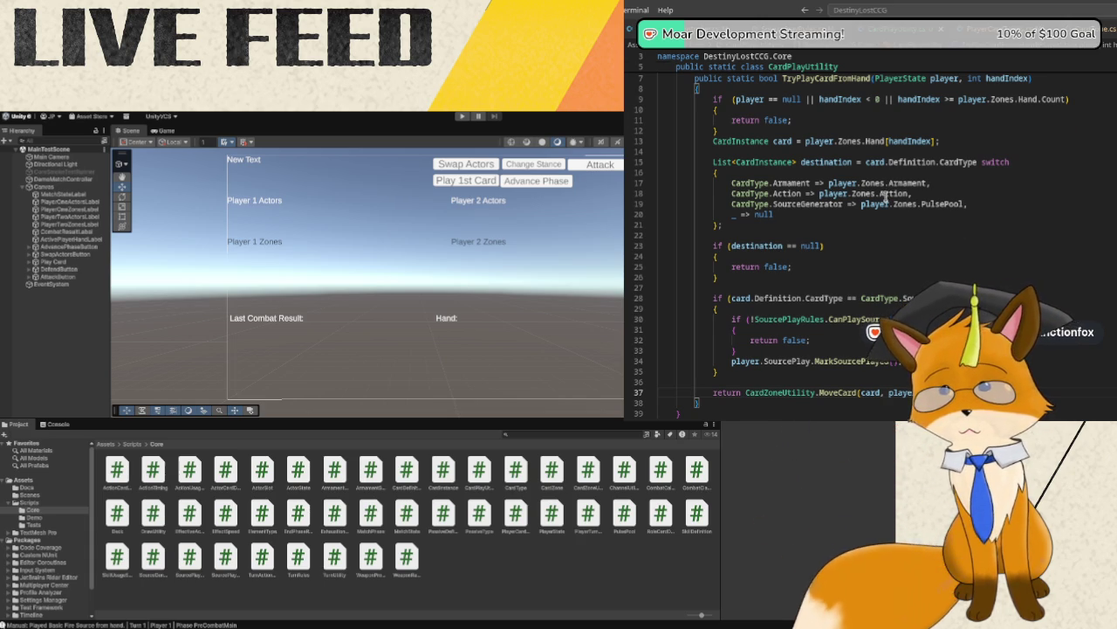
- Append '|| !SourcePlayRules.IsSourcePlayablePhase(...)' to the CanPlaySource guard in TryPlayCardFromHand
scroll(883, 194, up, 2)
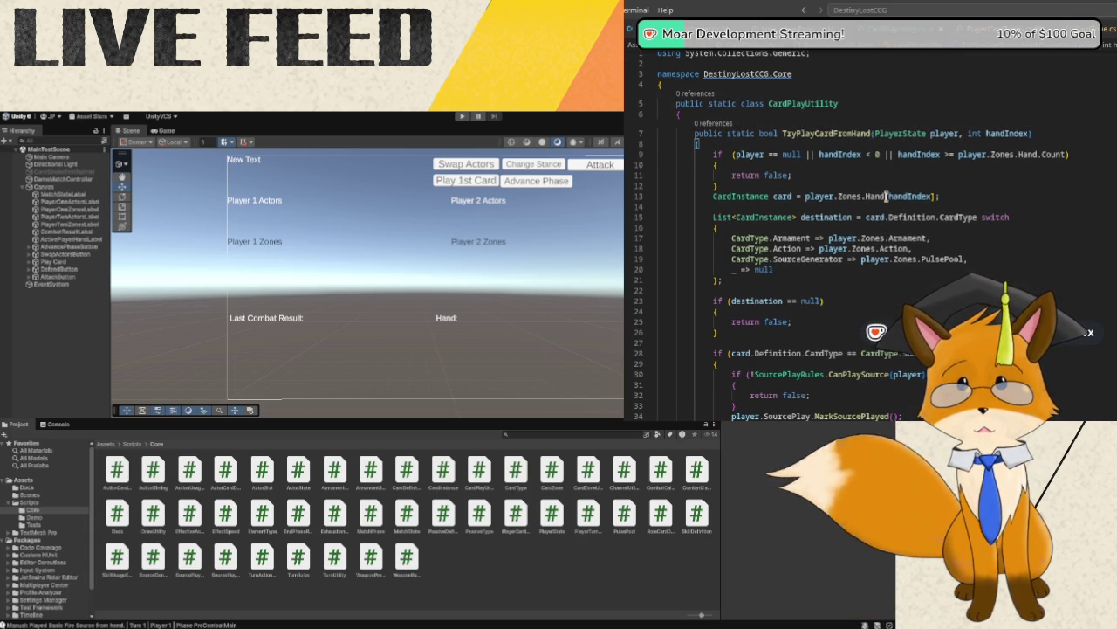
scroll(886, 196, down, 1)
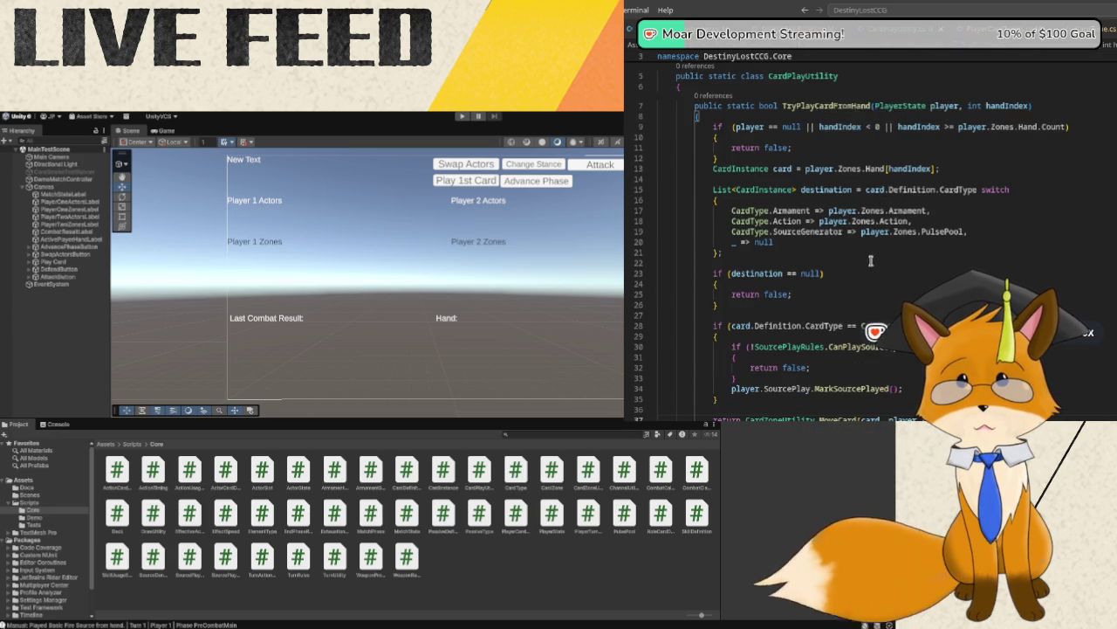
scroll(864, 218, down, 4)
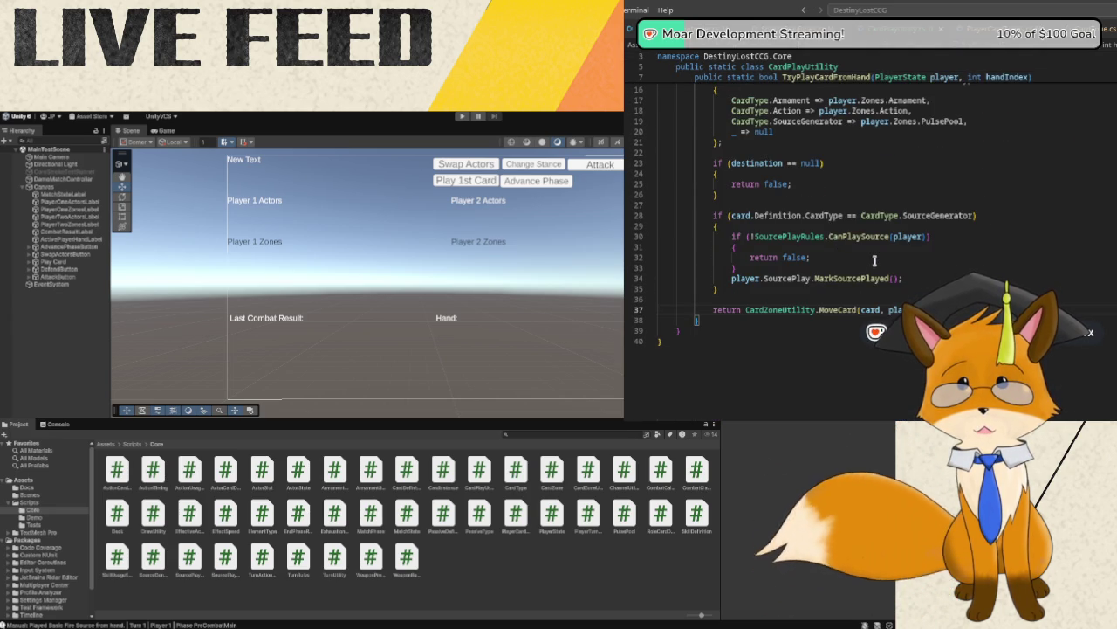
scroll(874, 260, up, 1)
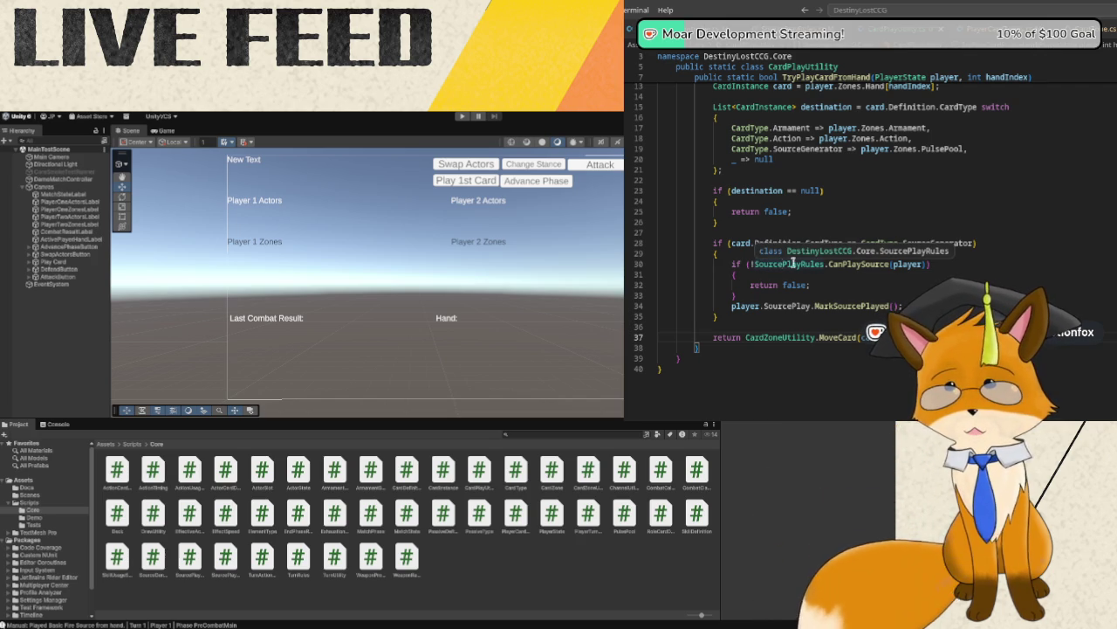
click(927, 264)
text(|)
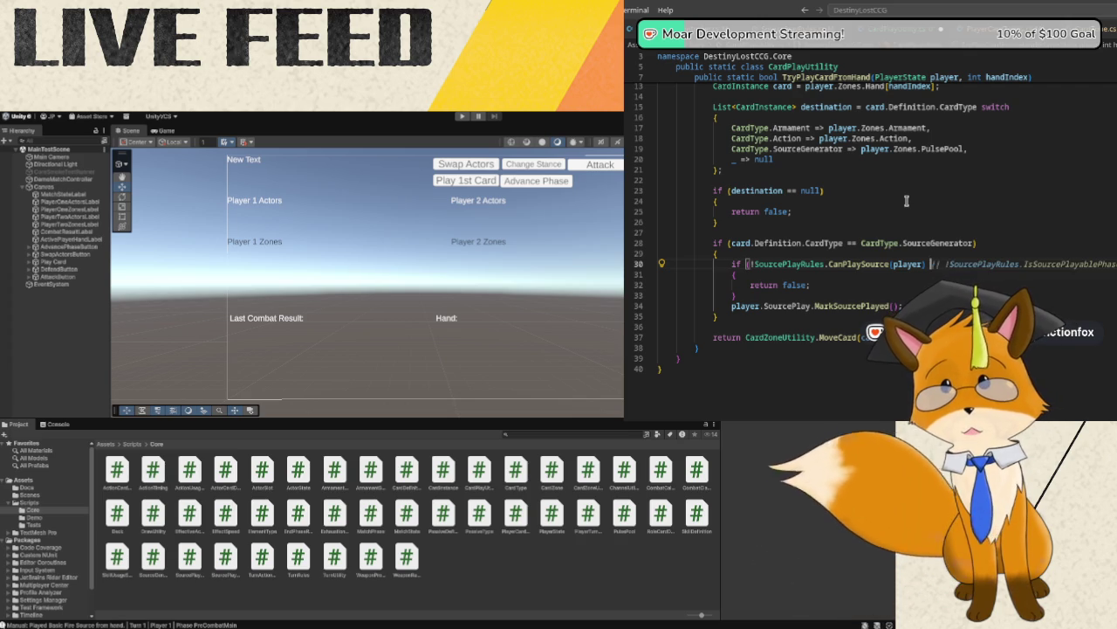
text(|)
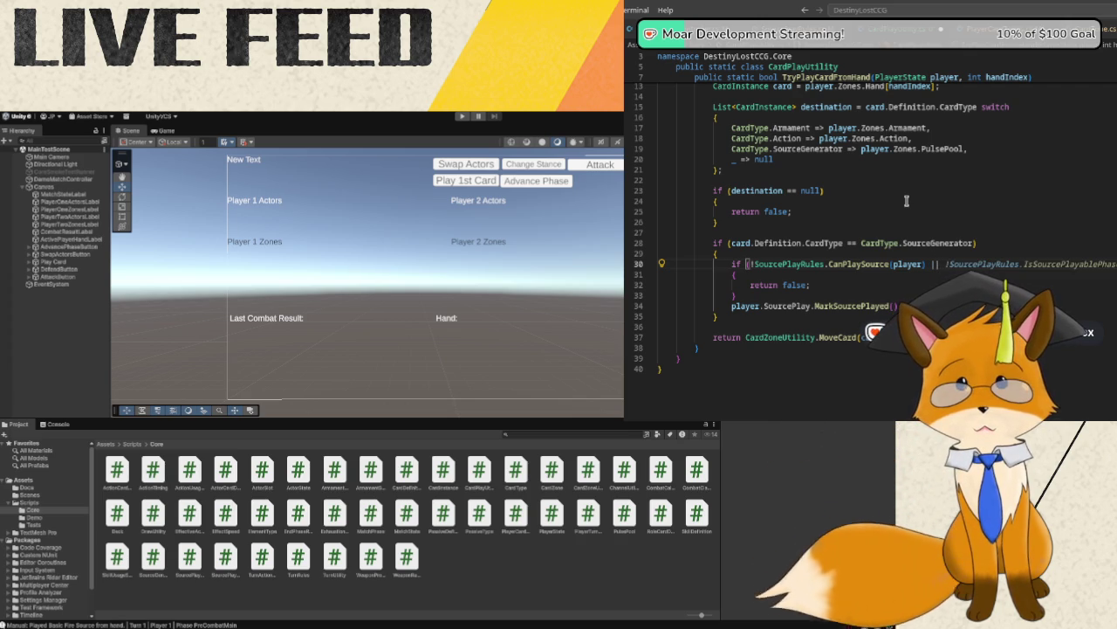
text(|)
key(Return)
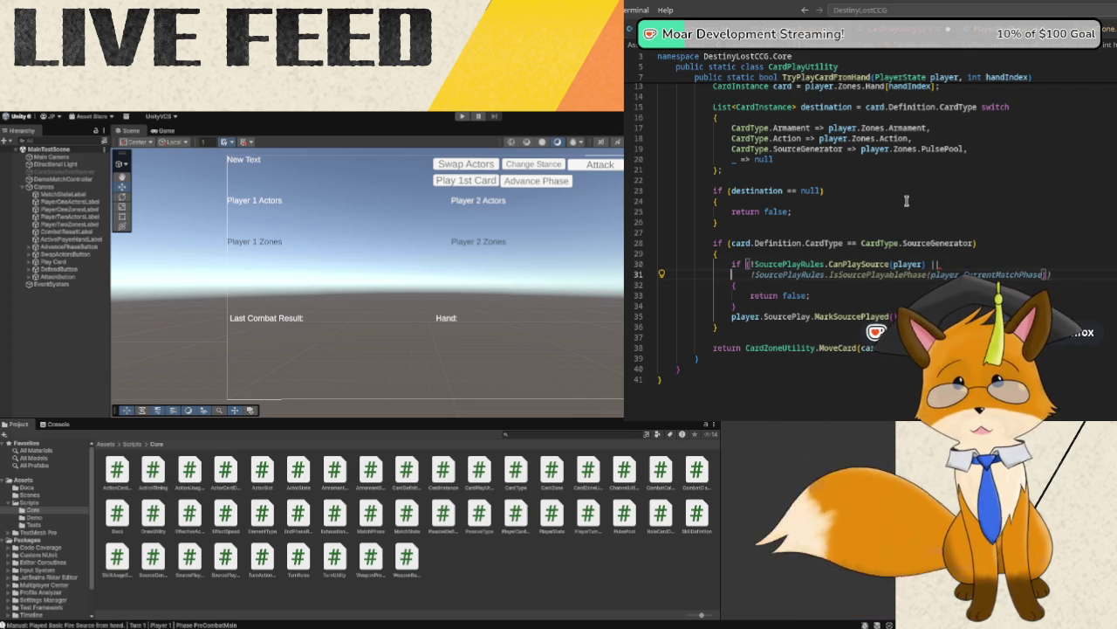
key(Tab)
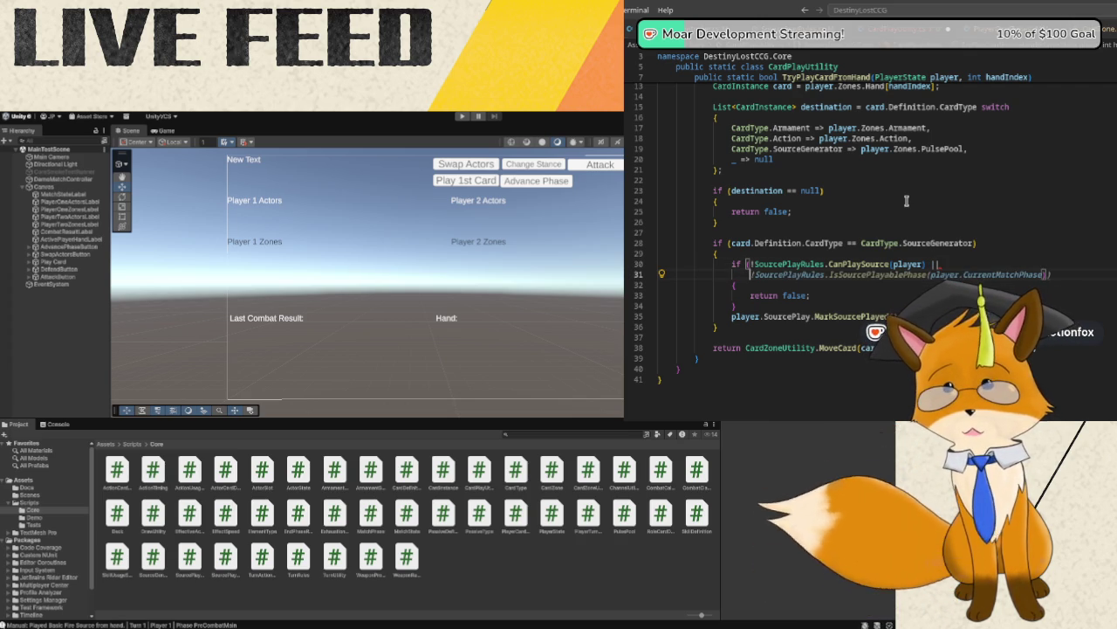
text(!Sourc)
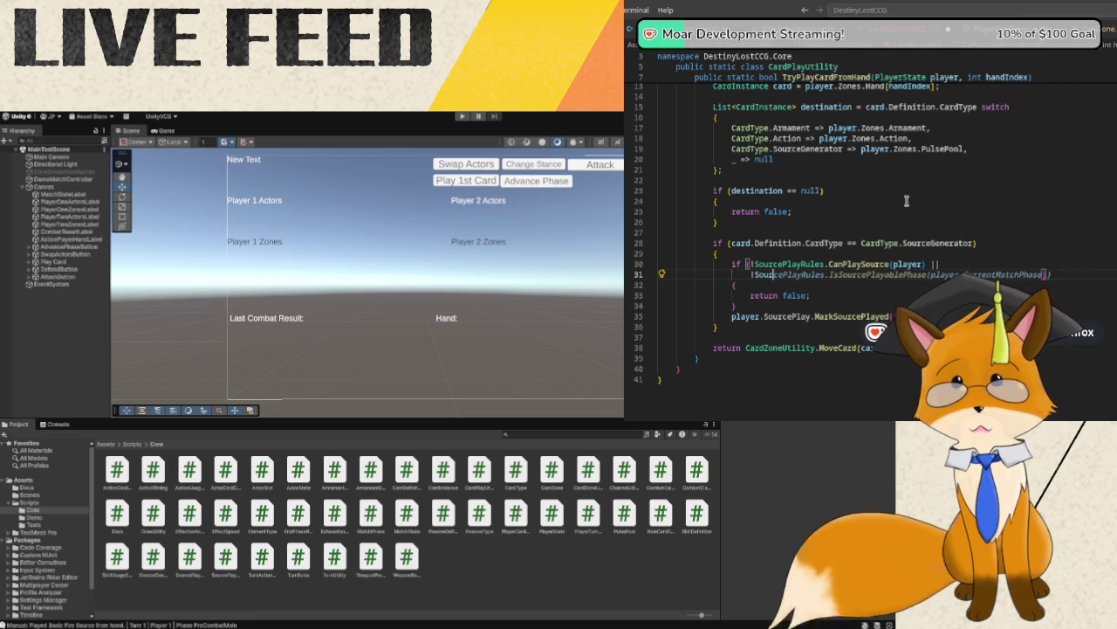
text(ePlay)
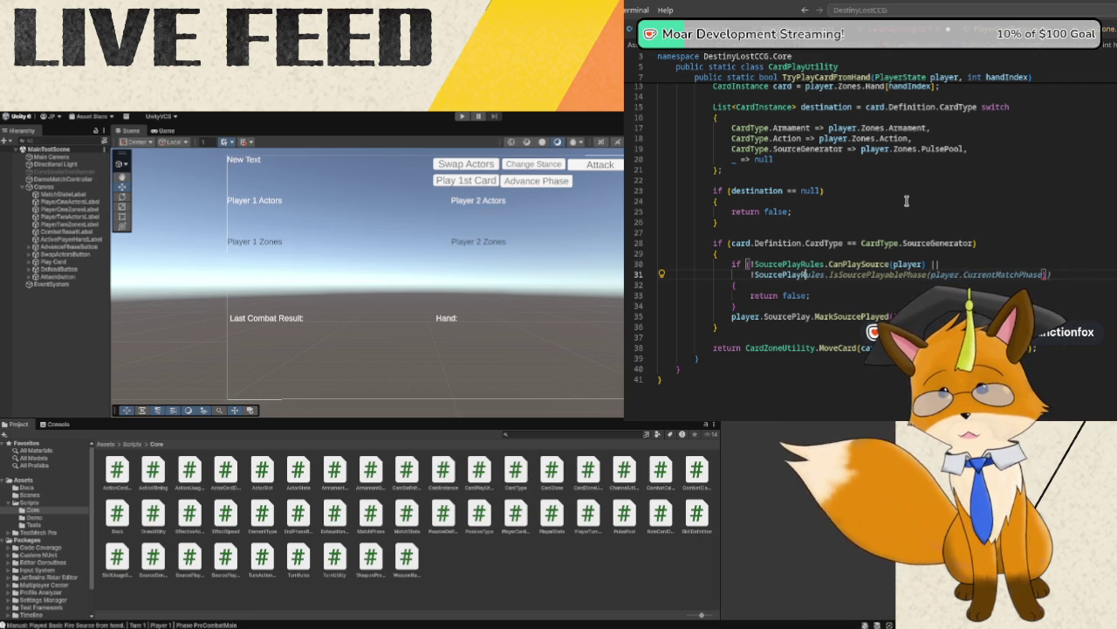
text(Rules.Is)
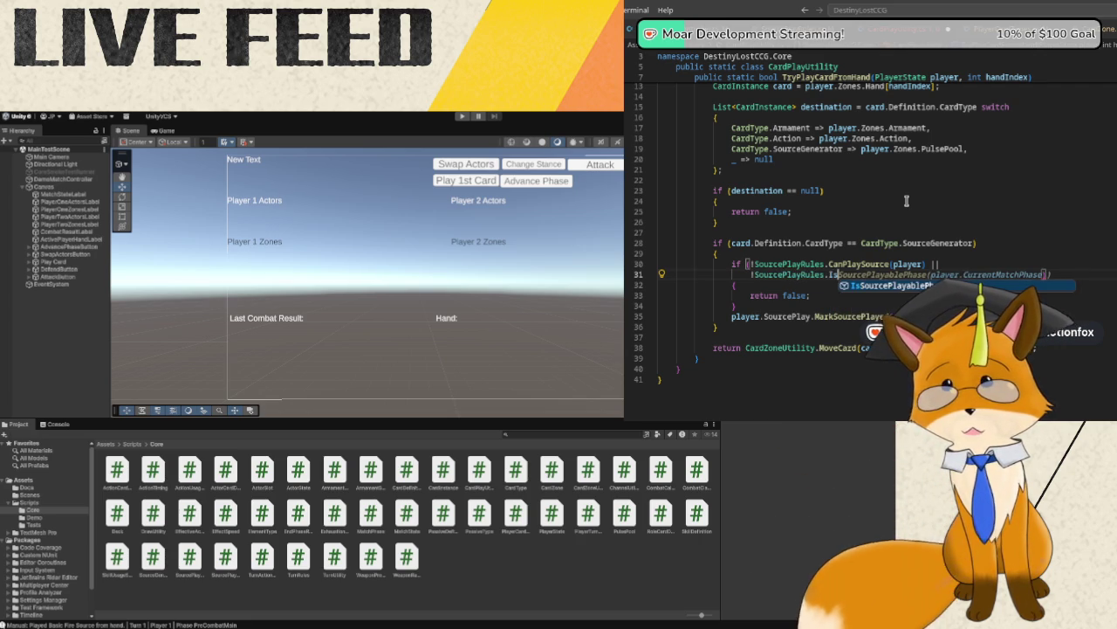
key(Tab)
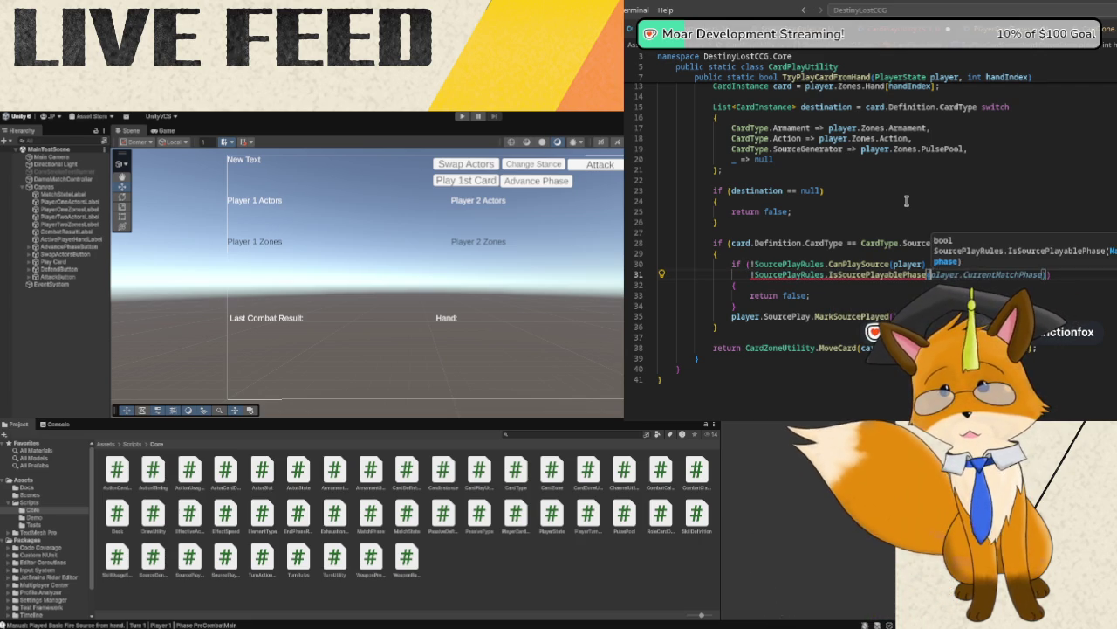
- Pass CurrentPhase as the argument; an accidental paste adds three UpdatePlayerOneZonesLabel copies
text(phase)
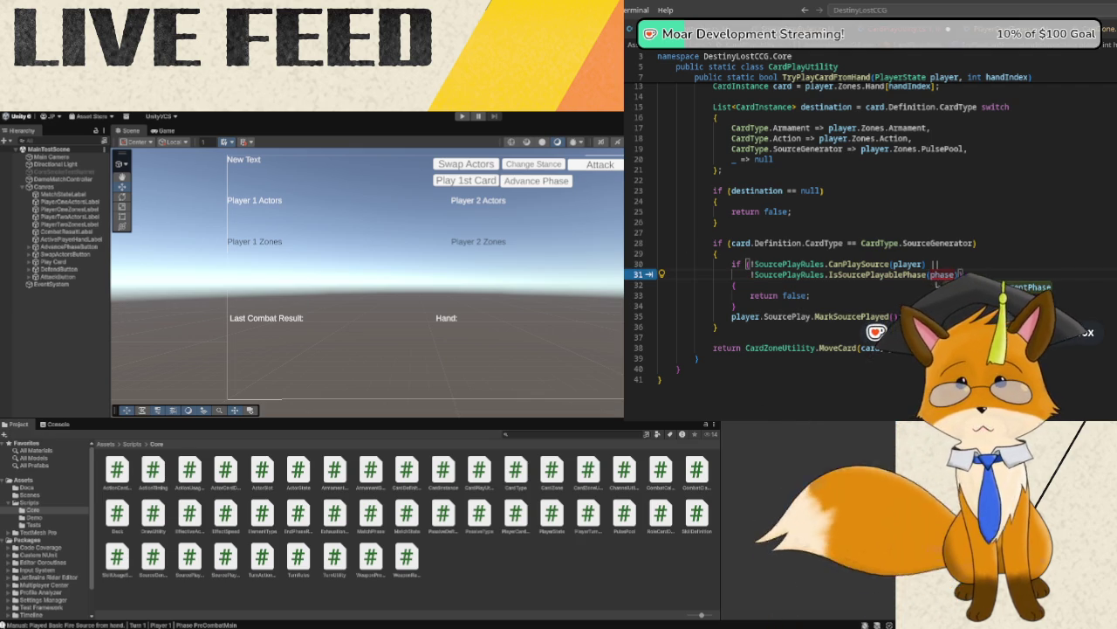
key(Tab)
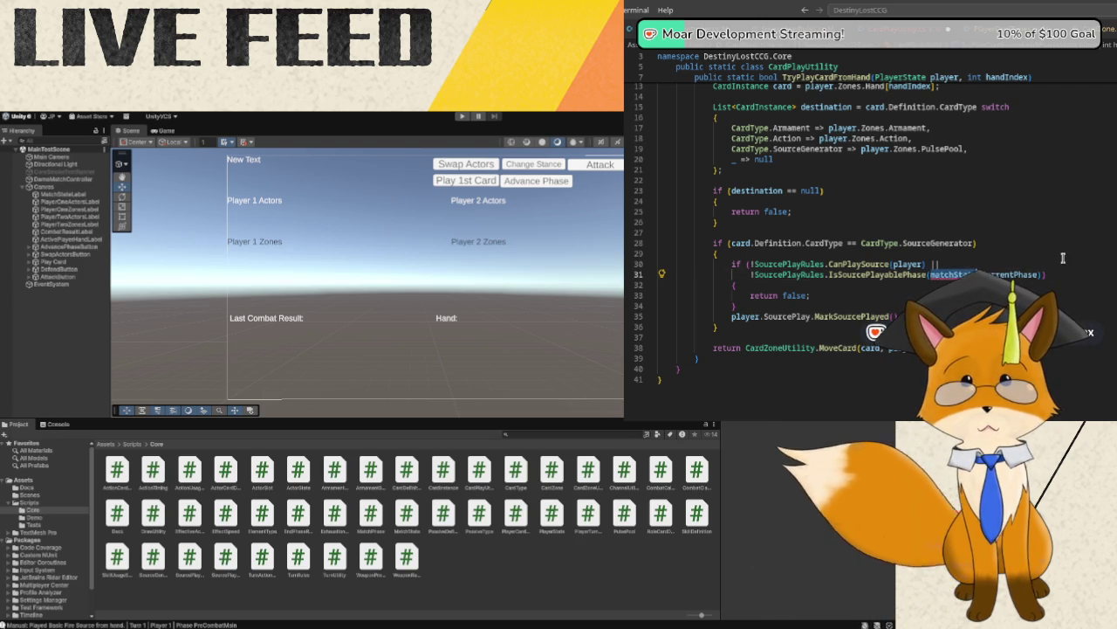
key(BackSpace)
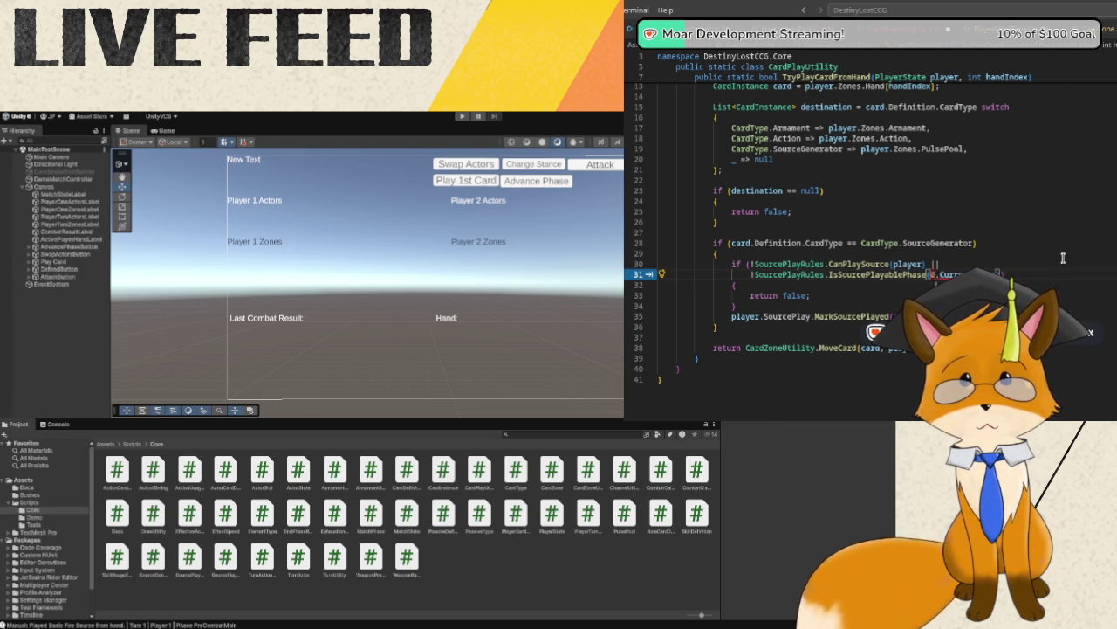
key(ctrl+v)
key(ctrl+v)
key(ctrl+v)
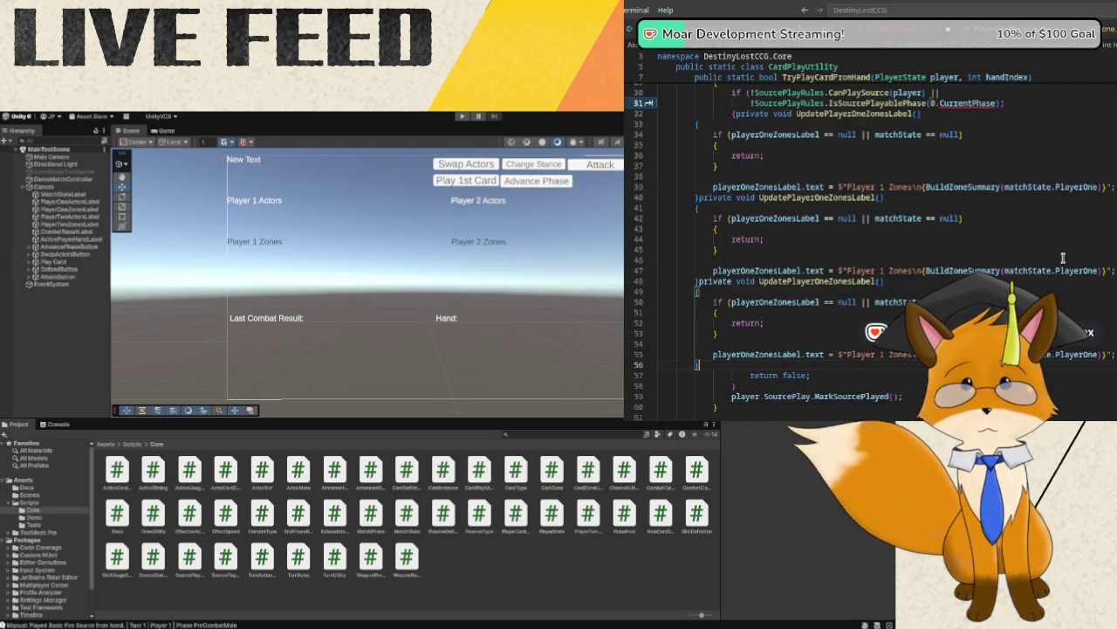
- Undo the accidentally pasted UpdatePlayerOneZonesLabel method copies
key(Tab)
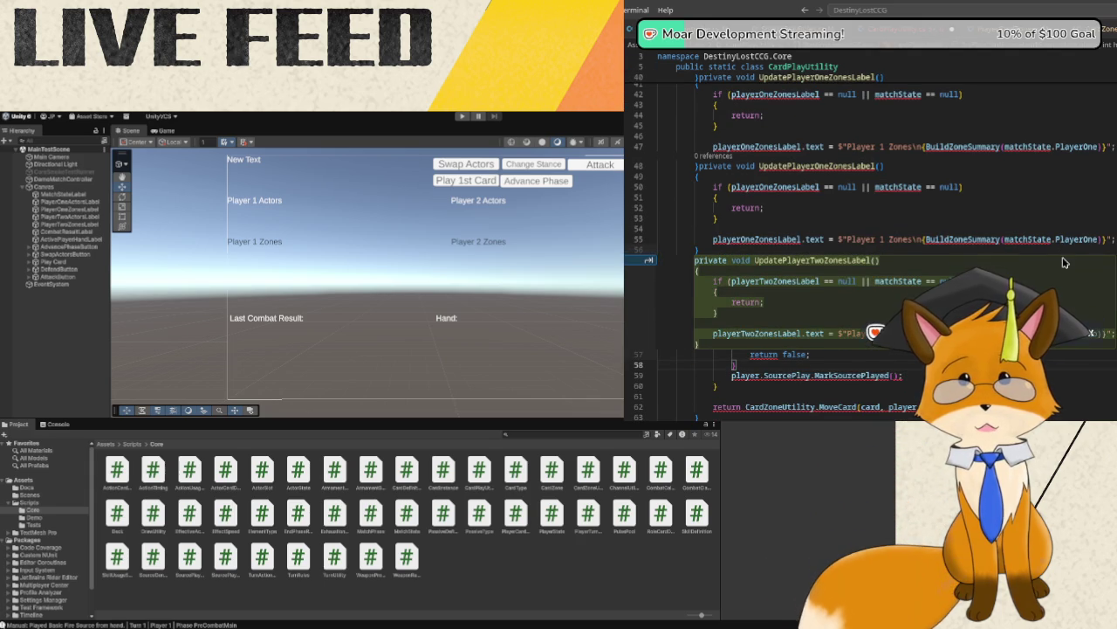
key(ctrl+z)
key(ctrl+z)
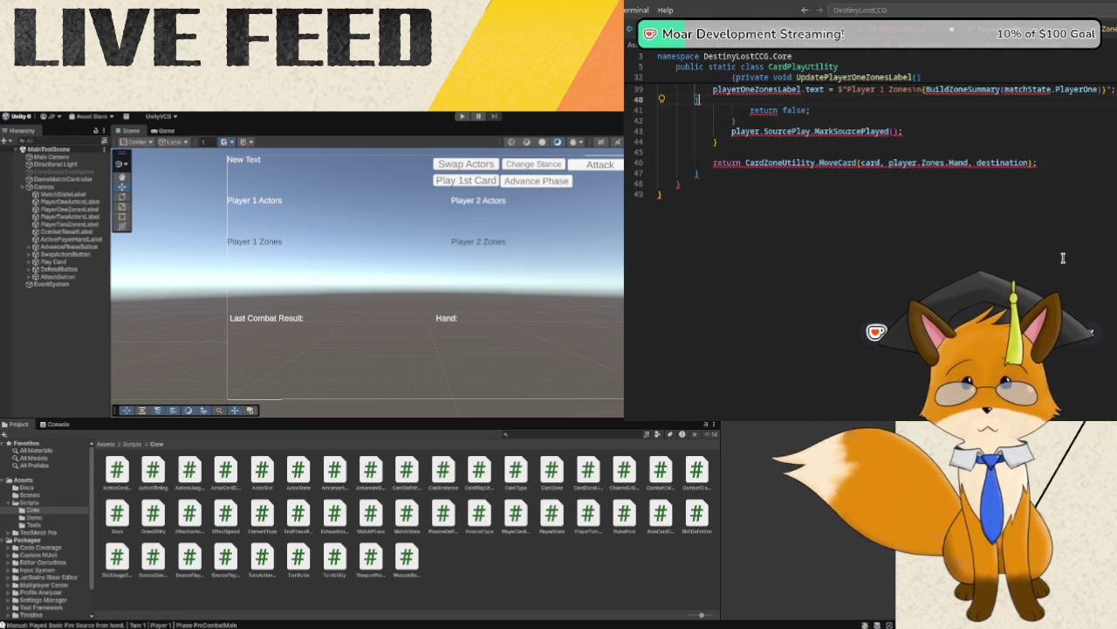
key(ctrl+z)
key(ctrl+z)
key(ctrl+z)
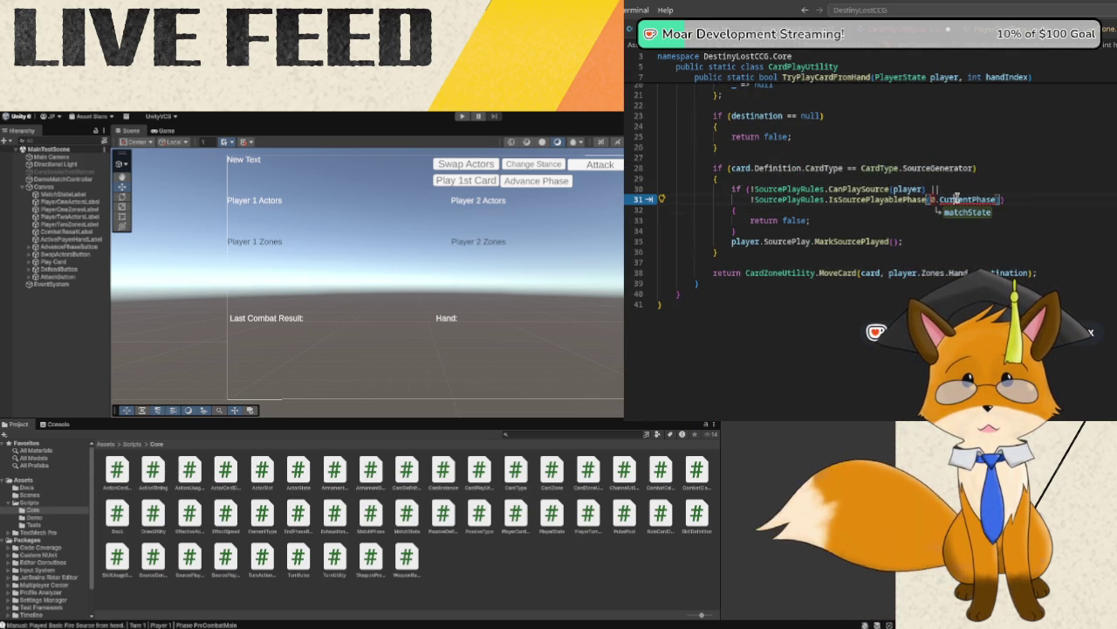
- Replace the CurrentPhase argument with player.ma to start player.CurrentMatchPhase
double_click(967, 199)
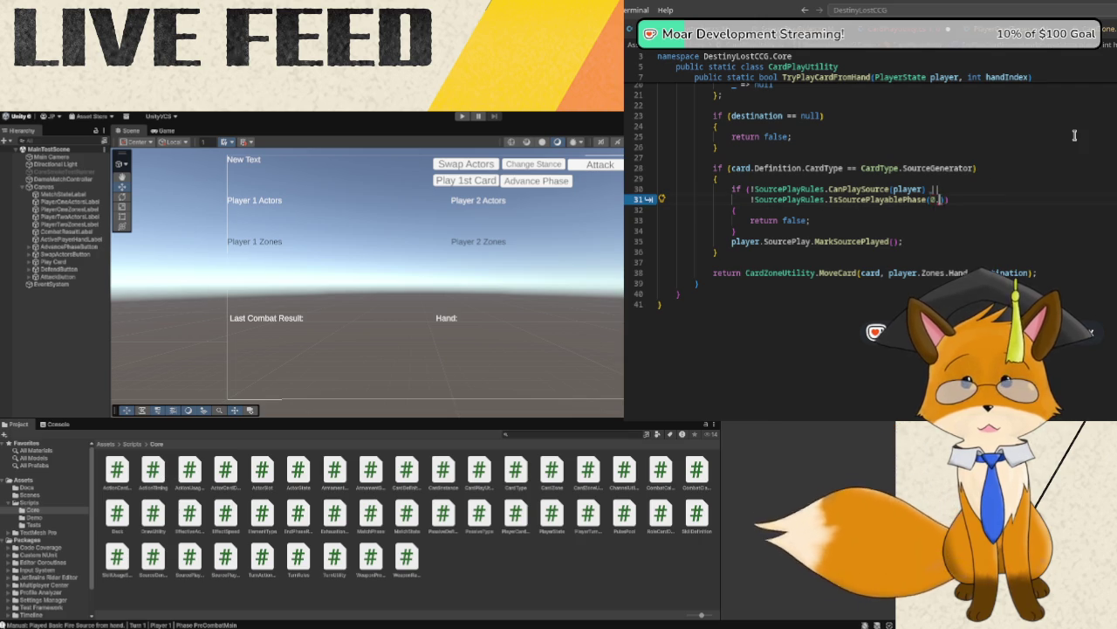
key(BackSpace)
key(BackSpace)
key(BackSpace)
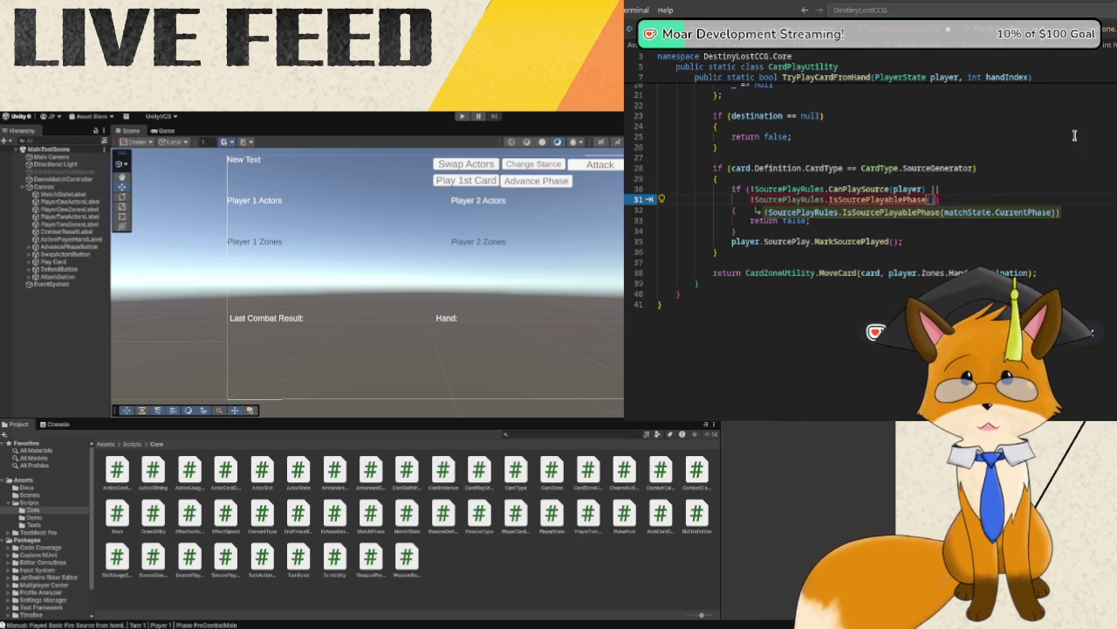
text(m)
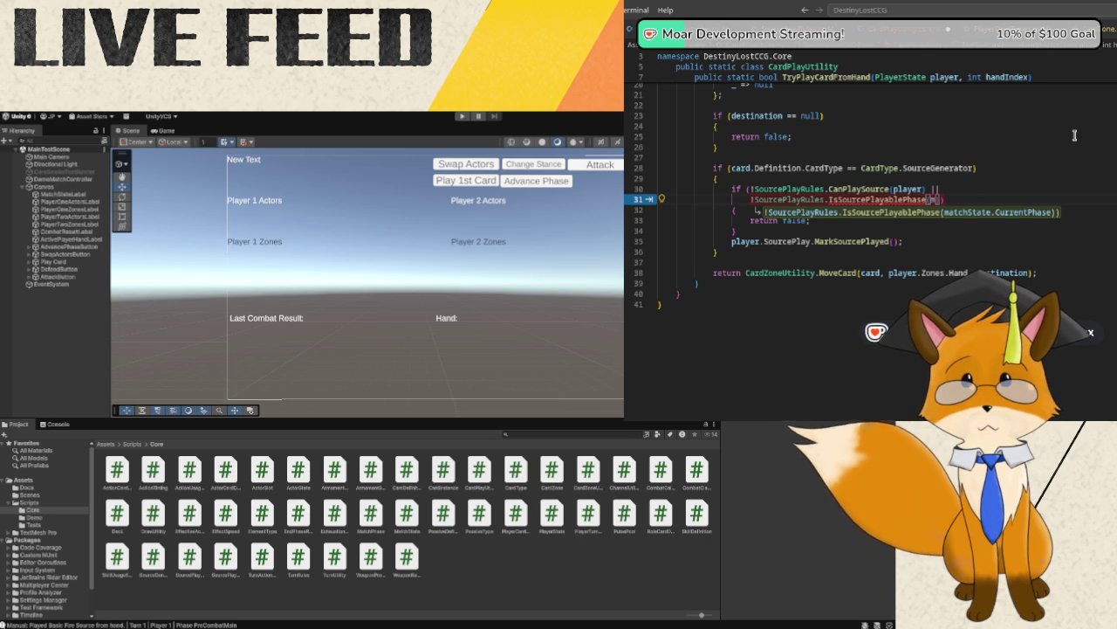
key(BackSpace)
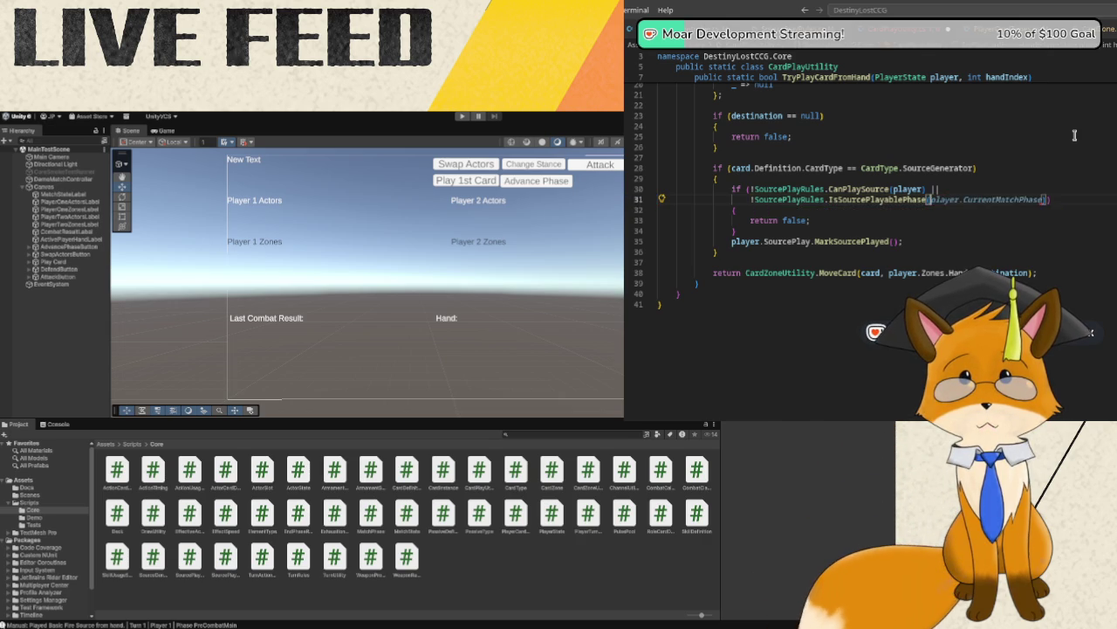
text(player.)
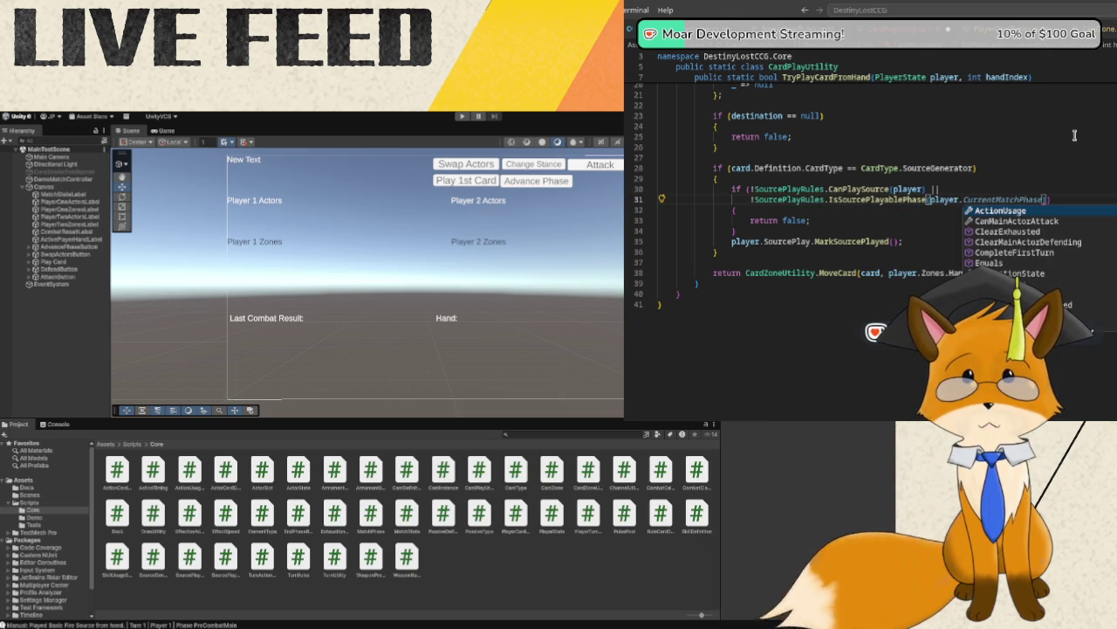
text(m)
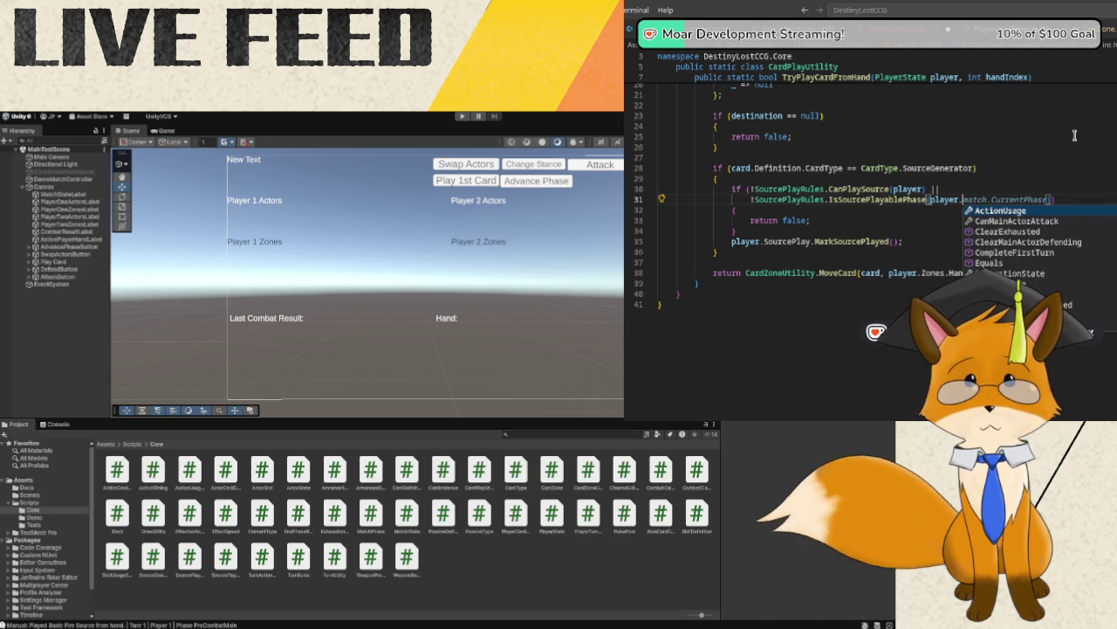
text(a)
key(BackSpace)
text(a)
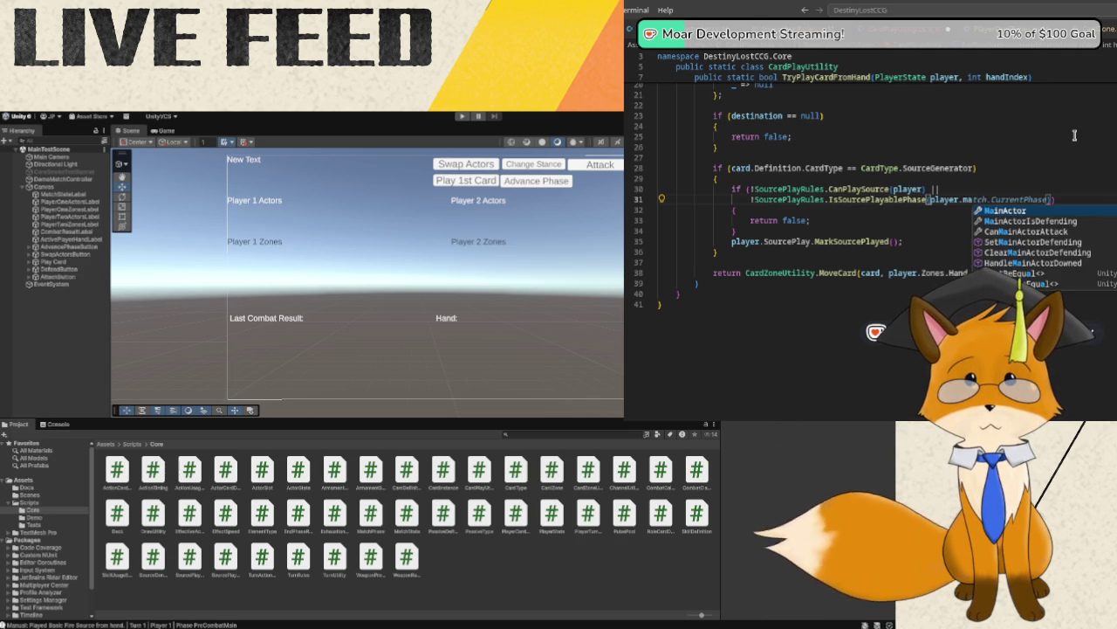
key(BackSpace)
key(BackSpace)
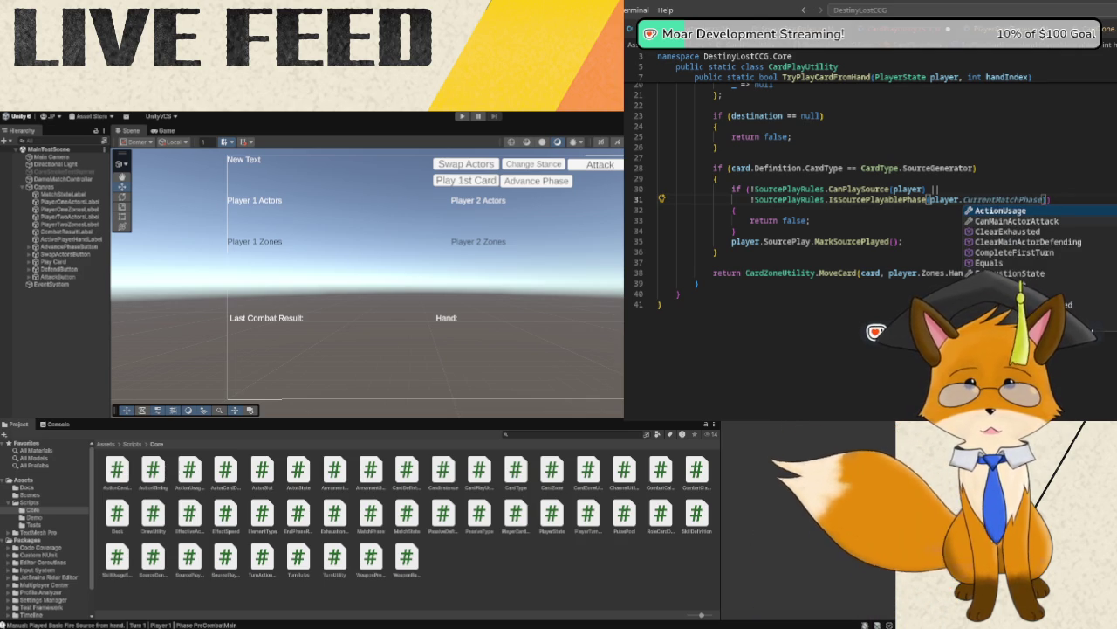
scroll(1104, 247, down, 2)
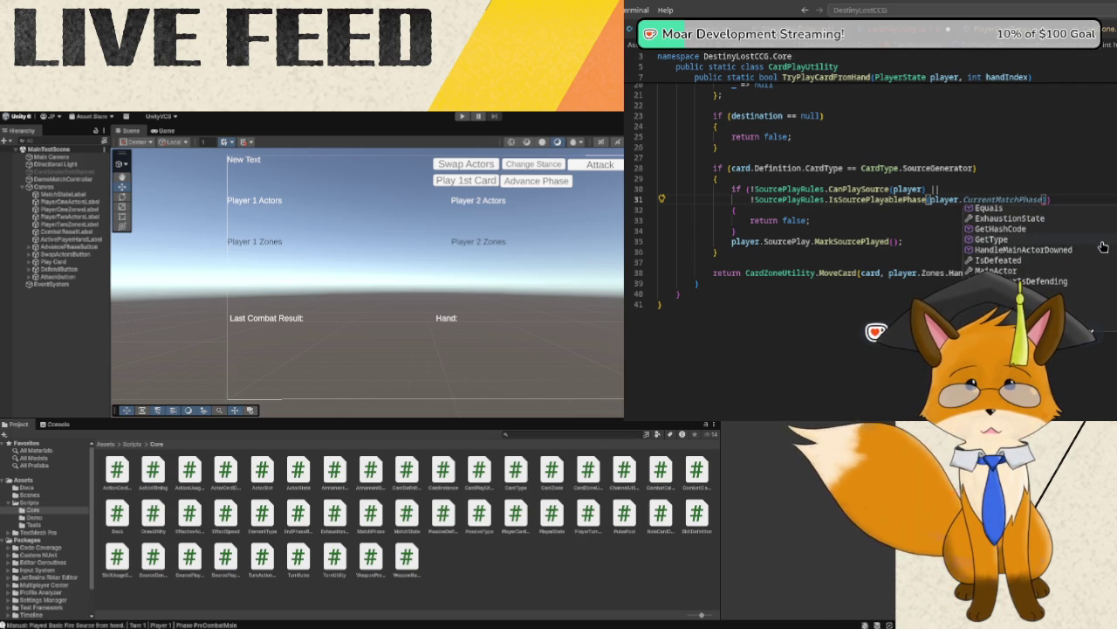
scroll(1103, 246, down, 1)
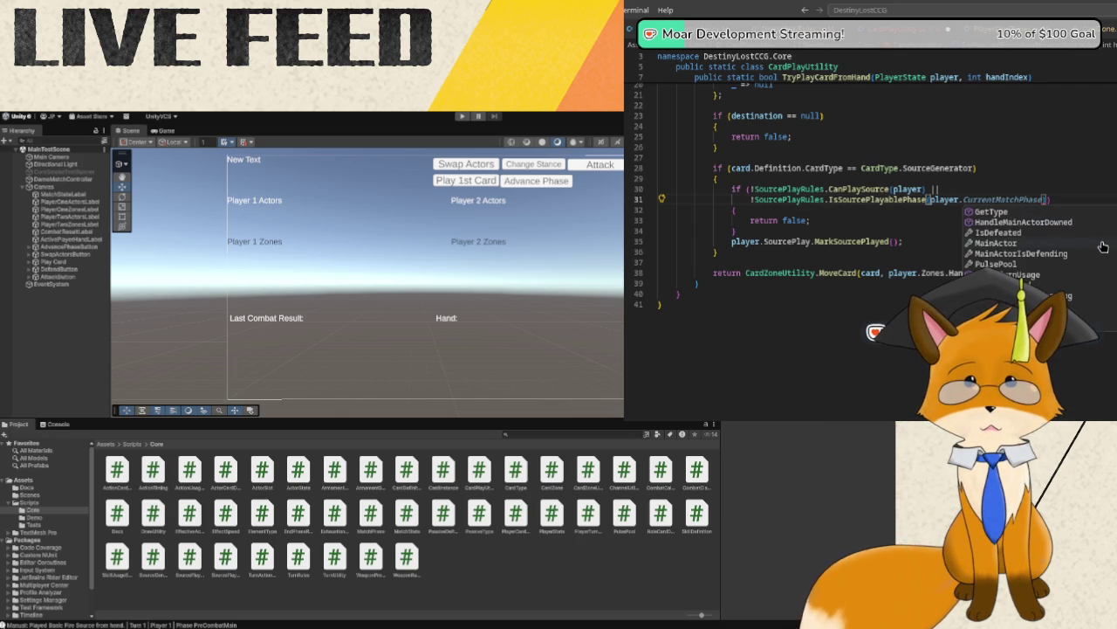
scroll(1103, 246, down, 1)
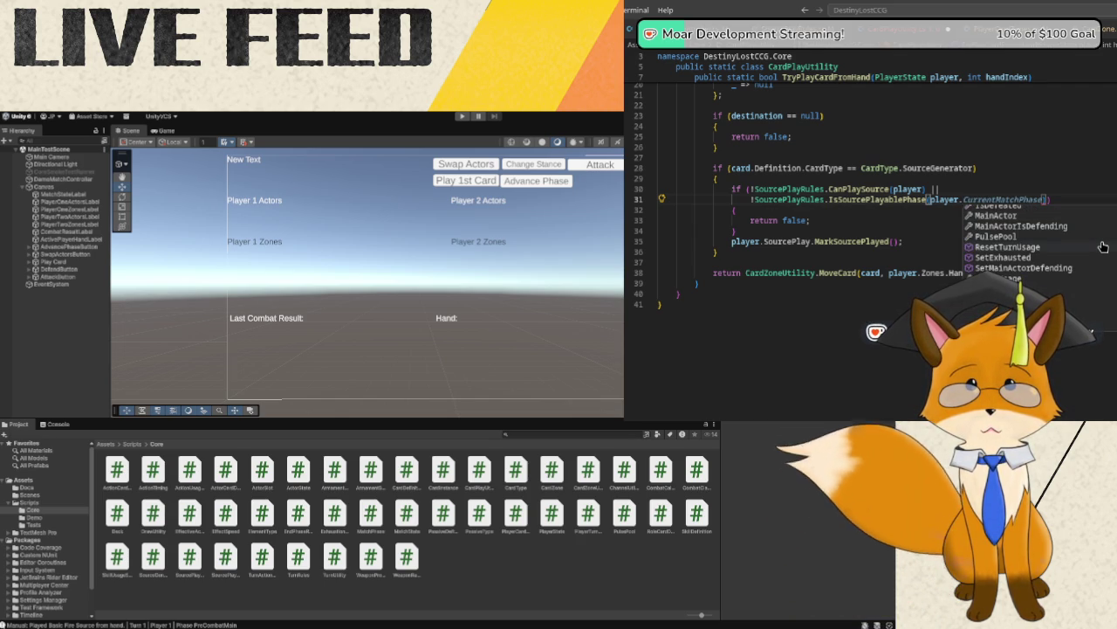
scroll(1104, 247, down, 1)
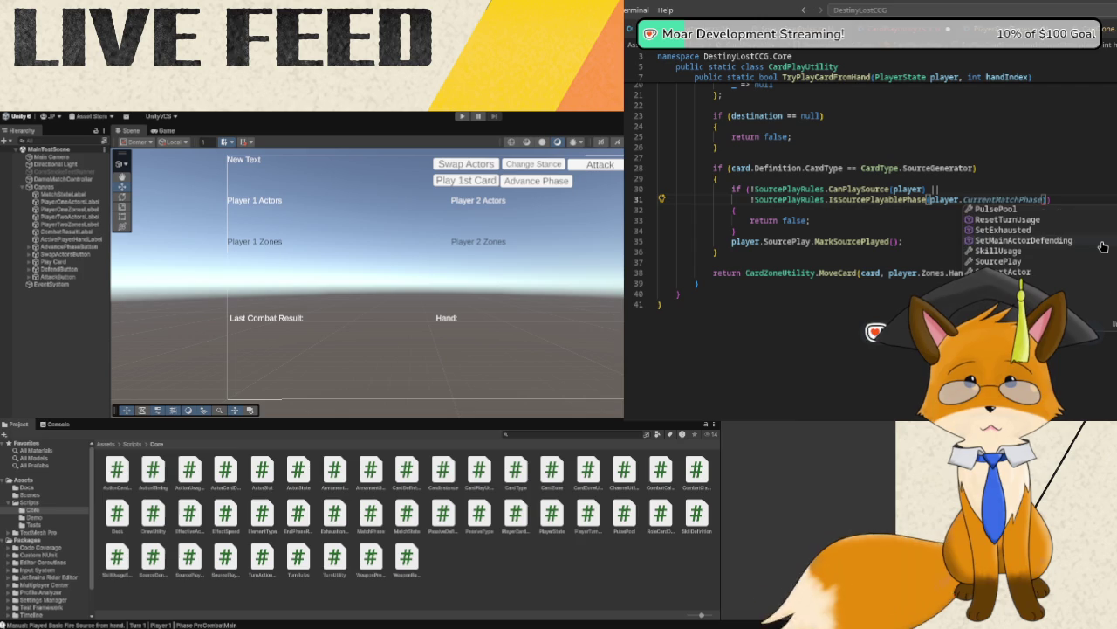
scroll(1103, 247, down, 1)
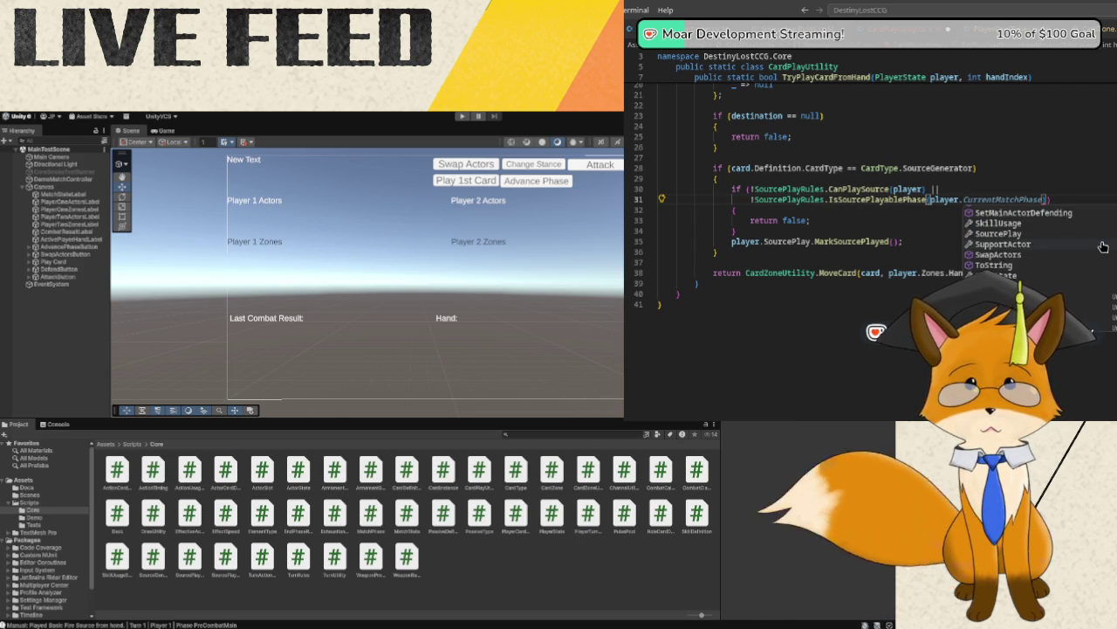
text(Tu)
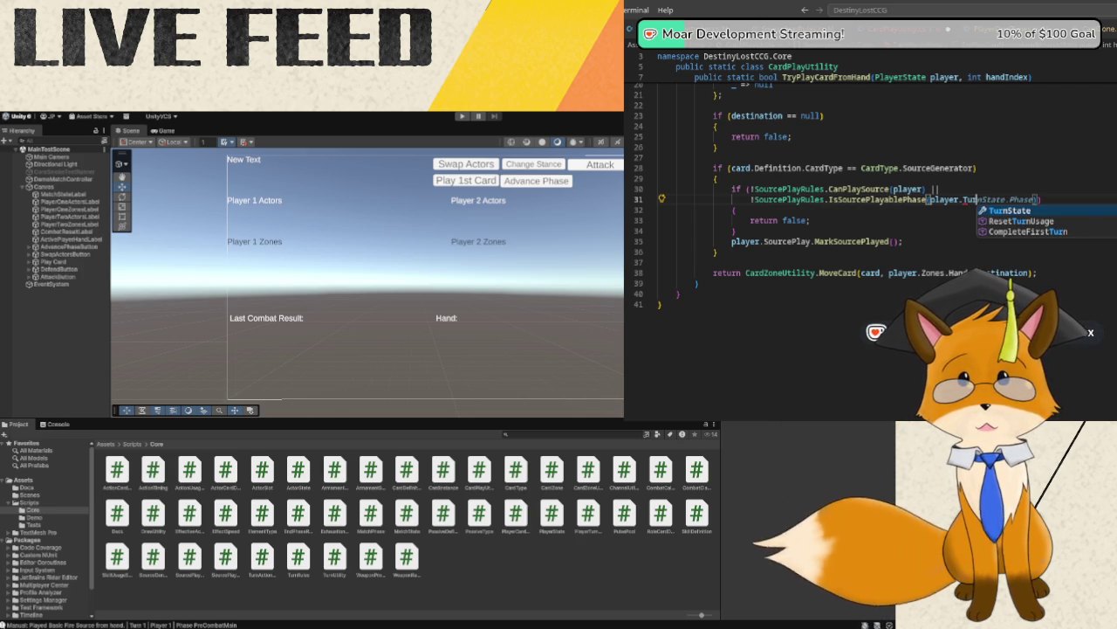
text(rnState.)
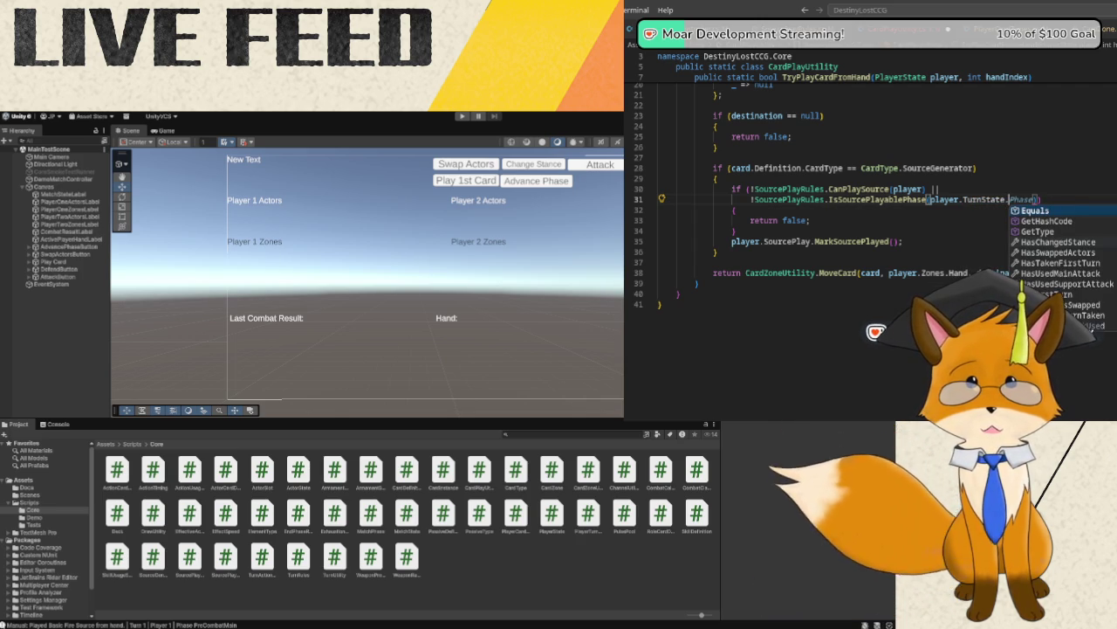
scroll(1061, 254, down, 1)
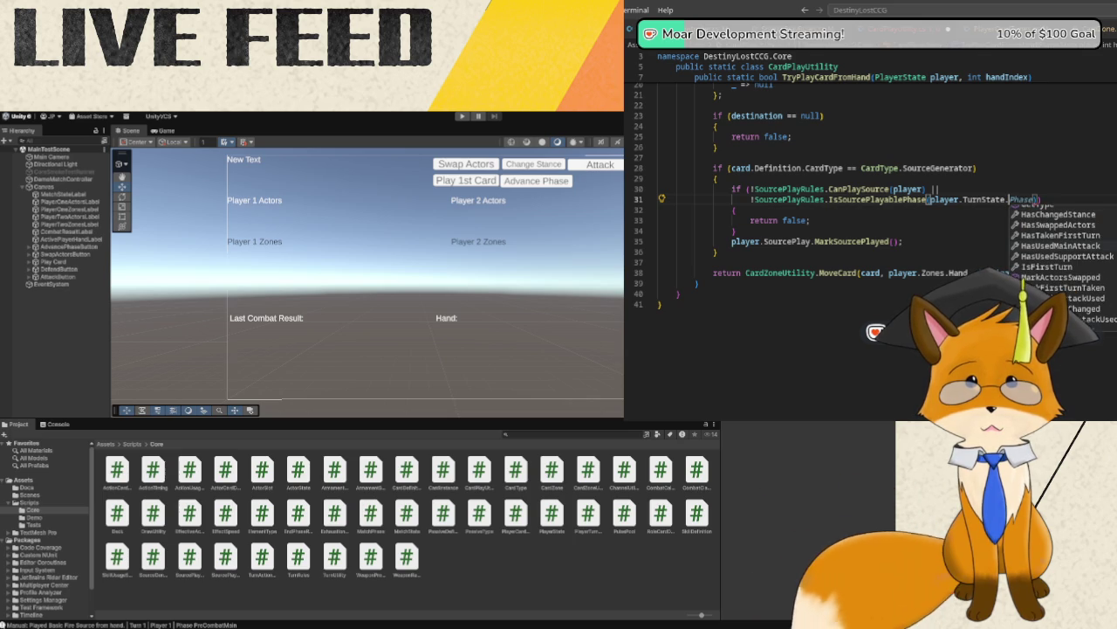
scroll(1061, 253, down, 5)
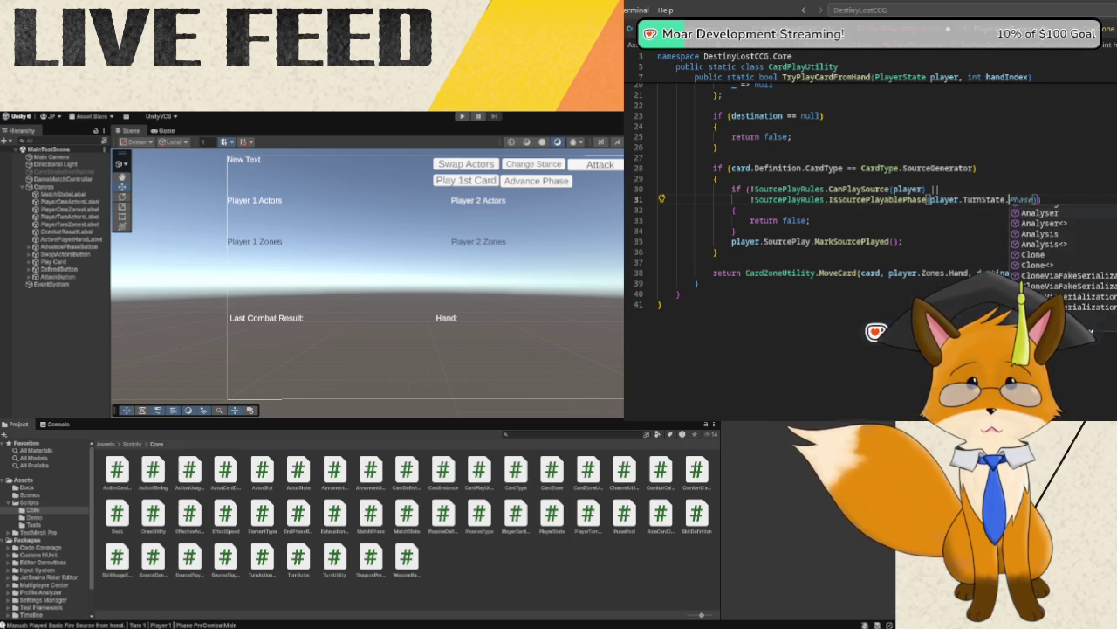
scroll(1061, 253, down, 6)
scroll(1060, 253, up, 10)
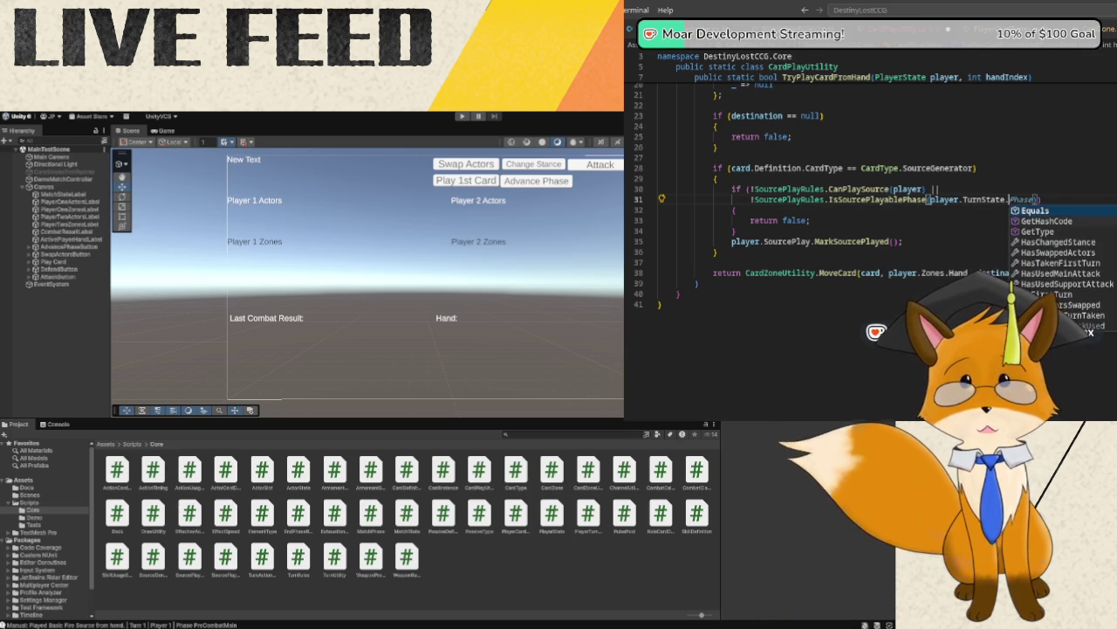
key(BackSpace)
key(BackSpace)
key(BackSpace)
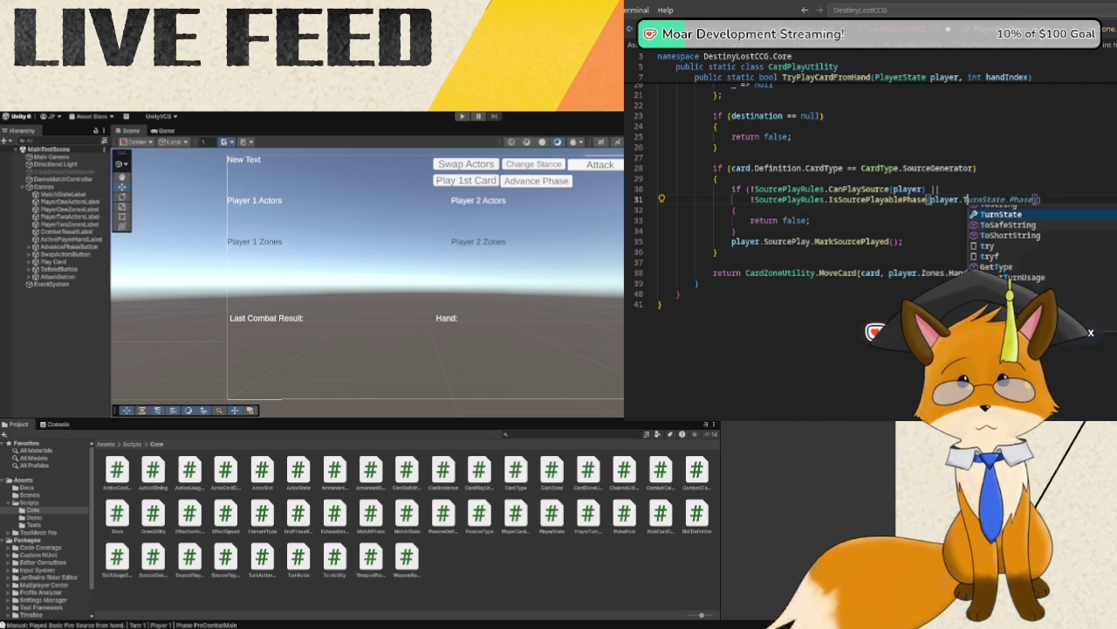
key(BackSpace)
text(C)
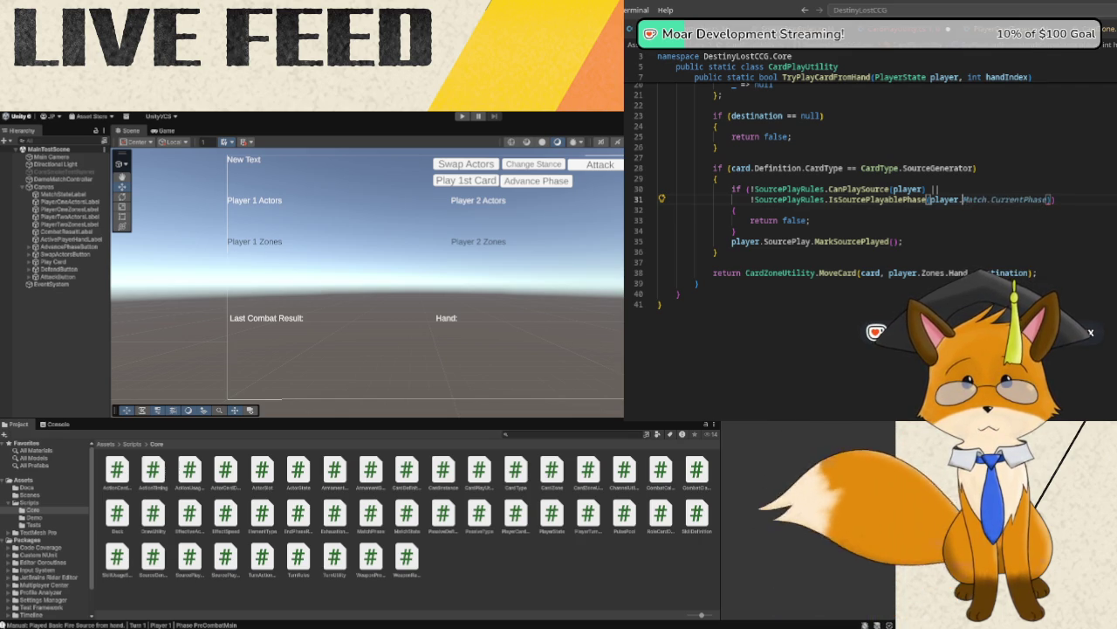
key(ctrl+space)
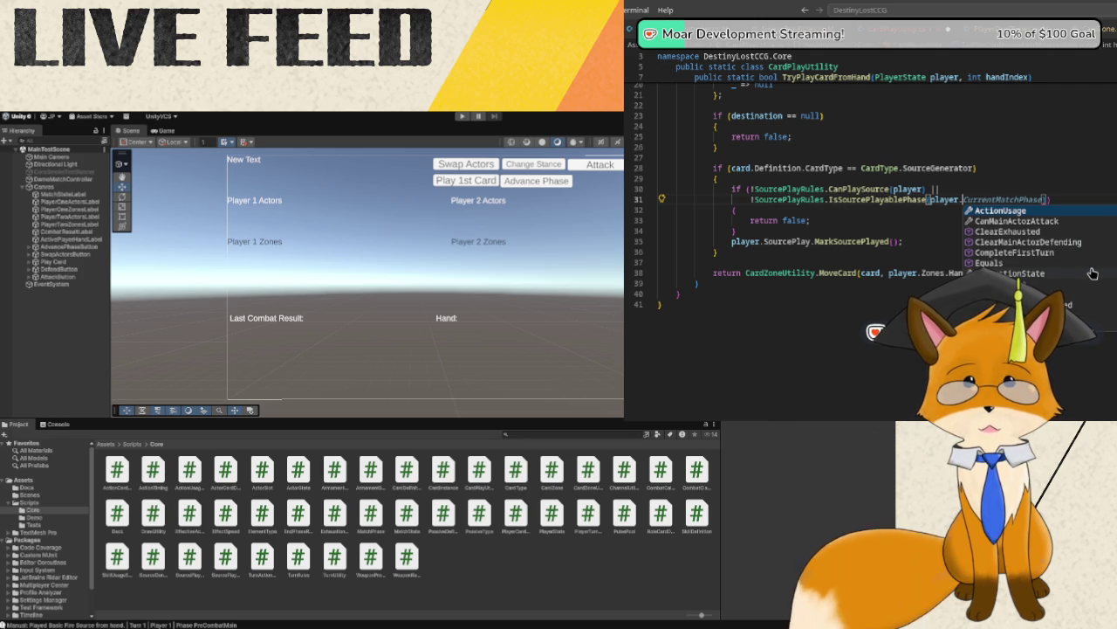
- Choose SourcePlay from the player's members so the argument reads player.SourcePlay., showing its members
scroll(1092, 273, down, 1)
scroll(1092, 273, down, 1)
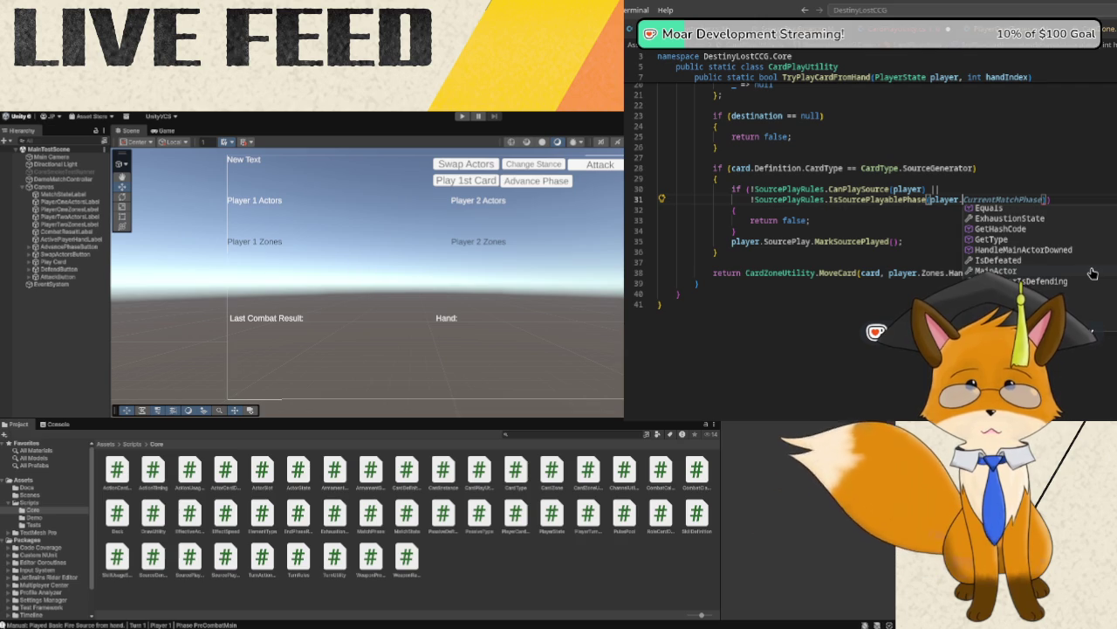
scroll(1093, 274, down, 1)
scroll(1092, 274, down, 1)
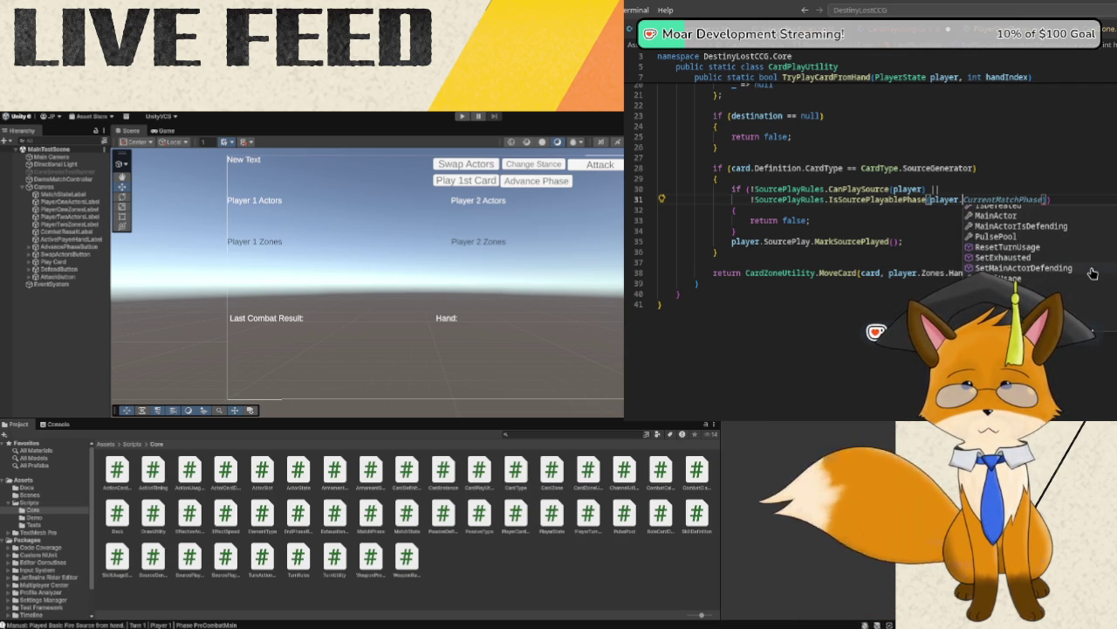
scroll(1093, 273, down, 1)
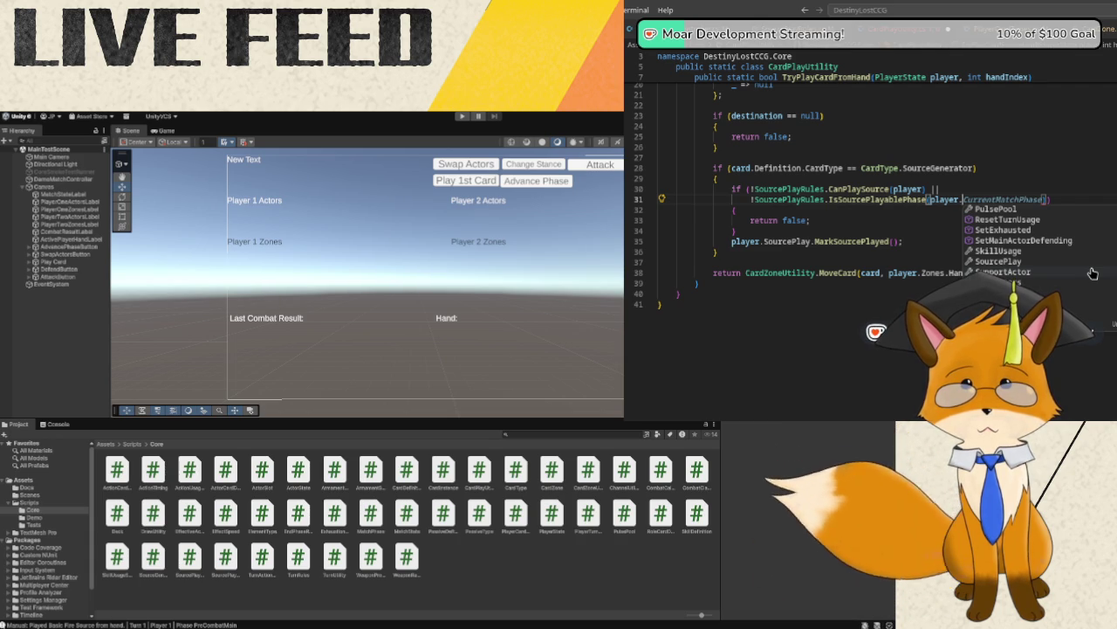
scroll(1092, 273, down, 1)
scroll(1092, 273, down, 1)
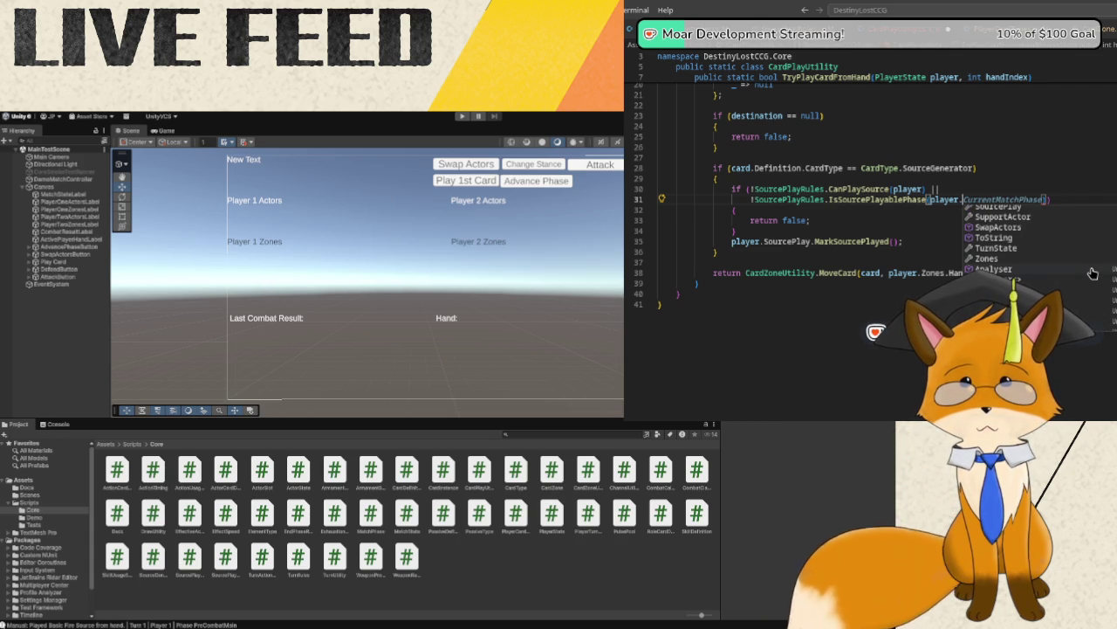
scroll(1092, 274, down, 2)
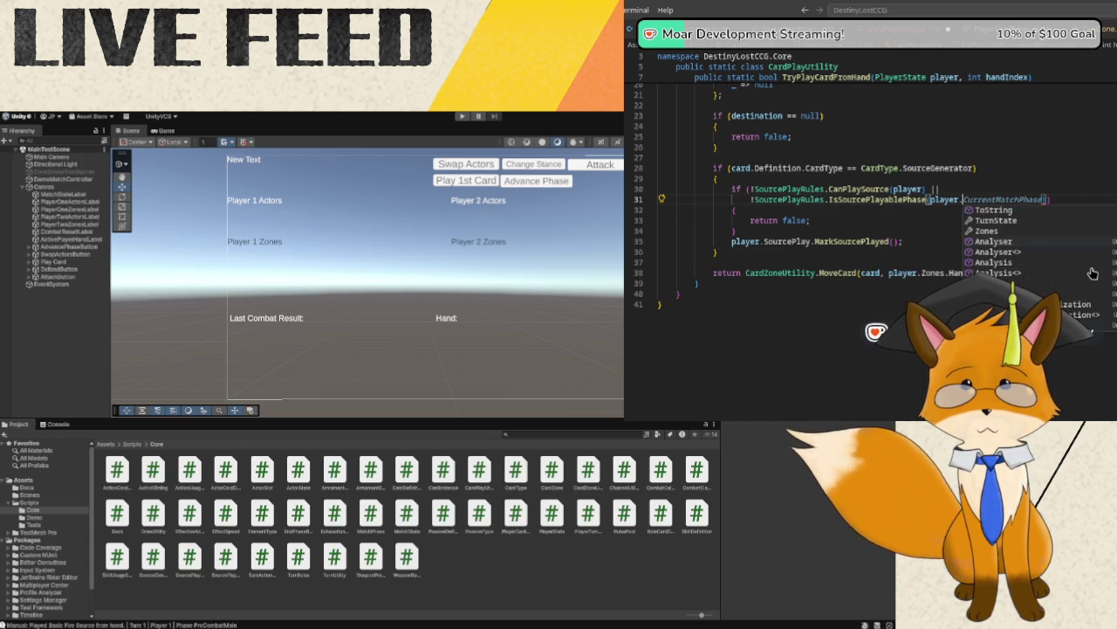
scroll(1092, 273, up, 3)
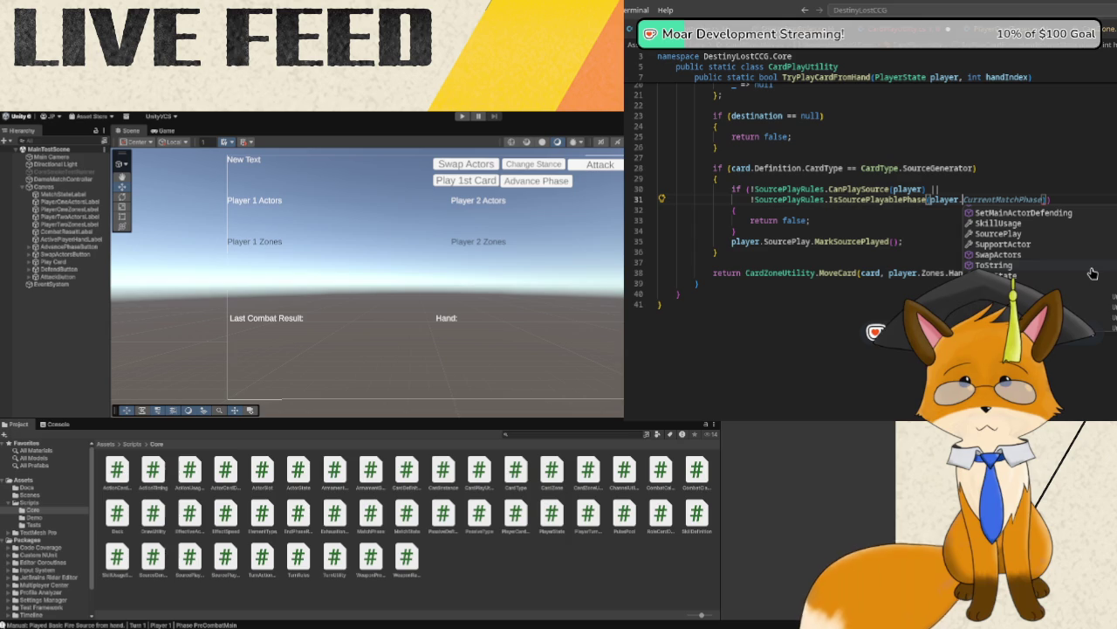
click(1064, 234)
text(.)
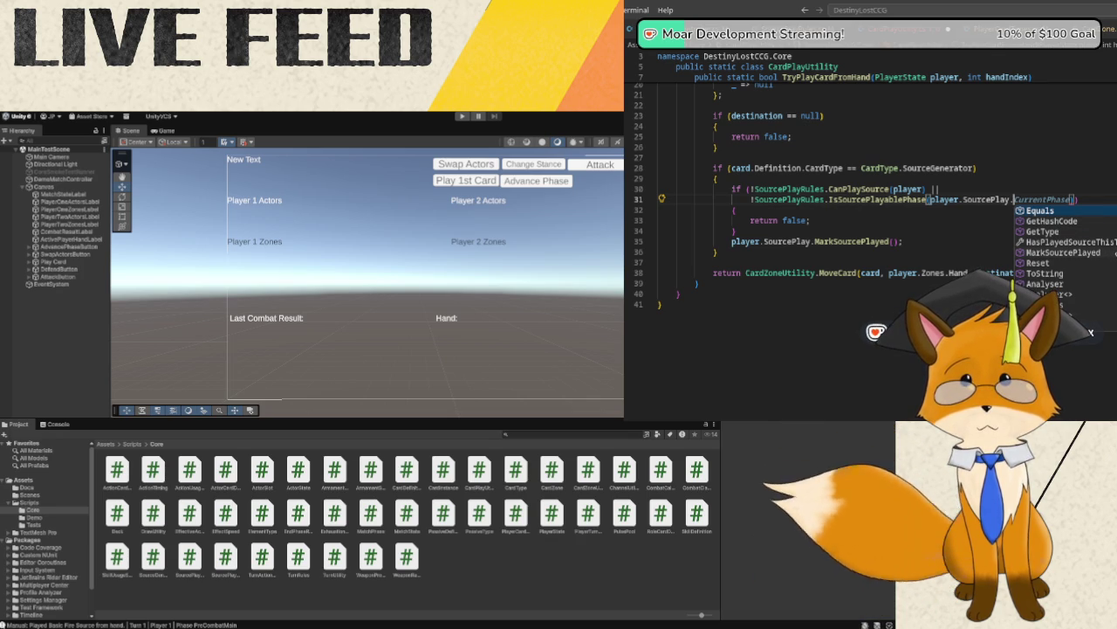
scroll(792, 239, up, 3)
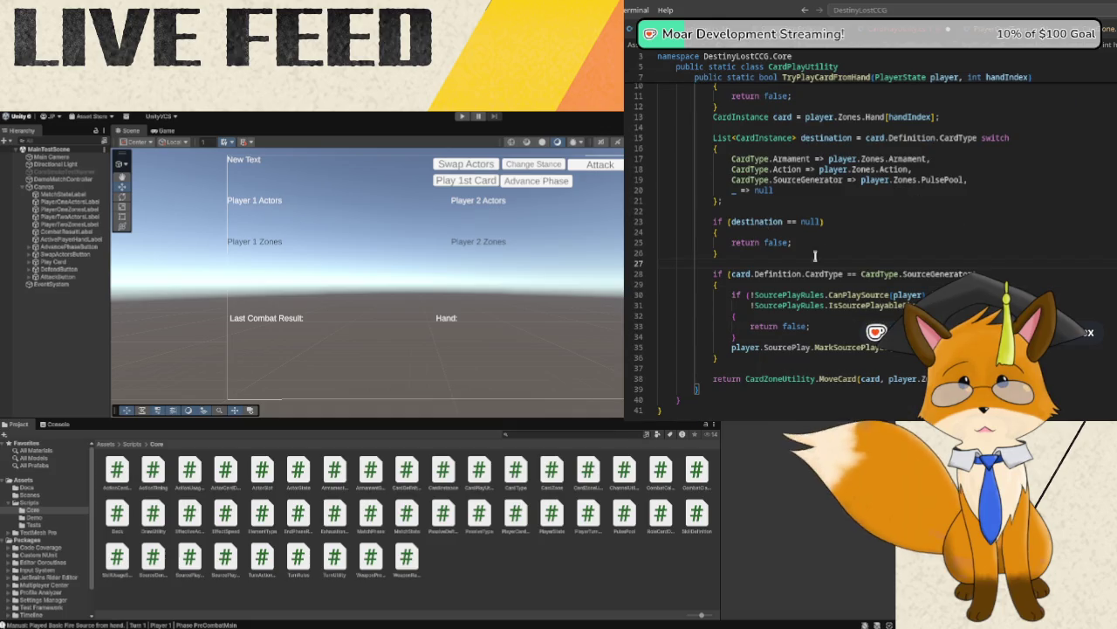
- Duplicate the line-31 IsSourcePlayablePhase condition with Ctrl+D, back it out, and scroll toward the top
click(781, 305)
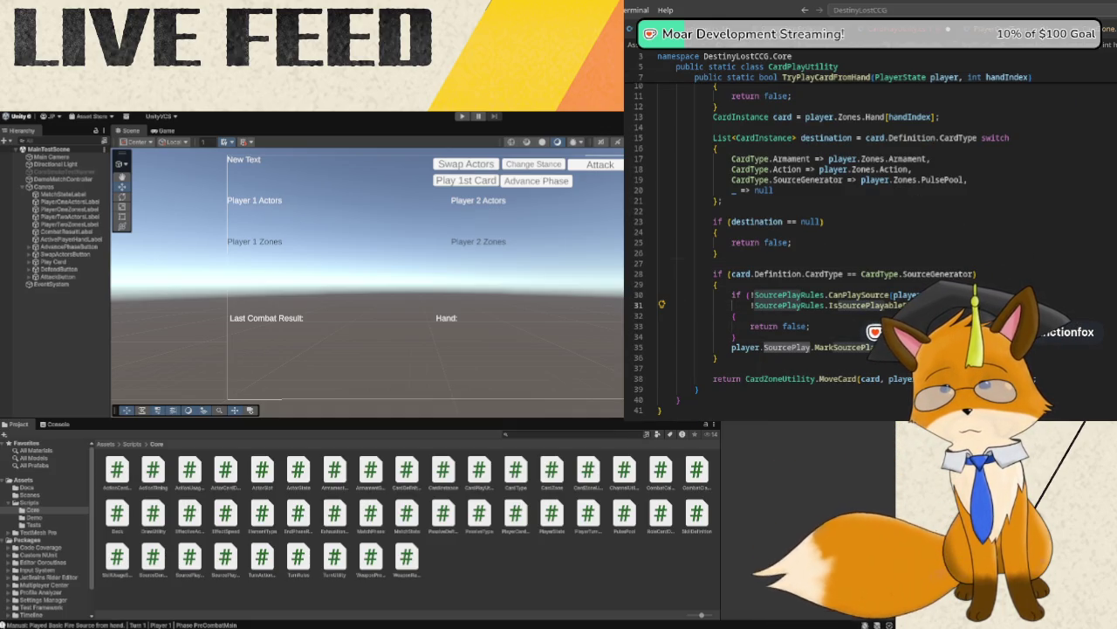
key(alt+Tab)
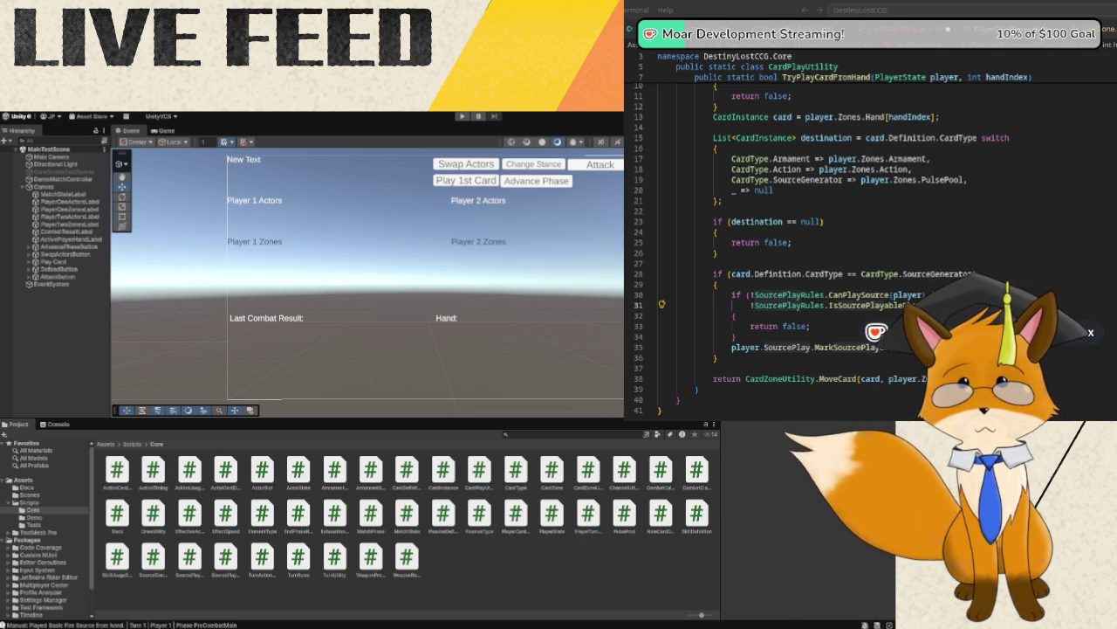
click(735, 315)
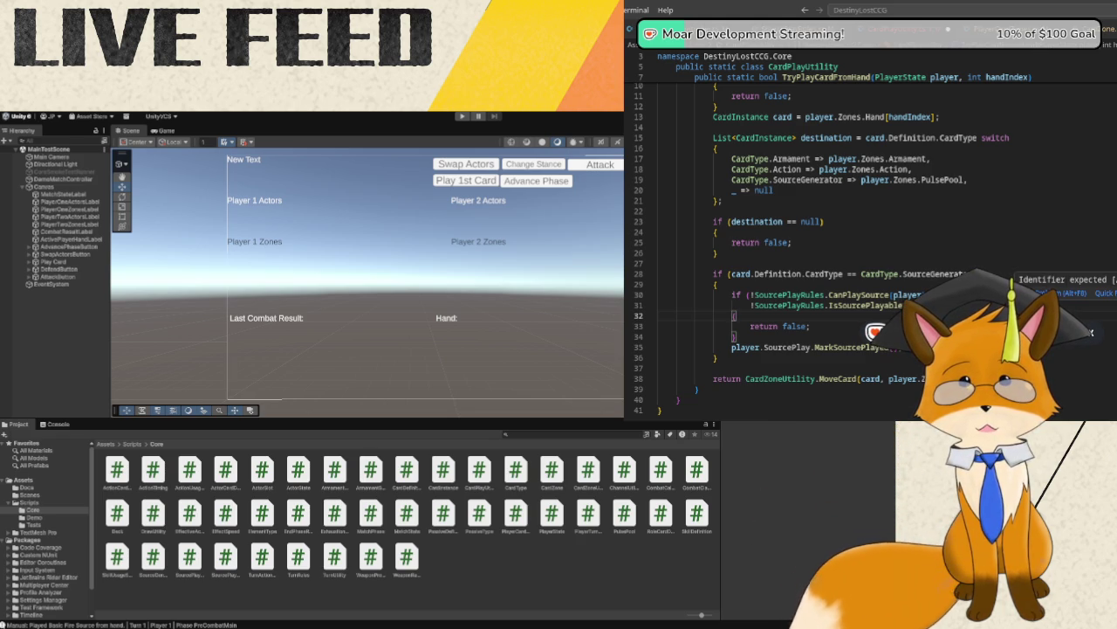
click(749, 294)
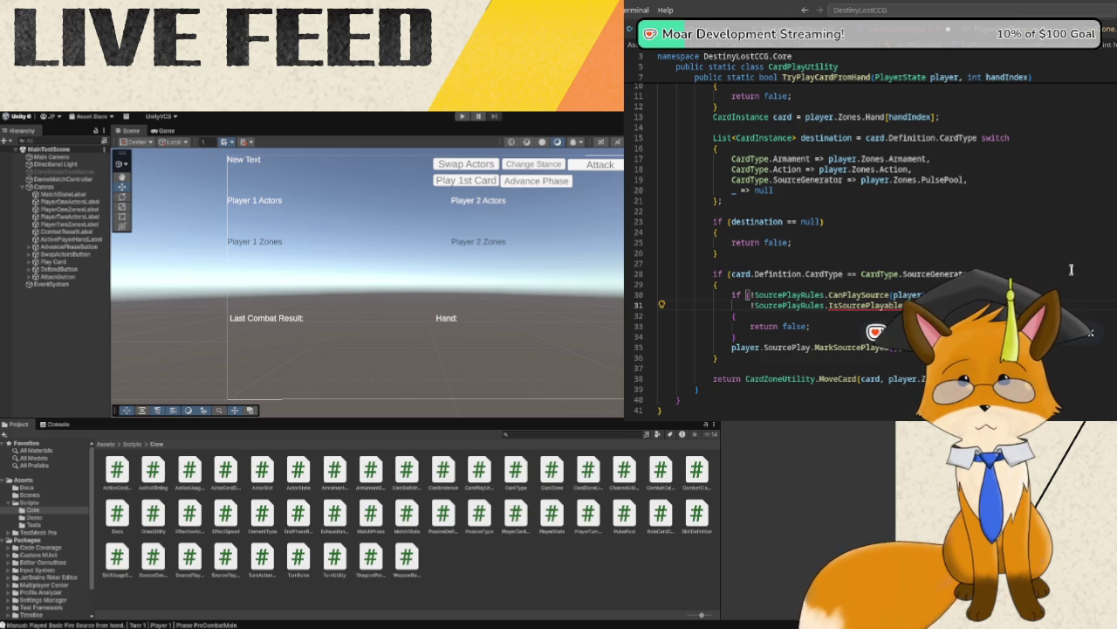
key(ctrl+d)
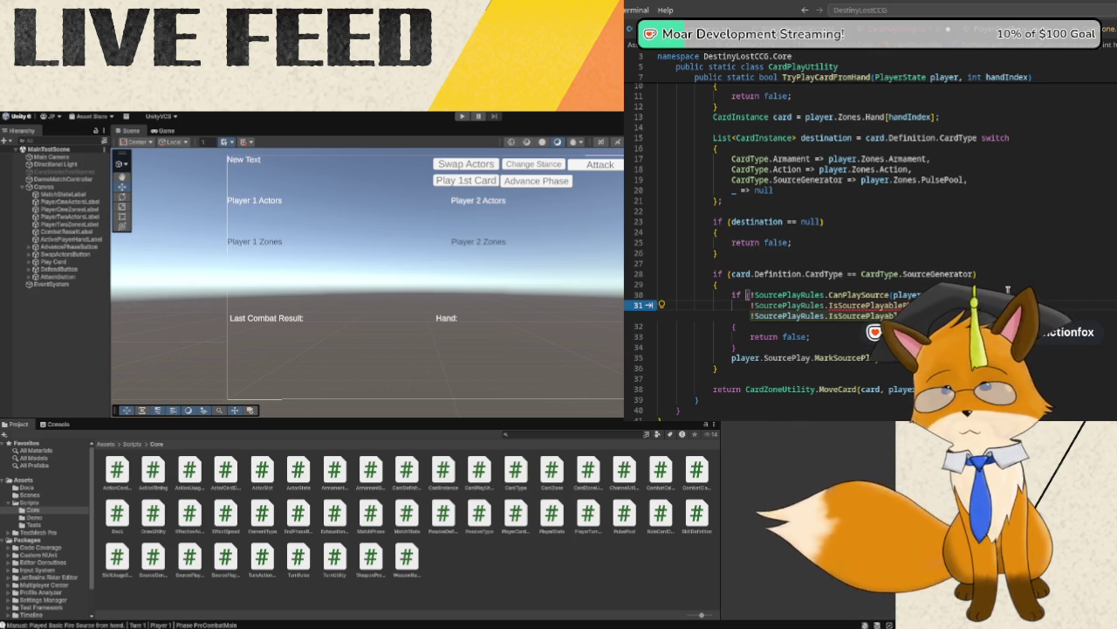
key(Escape)
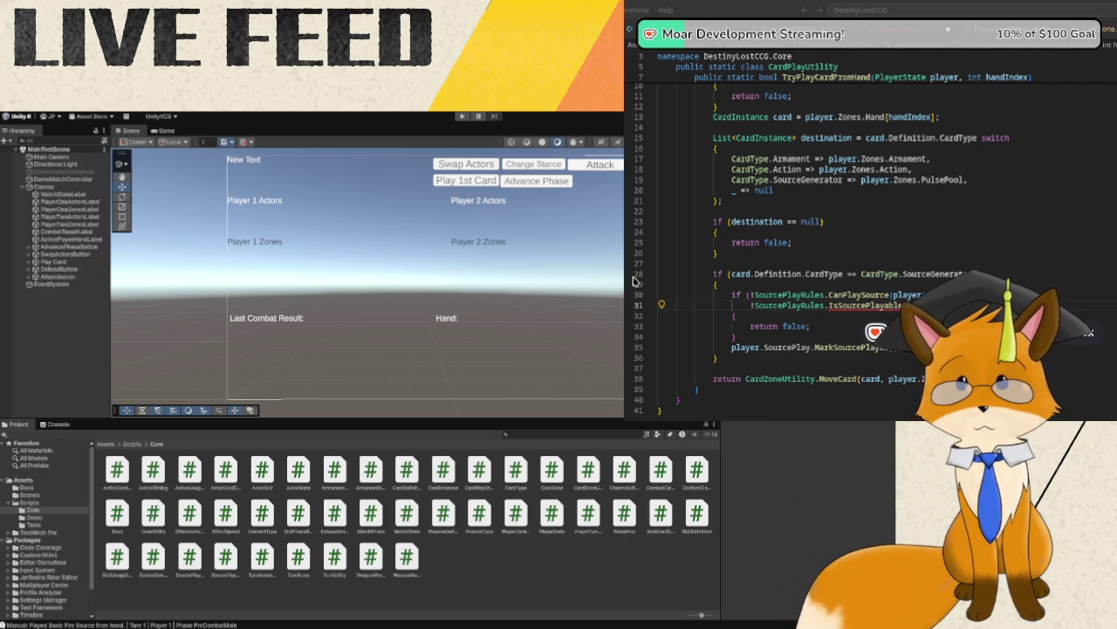
scroll(841, 216, up, 3)
scroll(840, 216, up, 1)
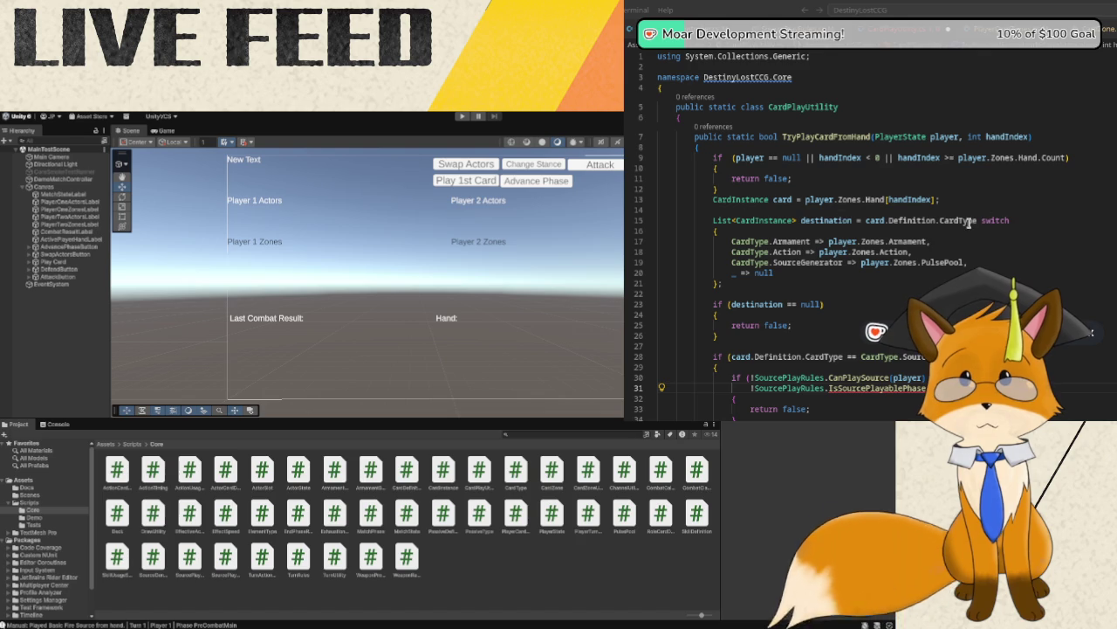
- Add a 'MatchPhase phase' parameter after handIndex and pass phase into IsSourcePlayablePhase
click(1032, 137)
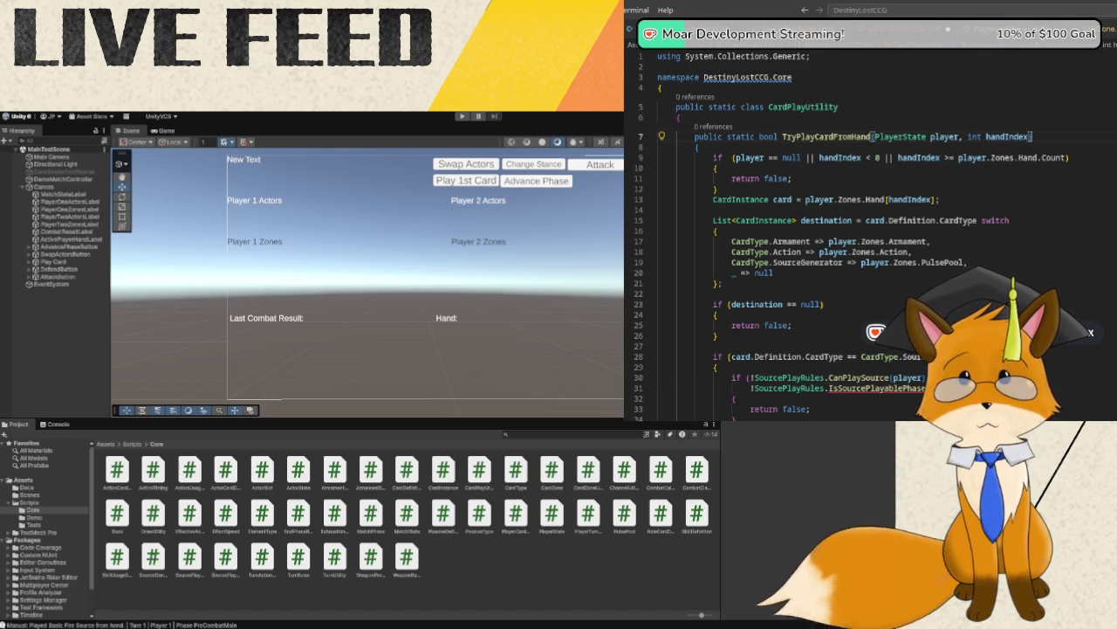
text(, MatchPhase curren)
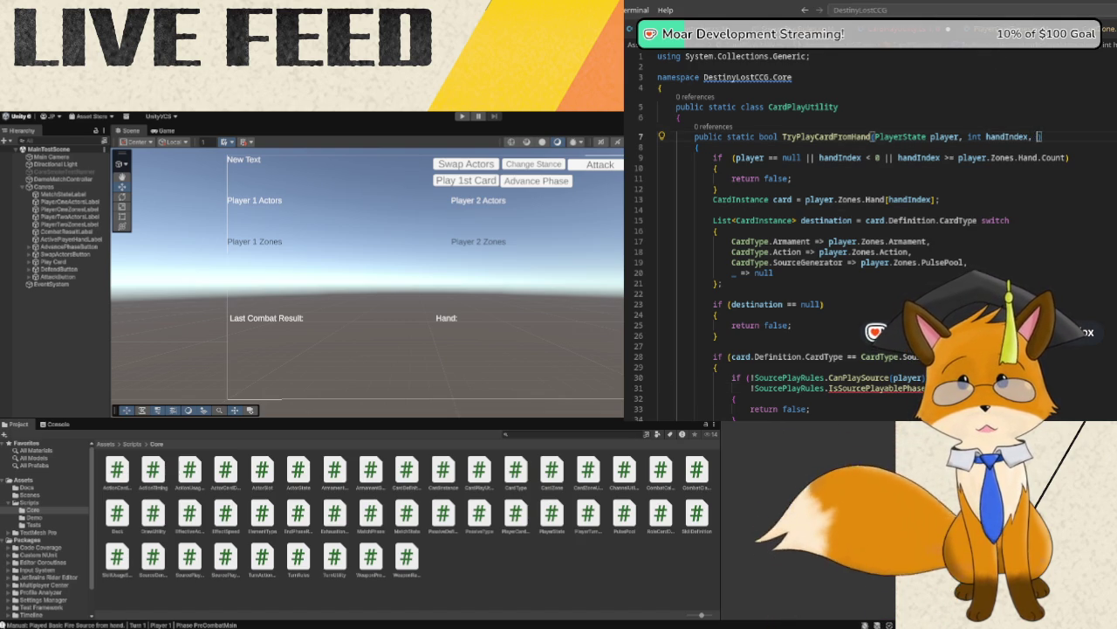
text(tch)
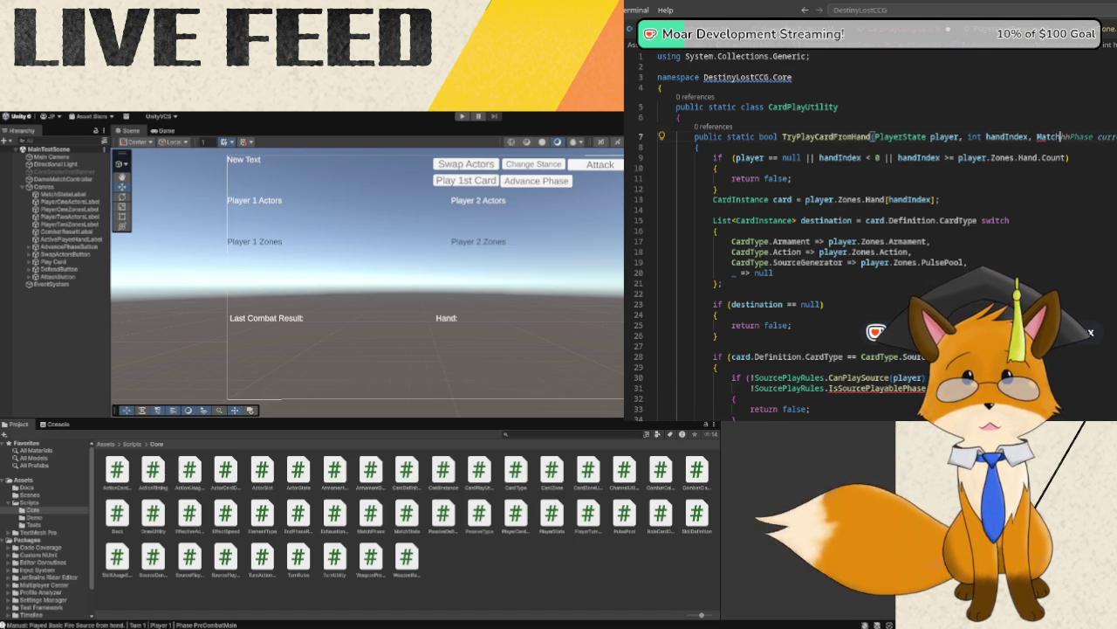
text(Phasephase)
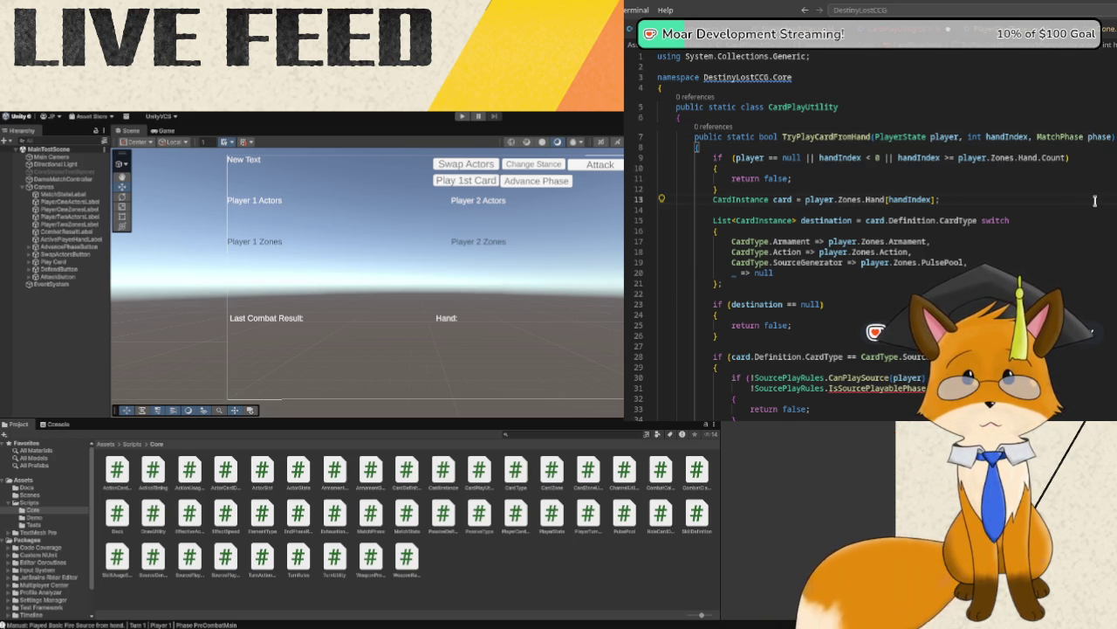
scroll(1094, 201, down, 3)
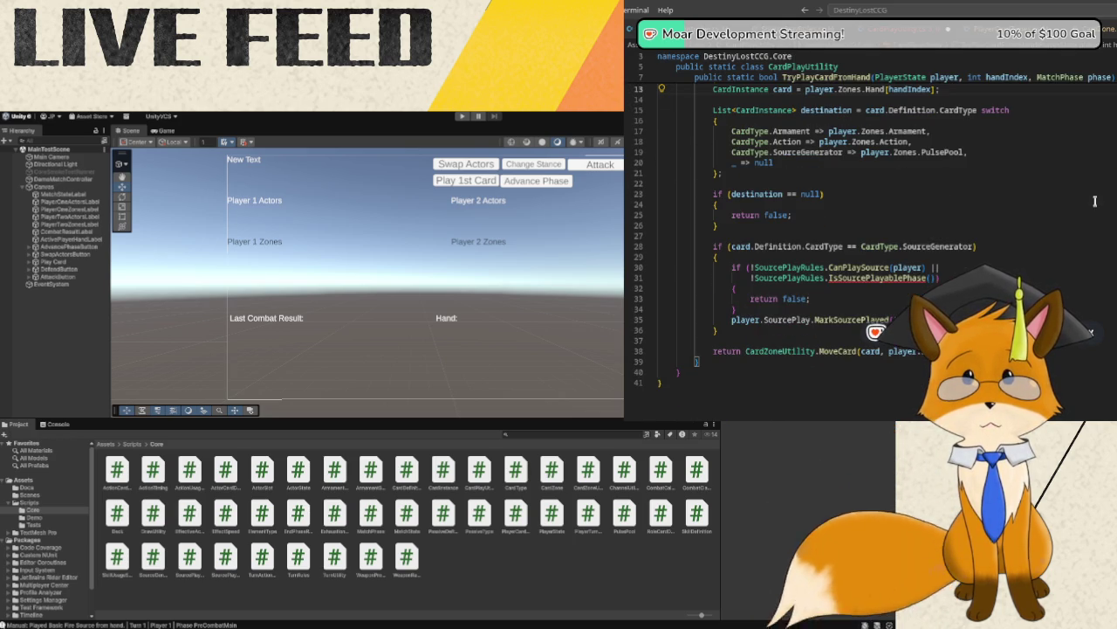
click(932, 276)
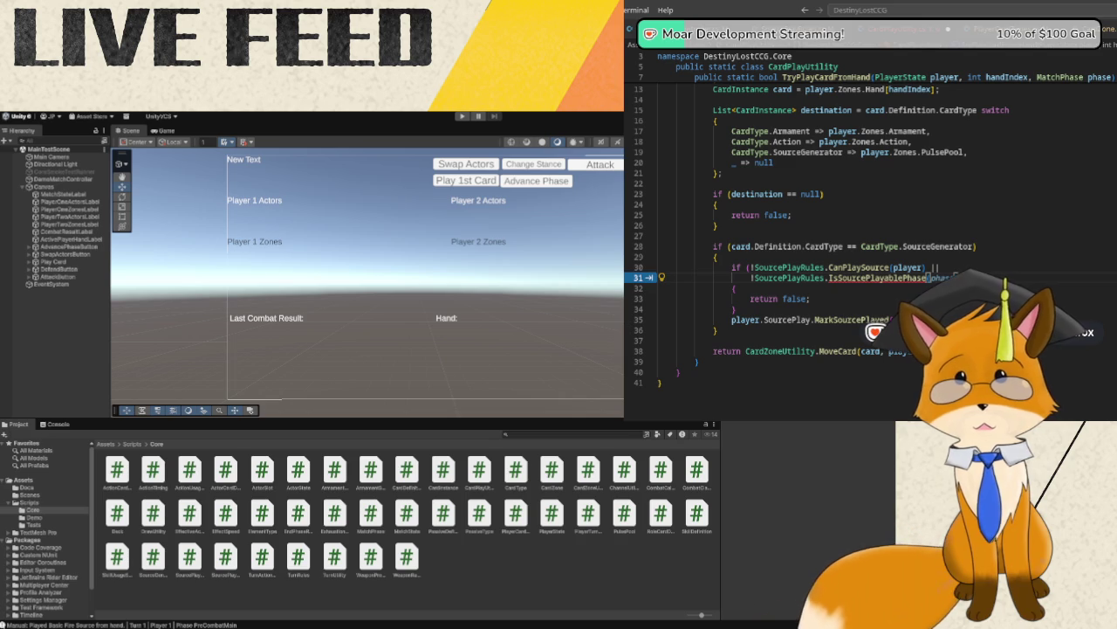
text(phase)
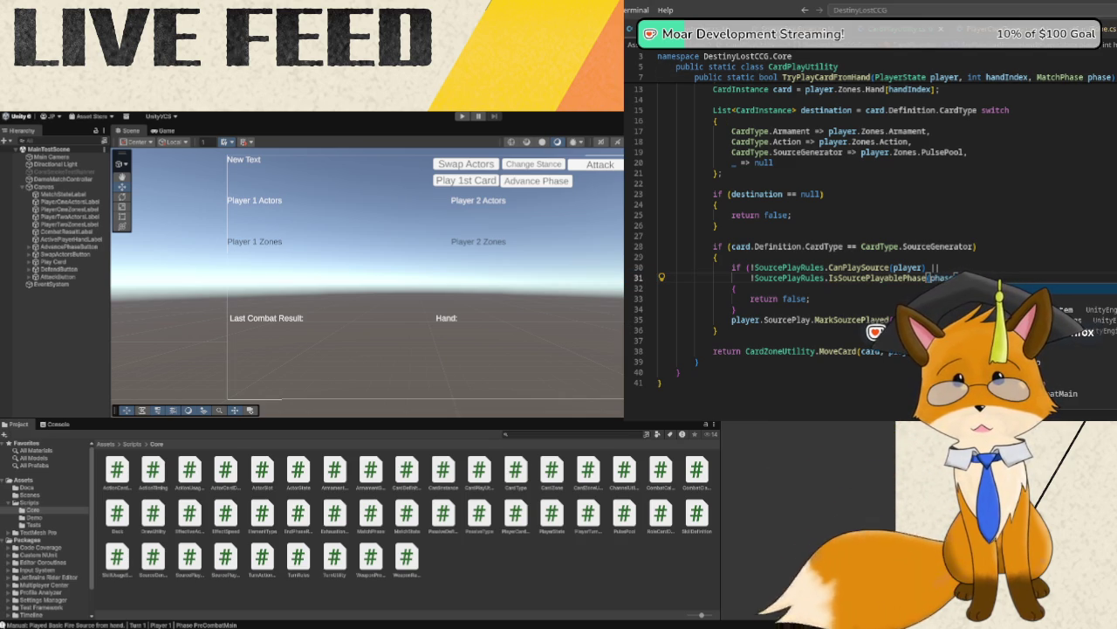
key(ctrl+Tab)
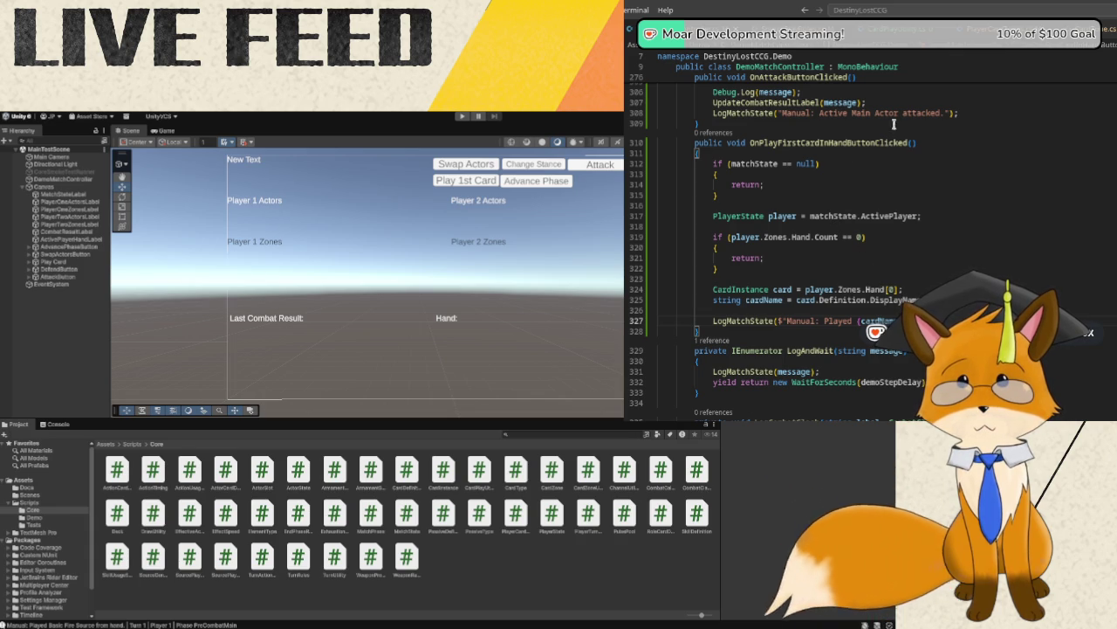
key(ctrl+Tab)
- Scroll to the top of CardPlayUtility.cs to view TryPlayCardFromHand(PlayerState player, int handIndex, MatchPhase phase)
scroll(843, 146, up, 3)
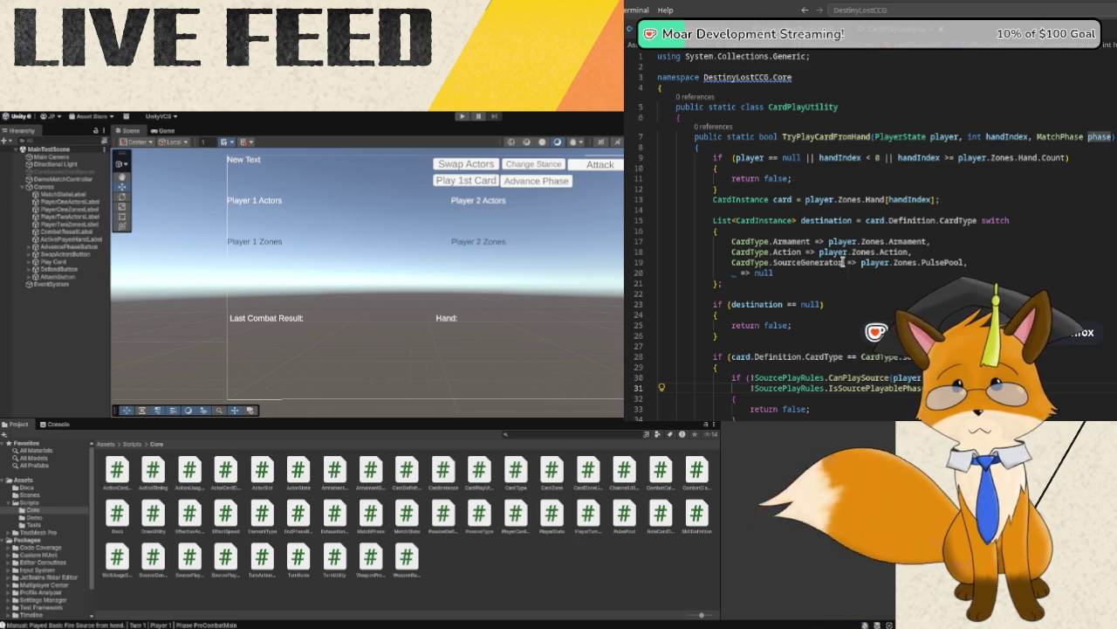
- Review IsSourcePlayablePhase in SourcePlayRules.cs, then go to DemoMatchController's cardName line
scroll(809, 280, down, 1)
scroll(809, 280, down, 2)
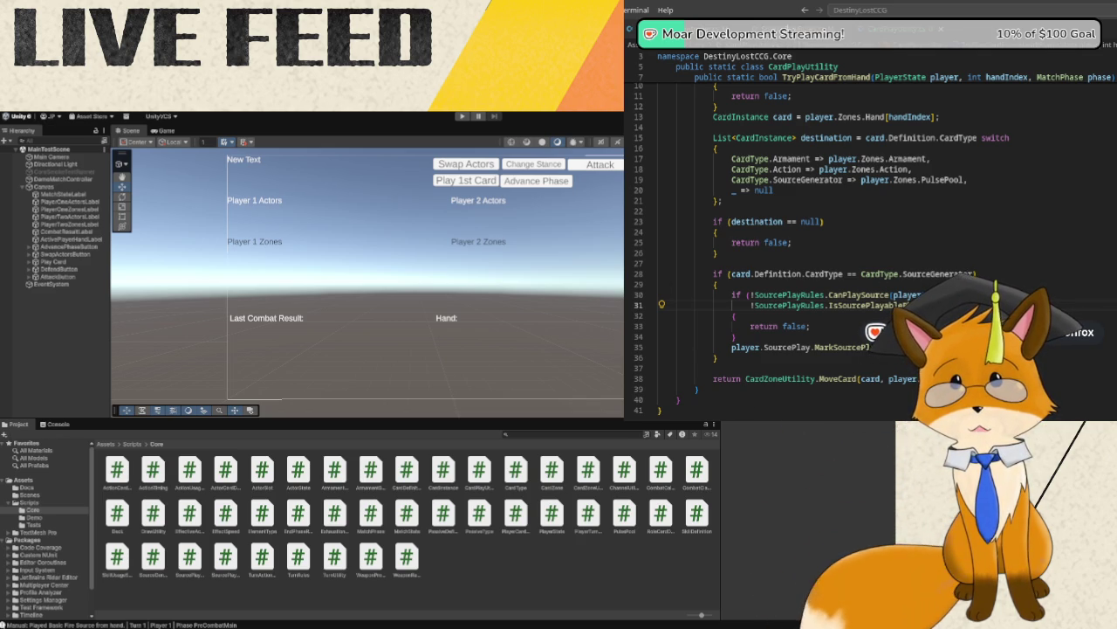
key(ctrl+Tab)
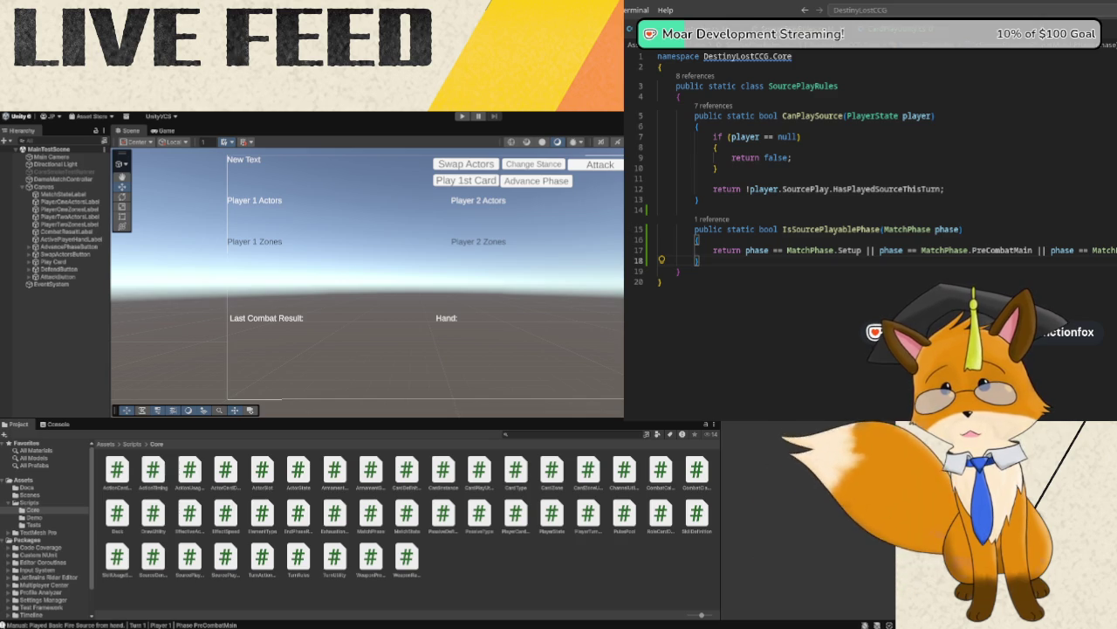
click(698, 29)
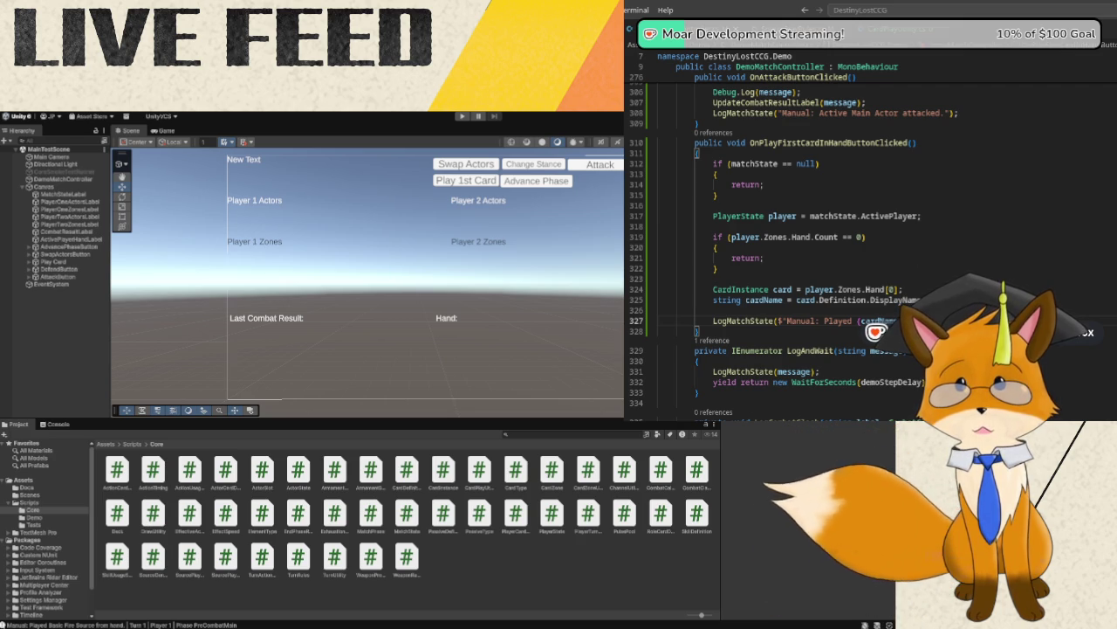
click(821, 300)
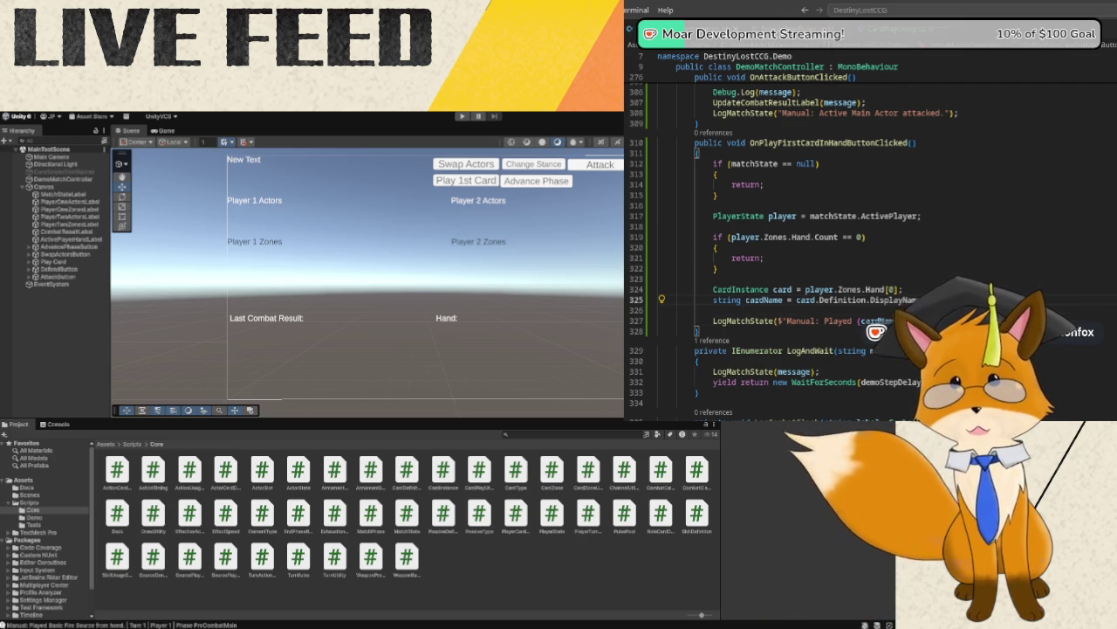
- Add 'bool playedCard = CardPlayUtility.TryPlayCardFromHand(' below the cardName line, passing the current phase
key(Return)
key(Return)
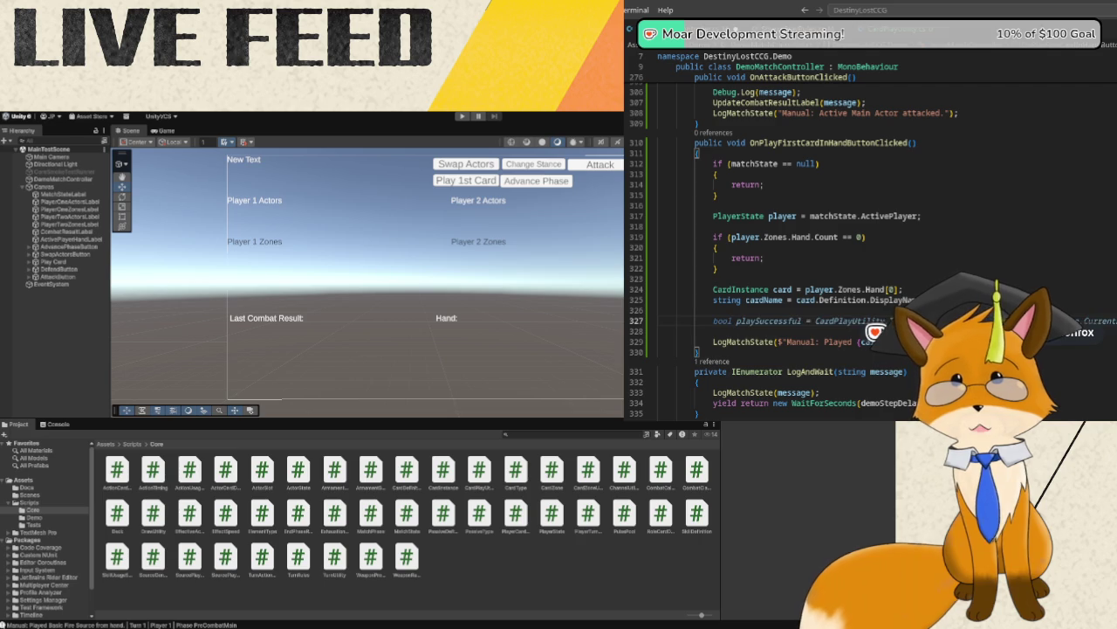
text(bool playedC)
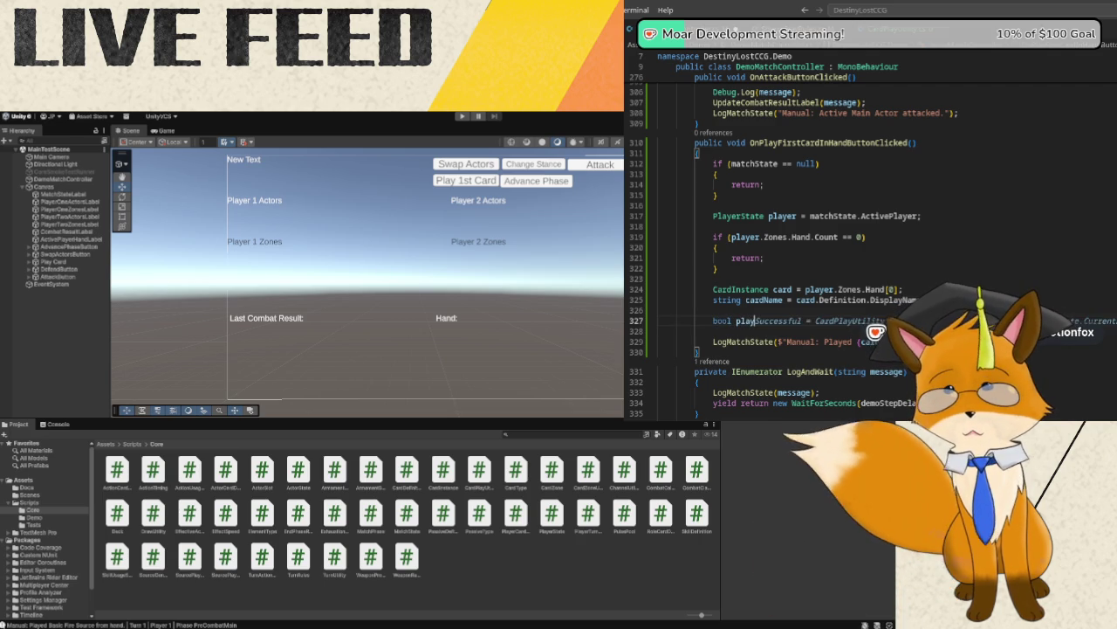
text(ard)
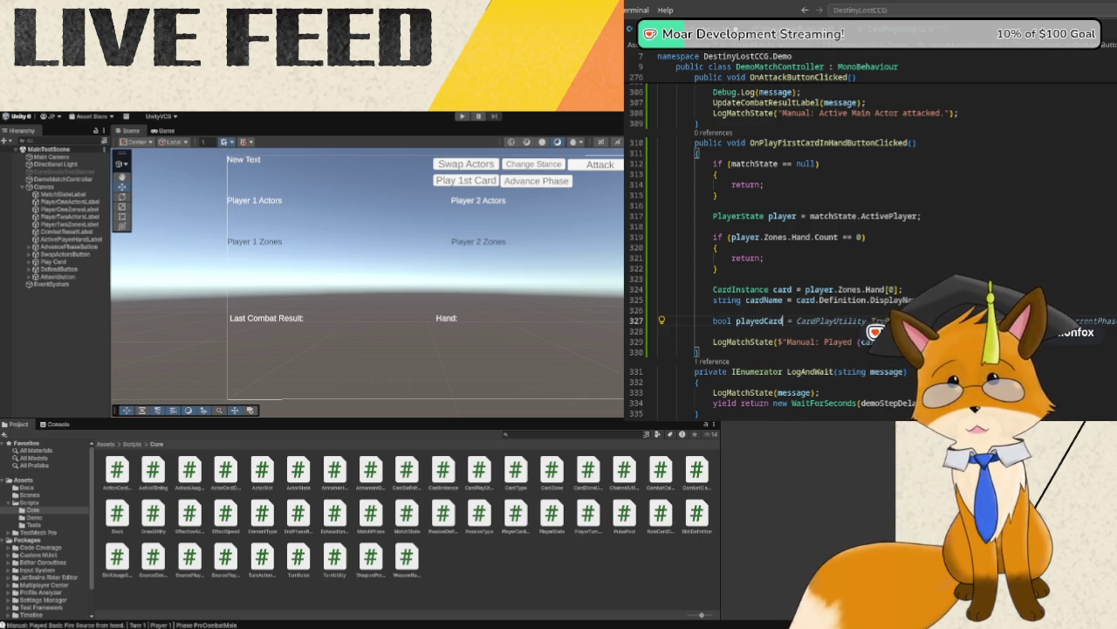
text( = Card)
text(PlayUtility)
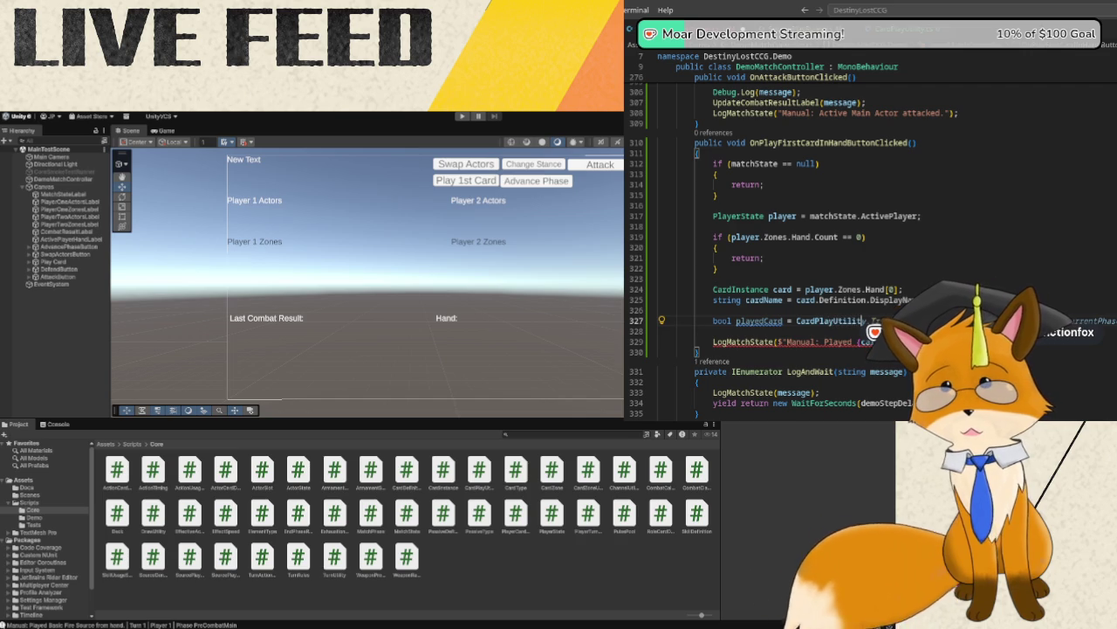
key(Tab)
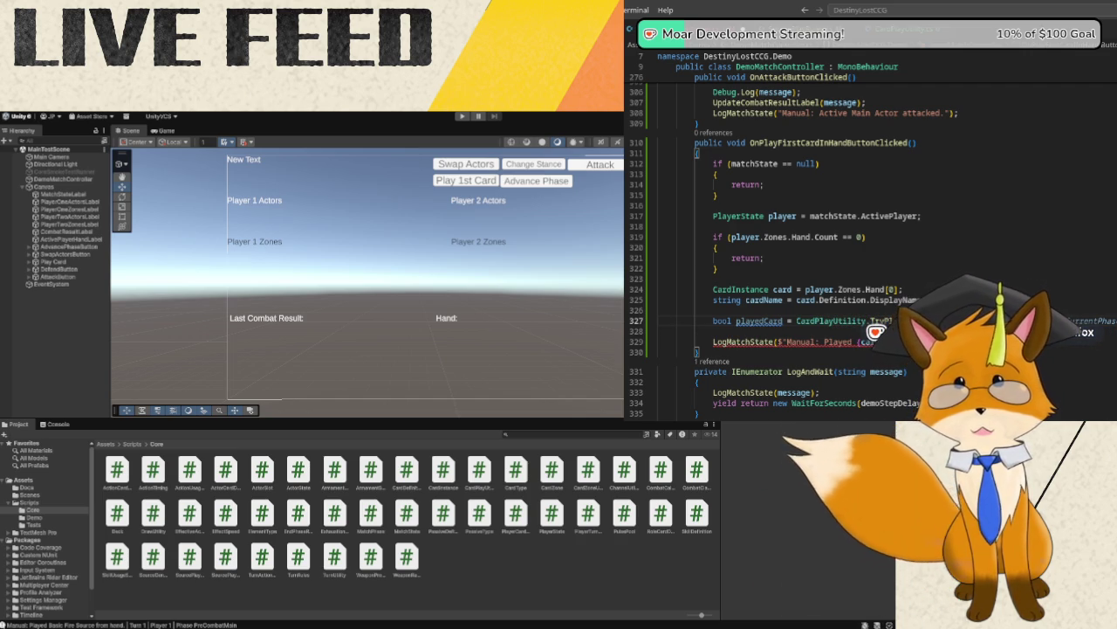
text(()
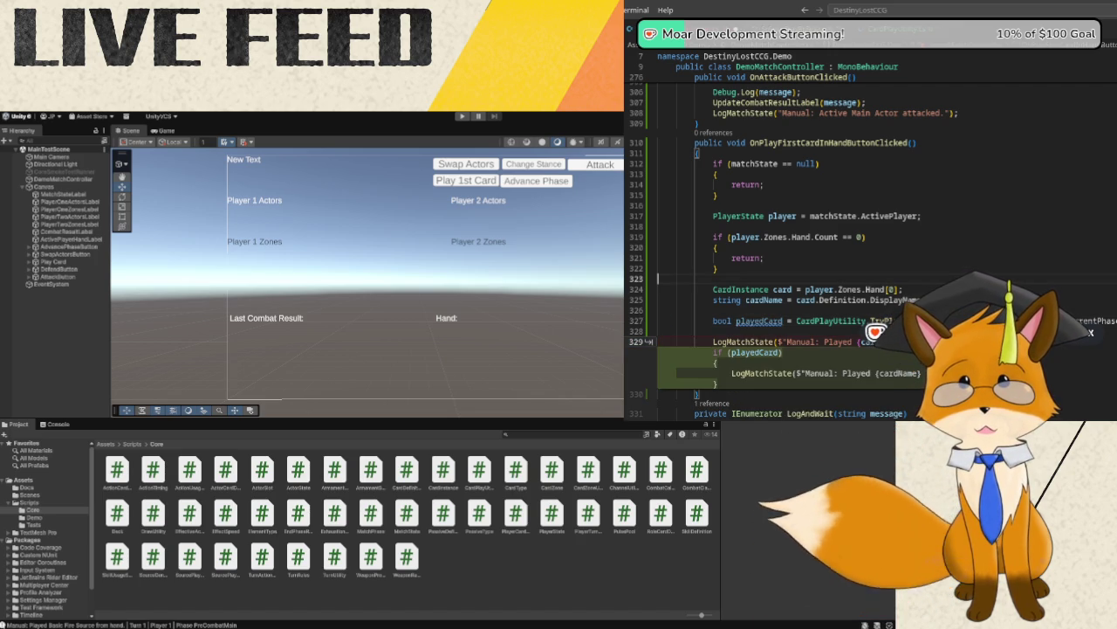
key(Escape)
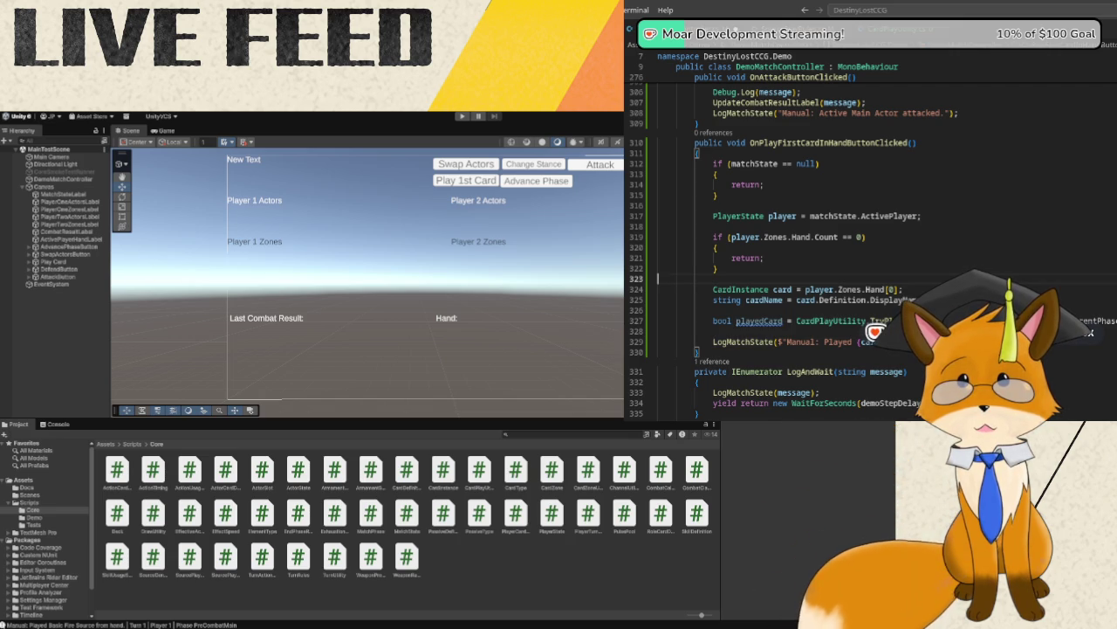
- Check the handler's log message line, then bring the Unity editor into focus
mouse_move(768, 321)
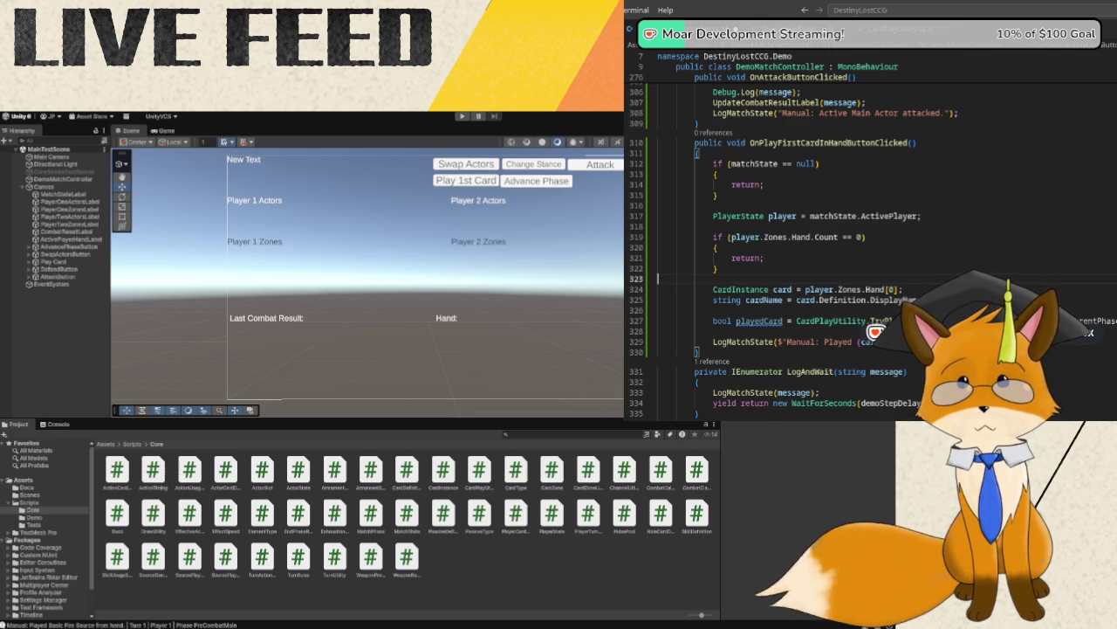
click(776, 341)
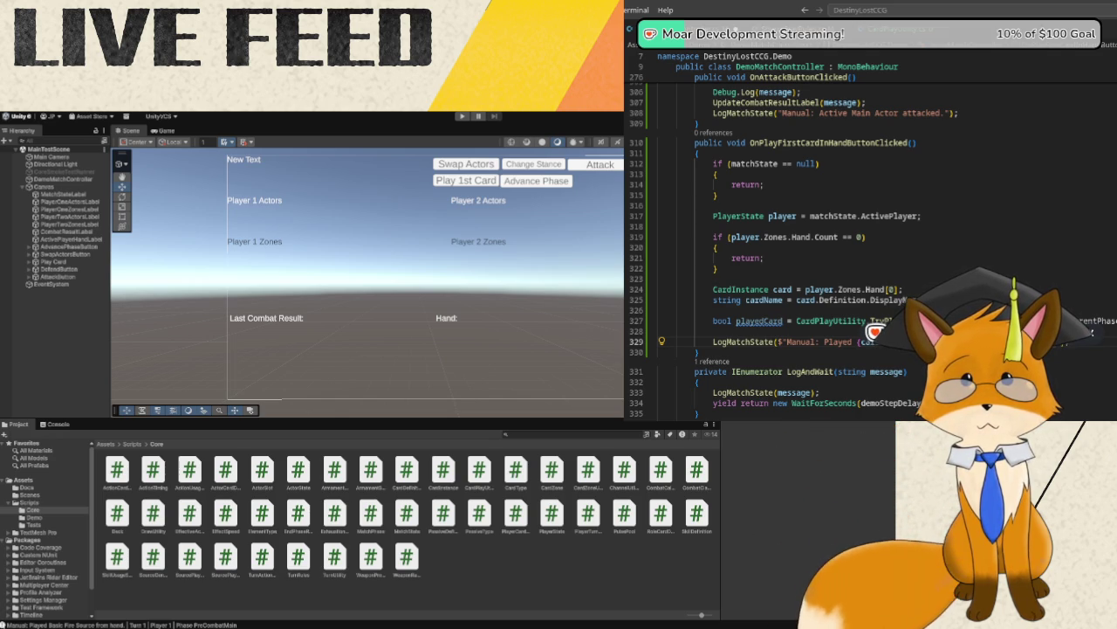
click(696, 352)
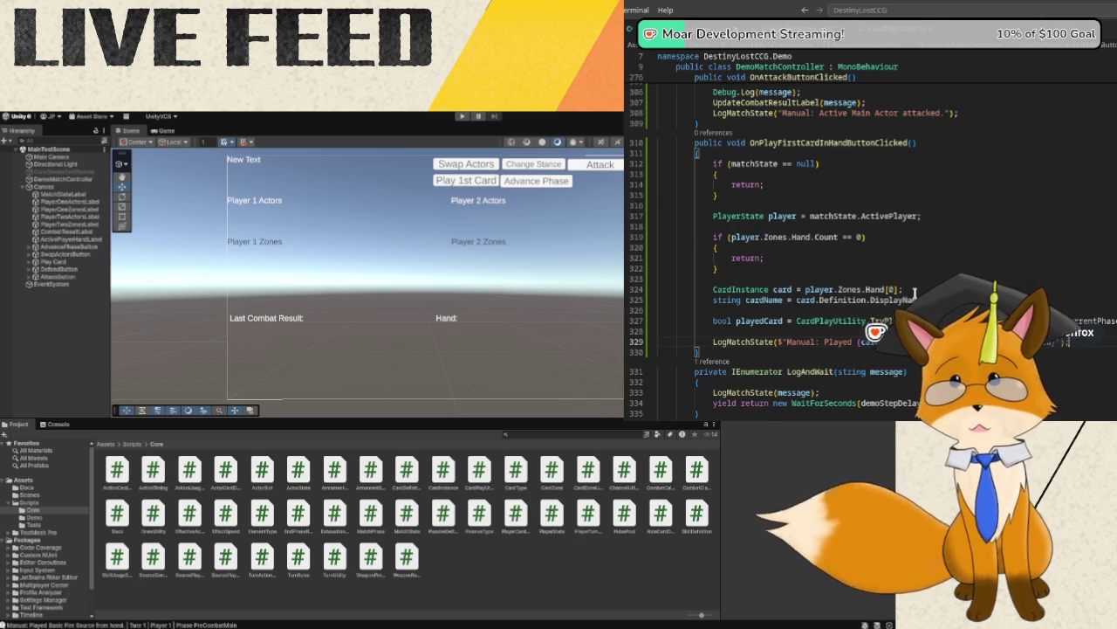
click(218, 625)
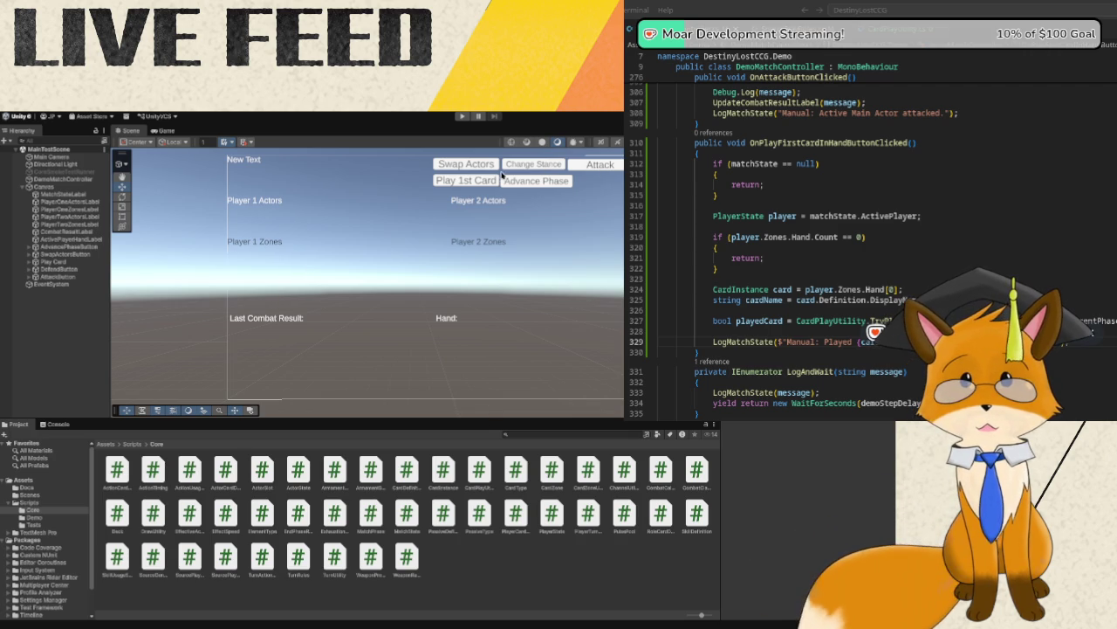
- Enter Play mode and play the first hand card in Setup, succeeding with Pulse Pool 1
click(462, 116)
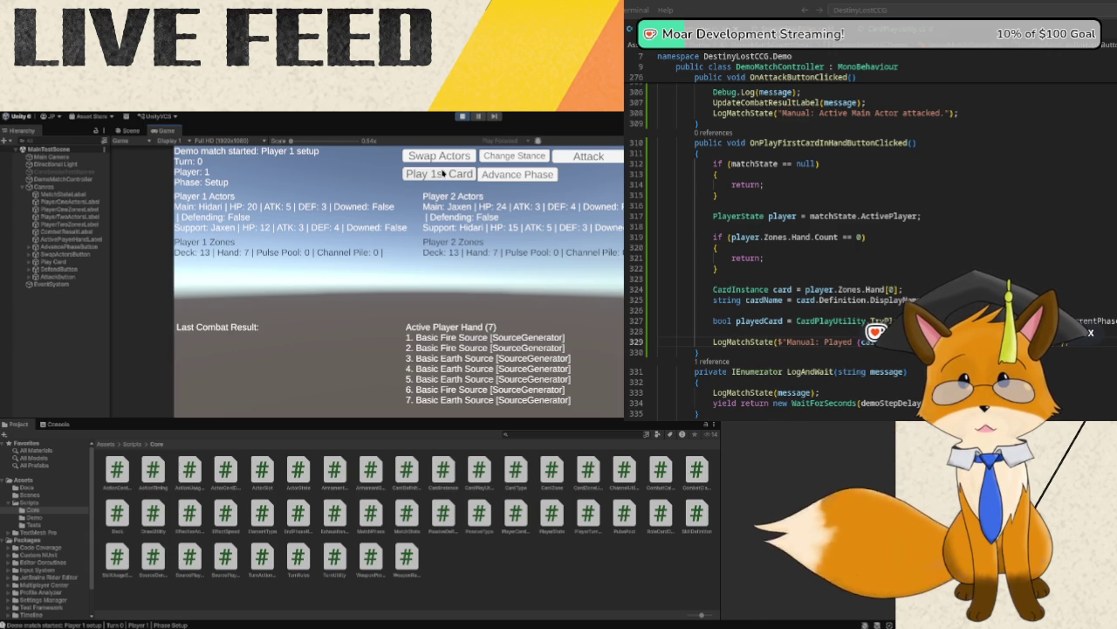
click(442, 172)
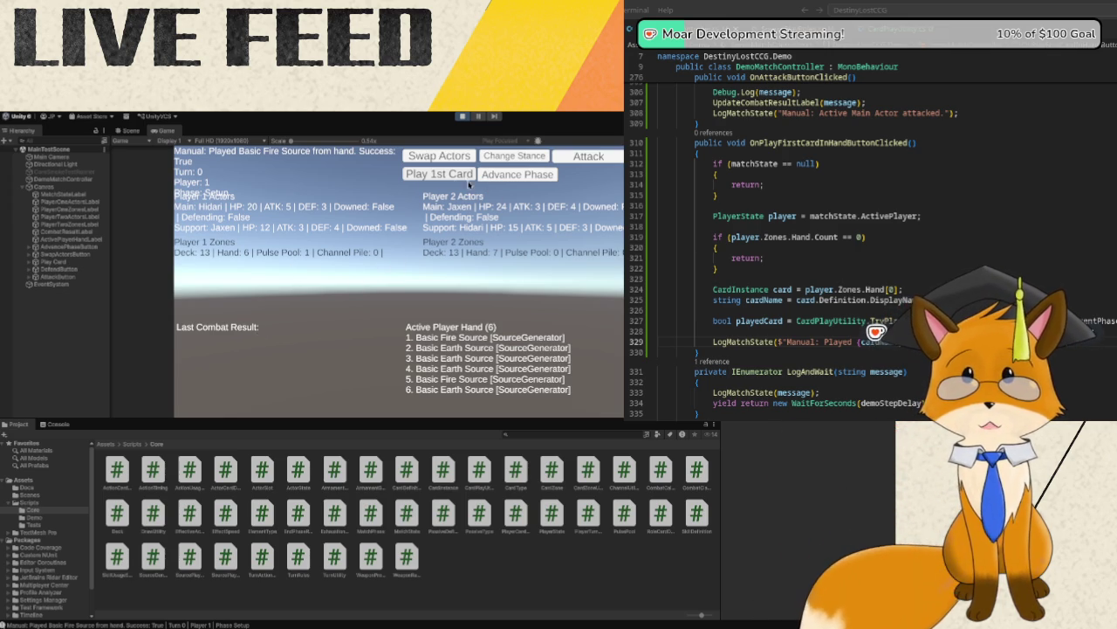
- Try extra Setup plays for both players, then source plays in Turn 1 Draw, Upkeep and PreCombatMain
click(448, 176)
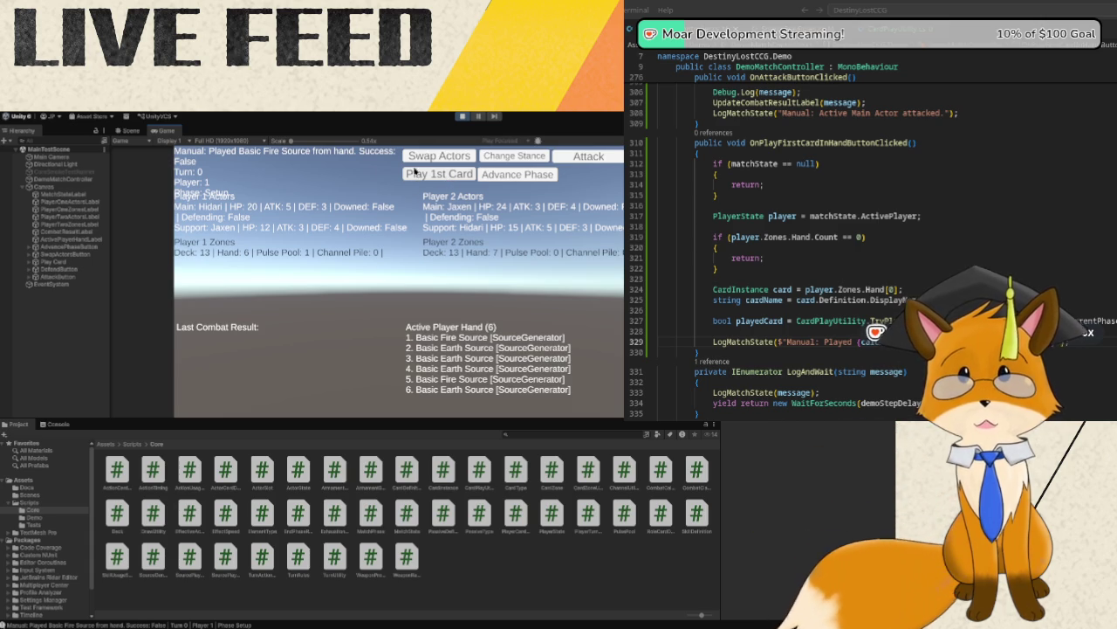
click(532, 175)
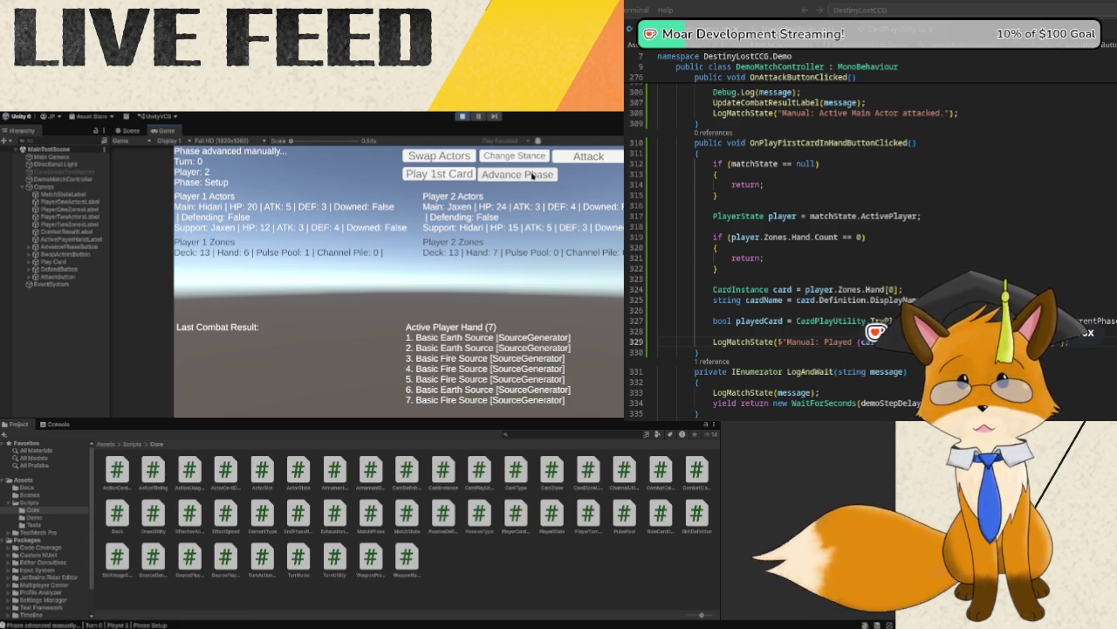
click(457, 177)
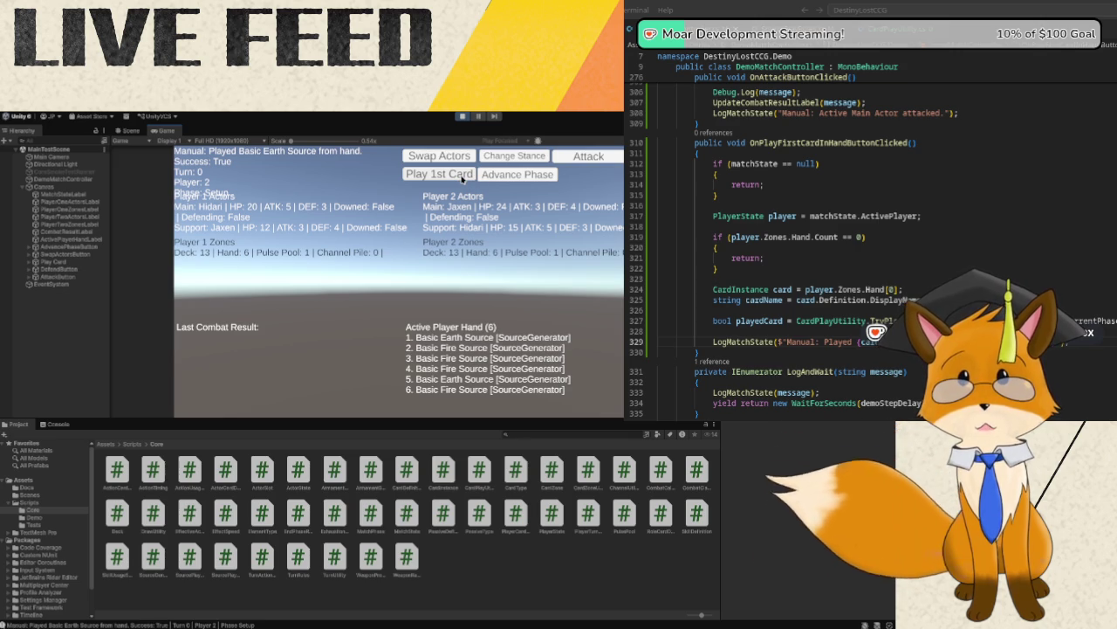
click(463, 178)
click(487, 178)
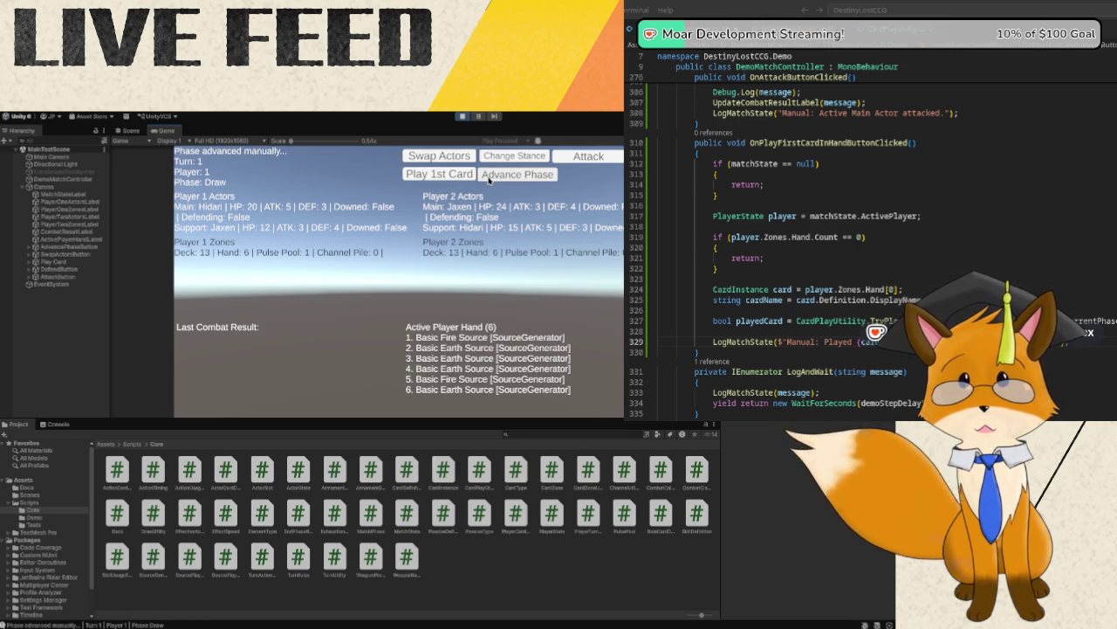
click(465, 179)
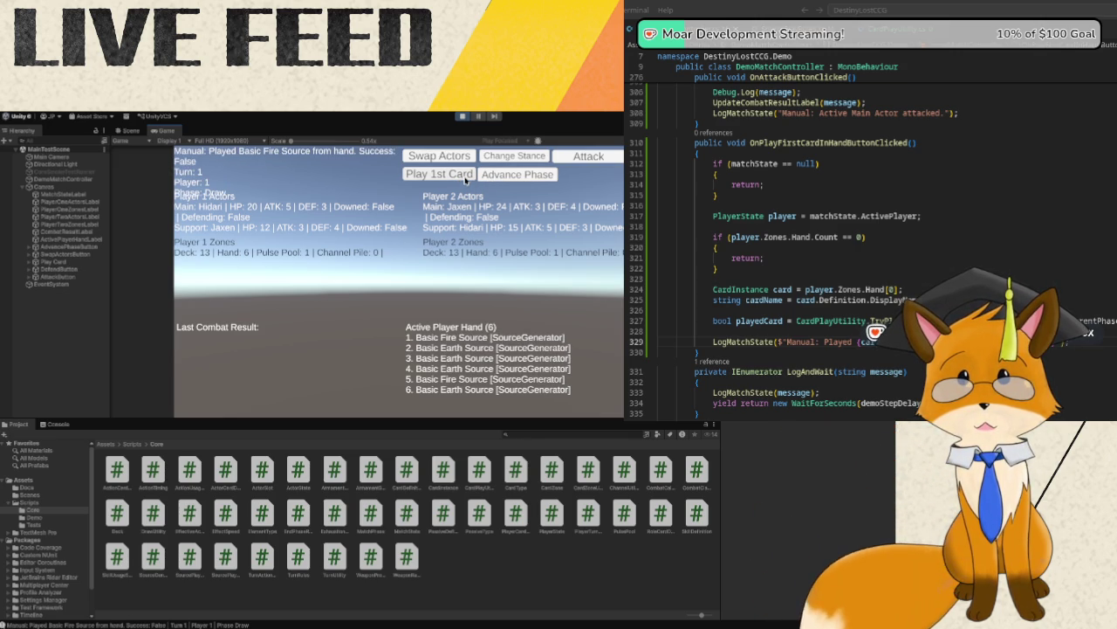
click(500, 179)
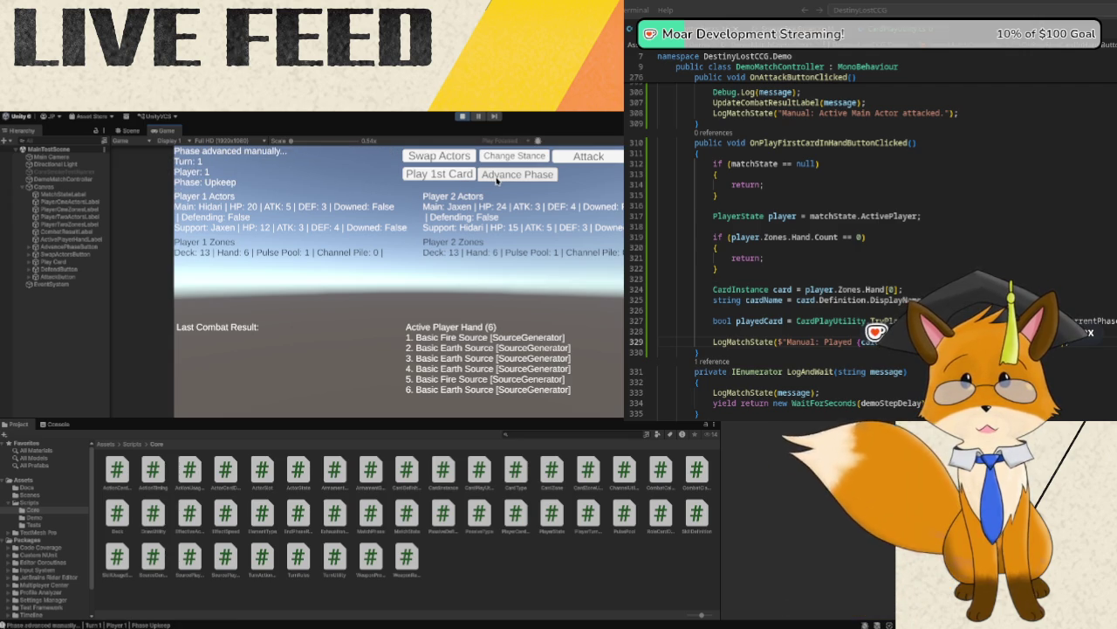
click(455, 177)
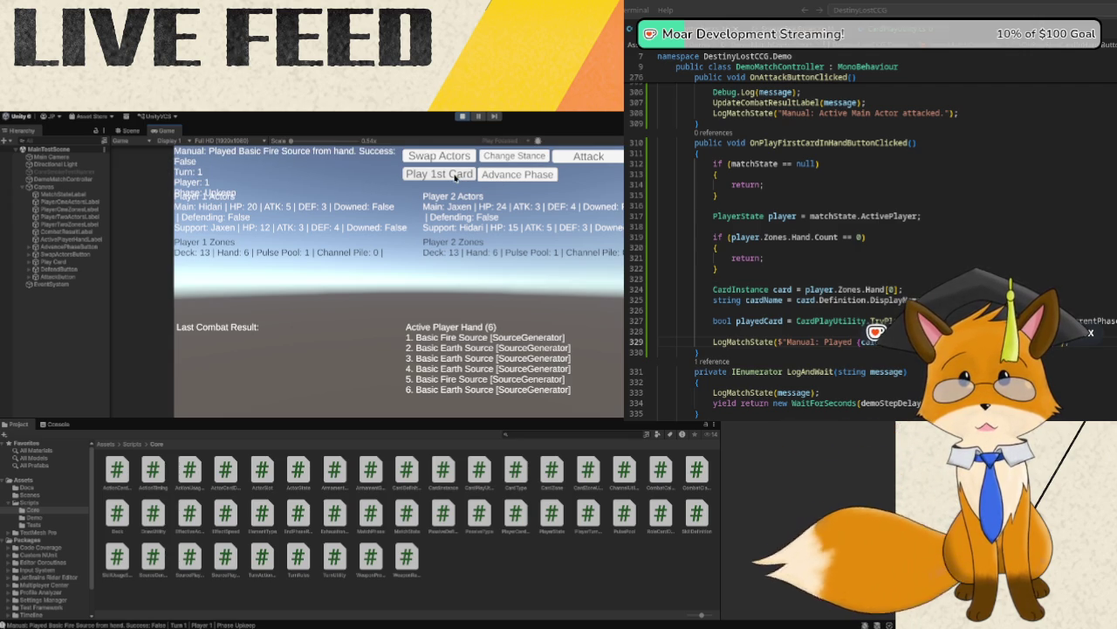
click(500, 176)
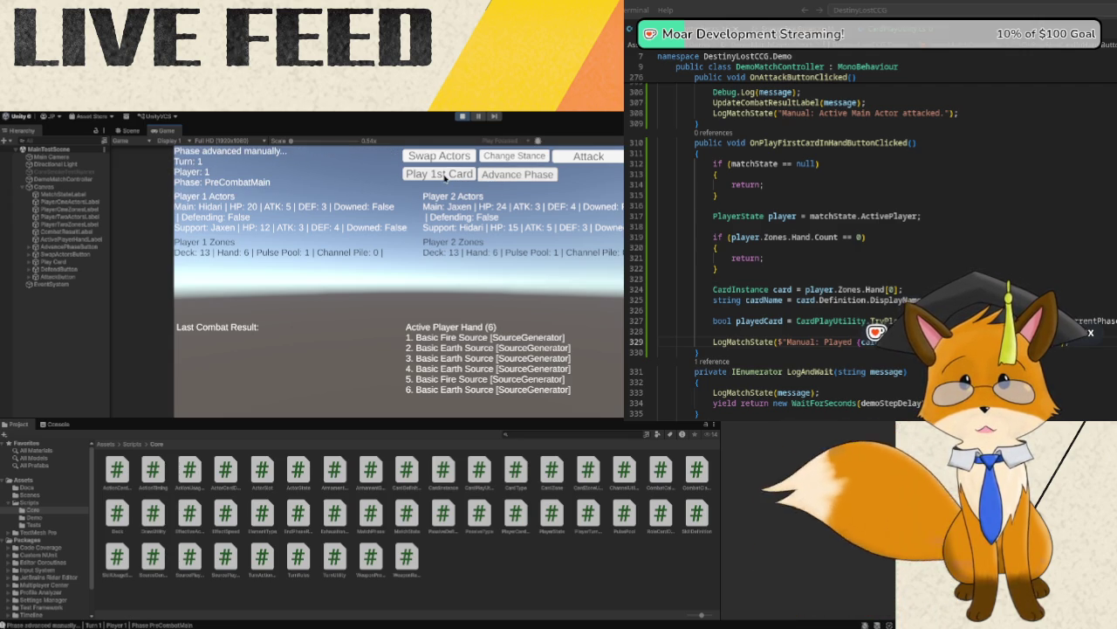
click(445, 176)
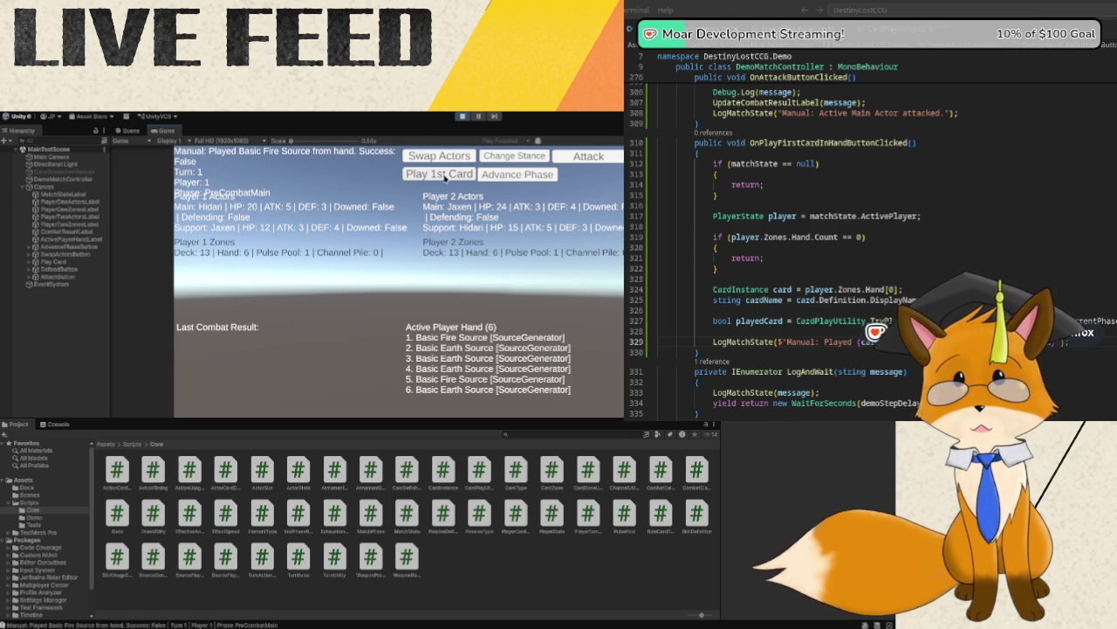
- Advance to Turn 2 PreCombatMain for a Player 2 play, then Turn 3 PreCombatMain for Player 1
click(493, 177)
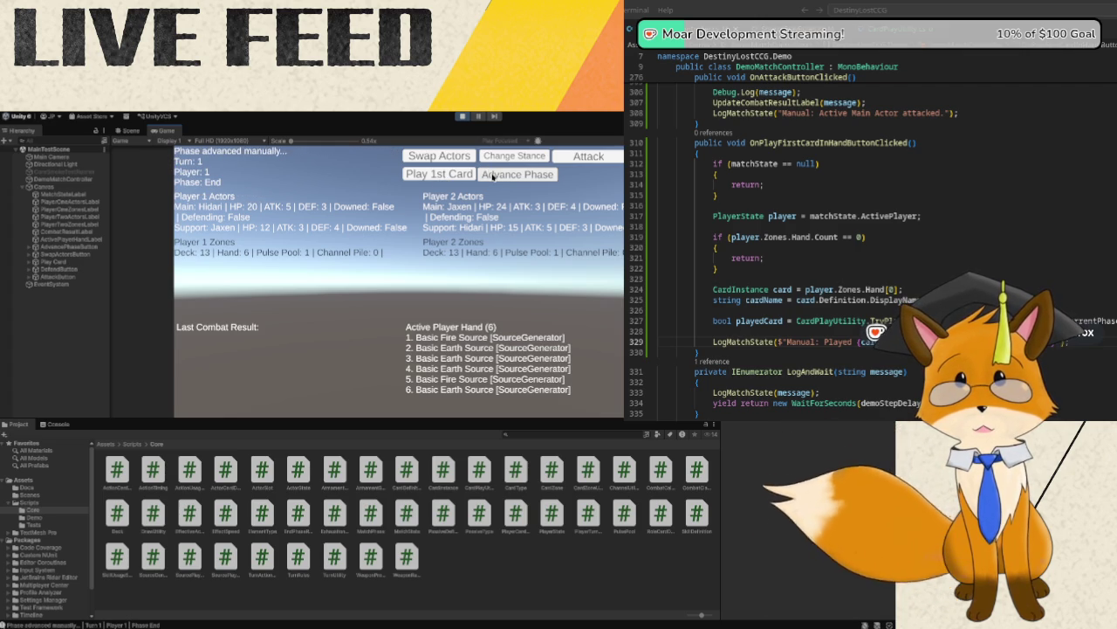
click(493, 176)
click(493, 177)
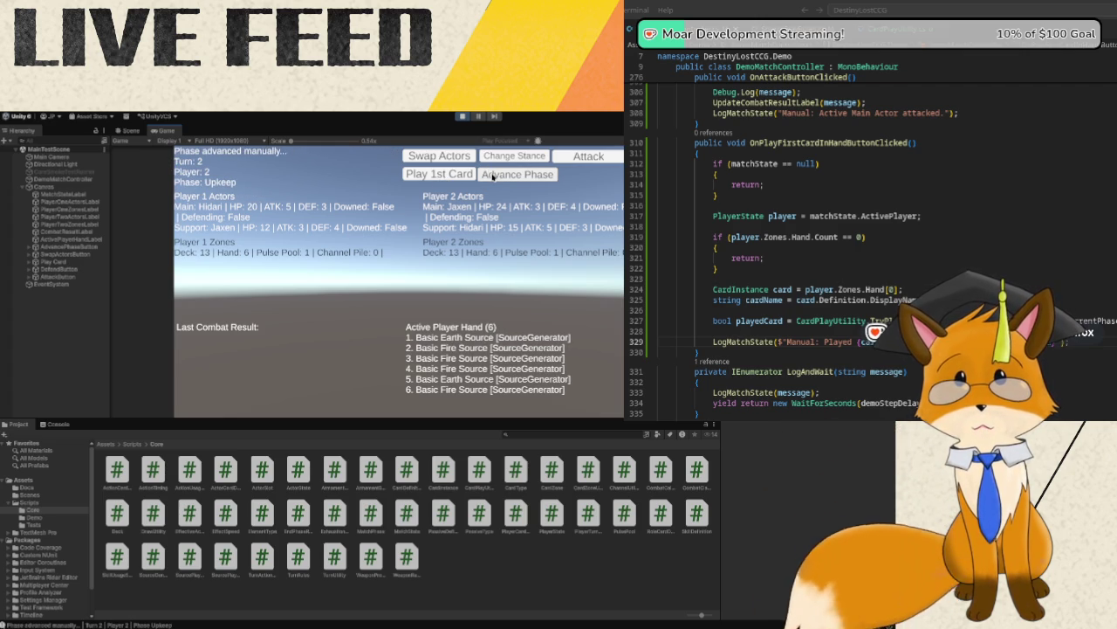
click(484, 177)
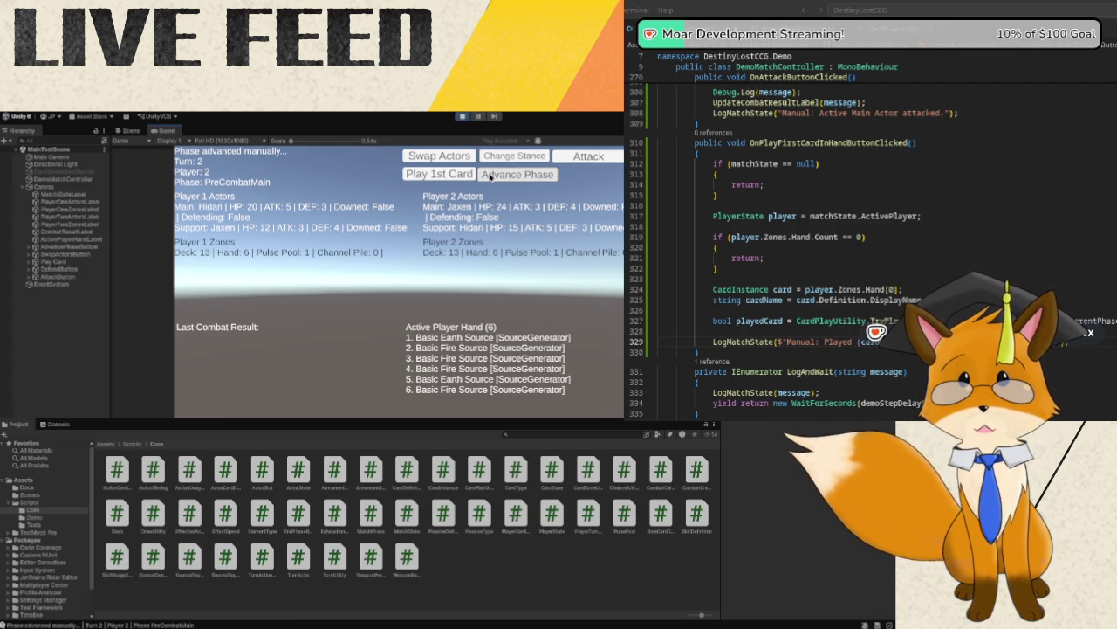
click(462, 175)
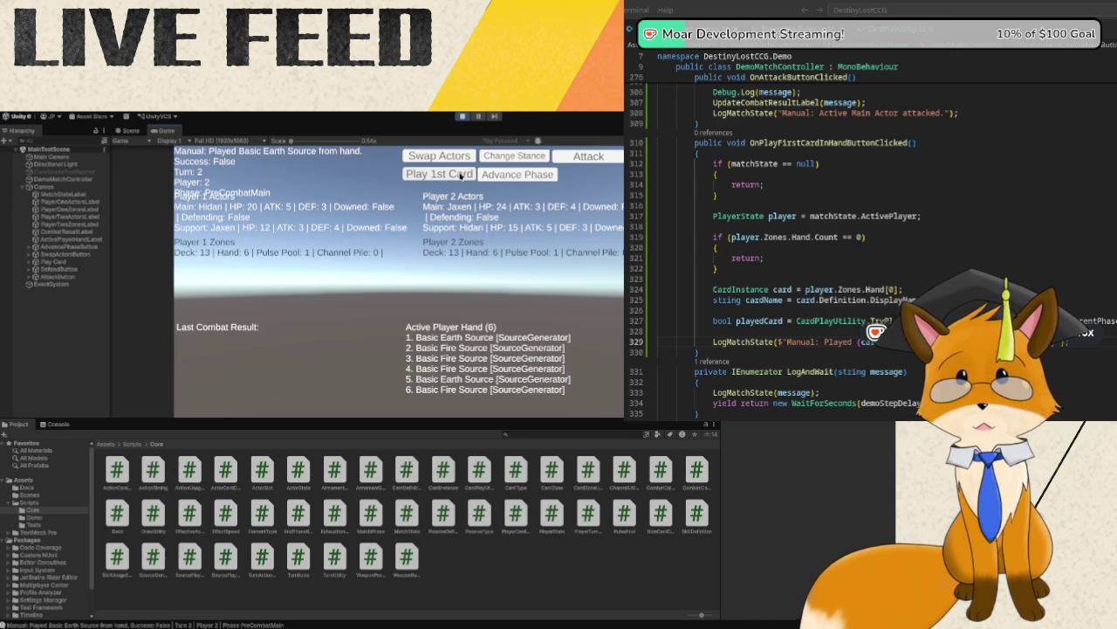
click(508, 177)
click(505, 178)
click(504, 178)
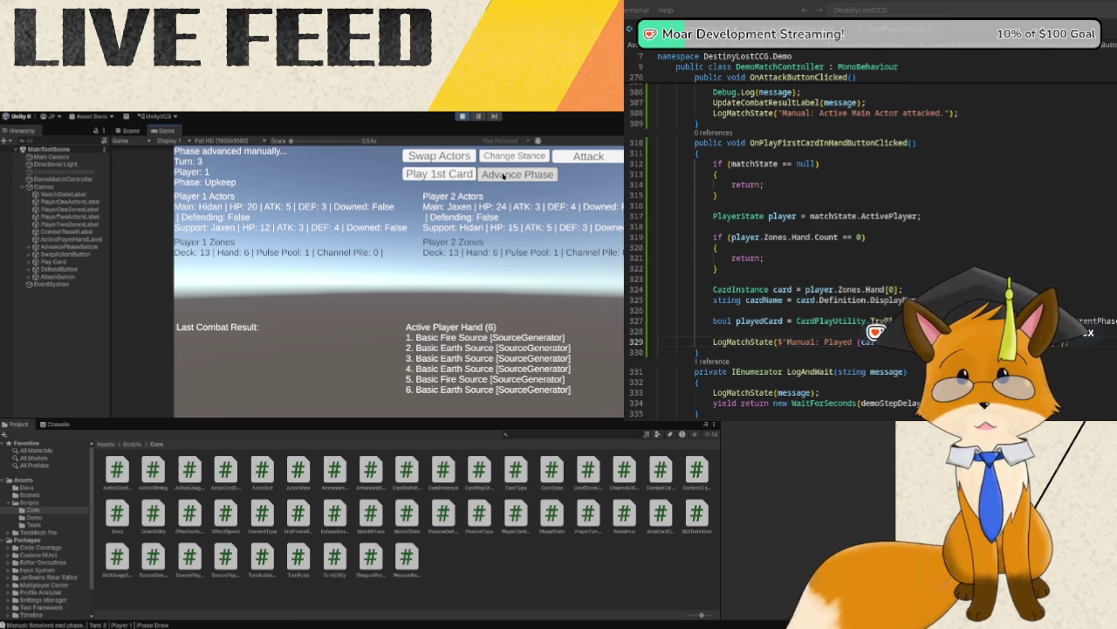
click(503, 177)
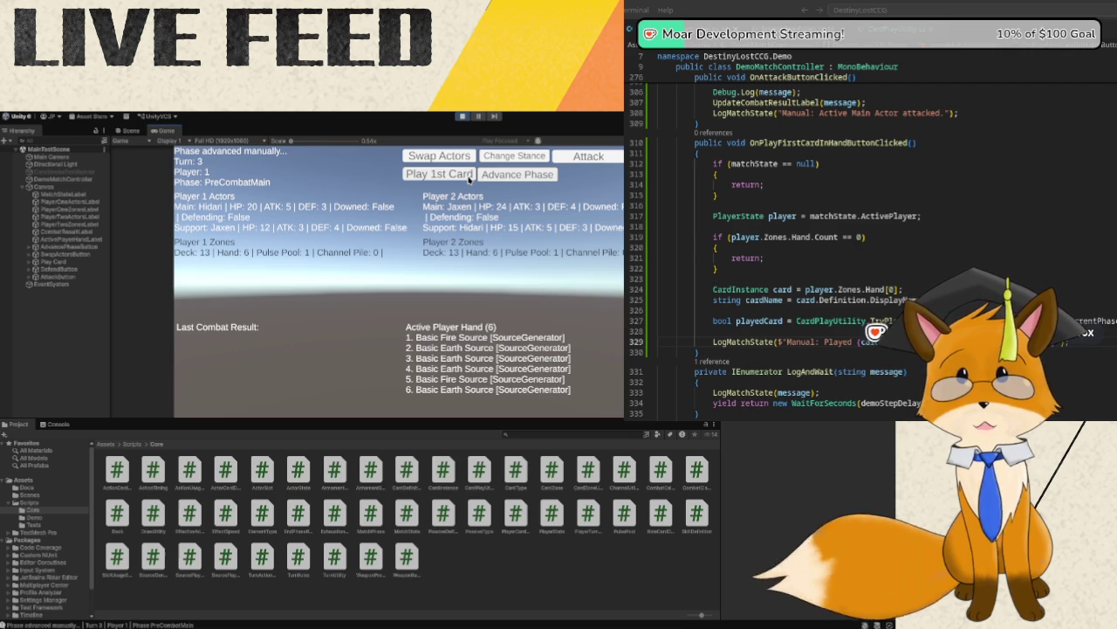
click(470, 178)
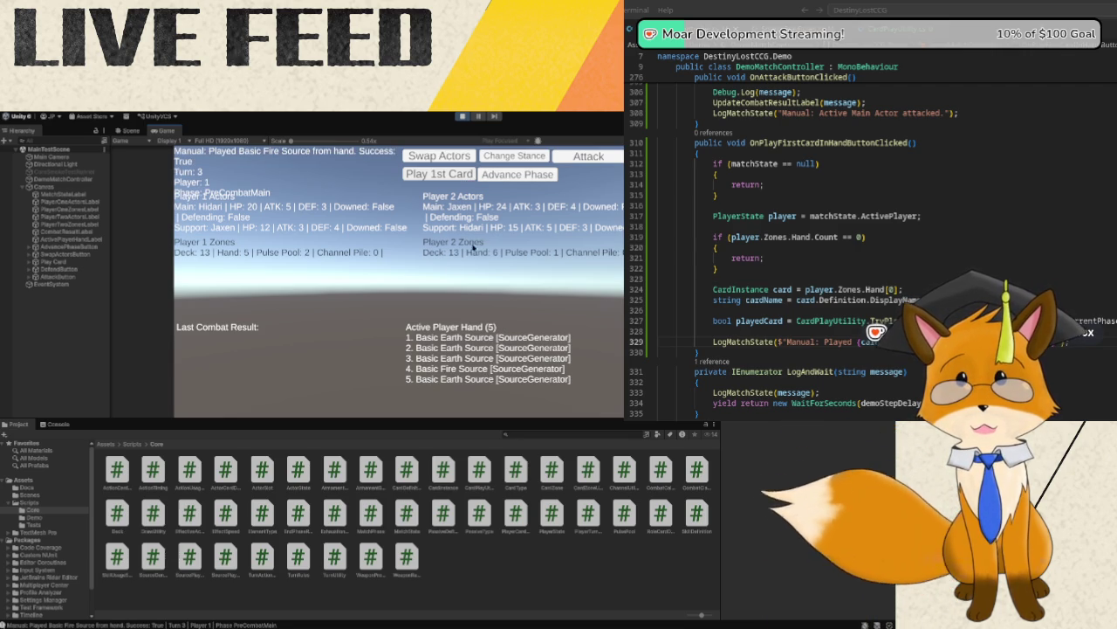
- Advance through Turn 4 to PostCombatMain and play Player 2's Basic Earth Source successfully
click(494, 181)
click(495, 182)
click(494, 182)
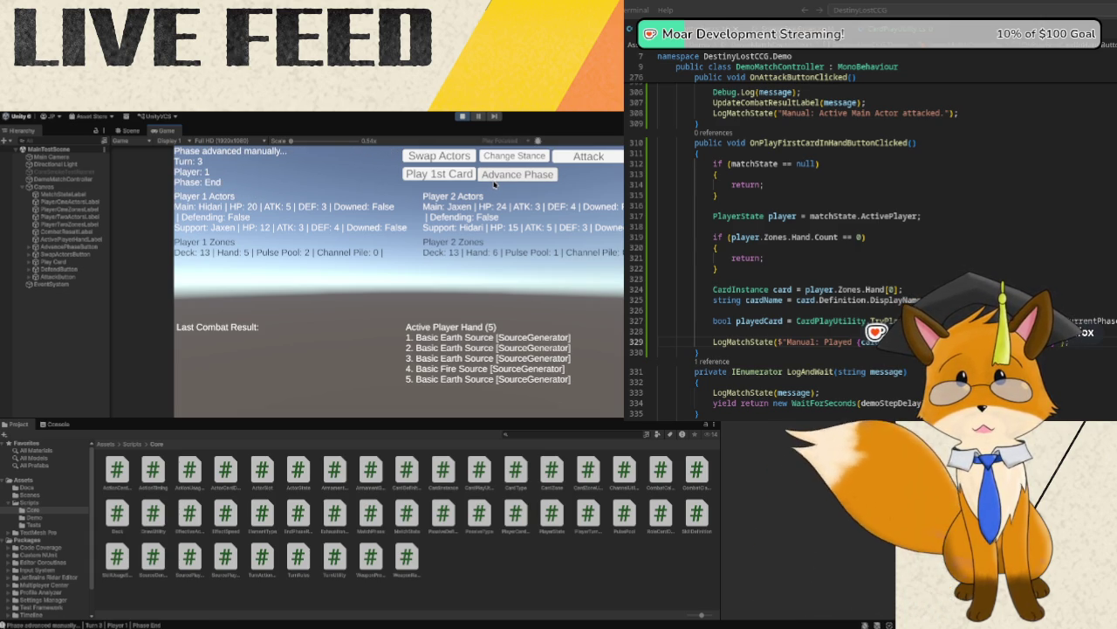
click(494, 181)
click(494, 182)
click(494, 181)
click(494, 181)
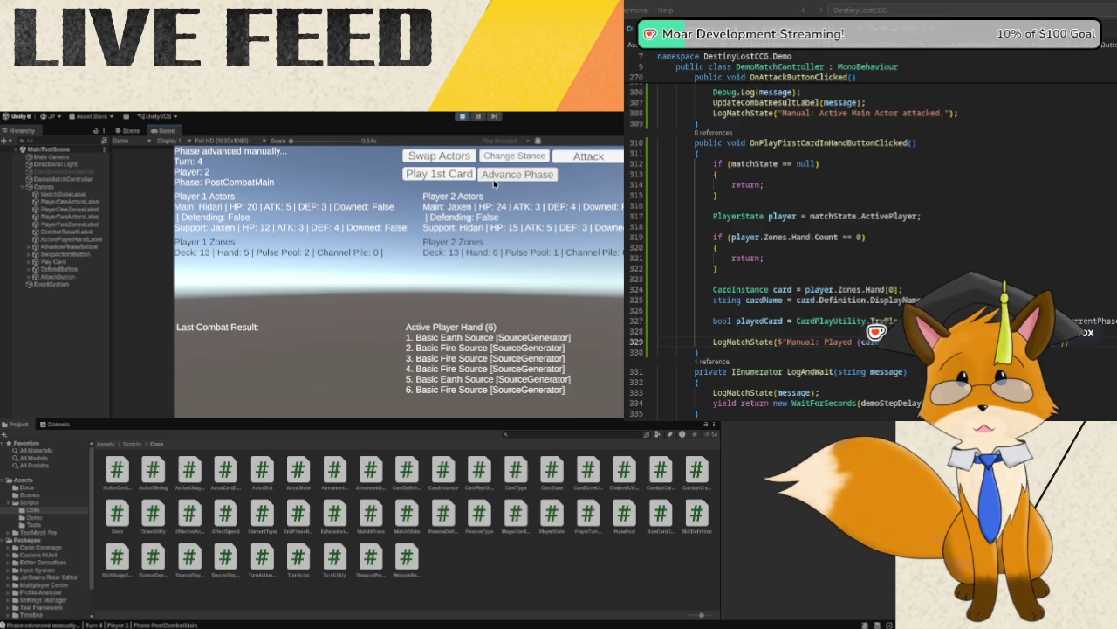
click(460, 178)
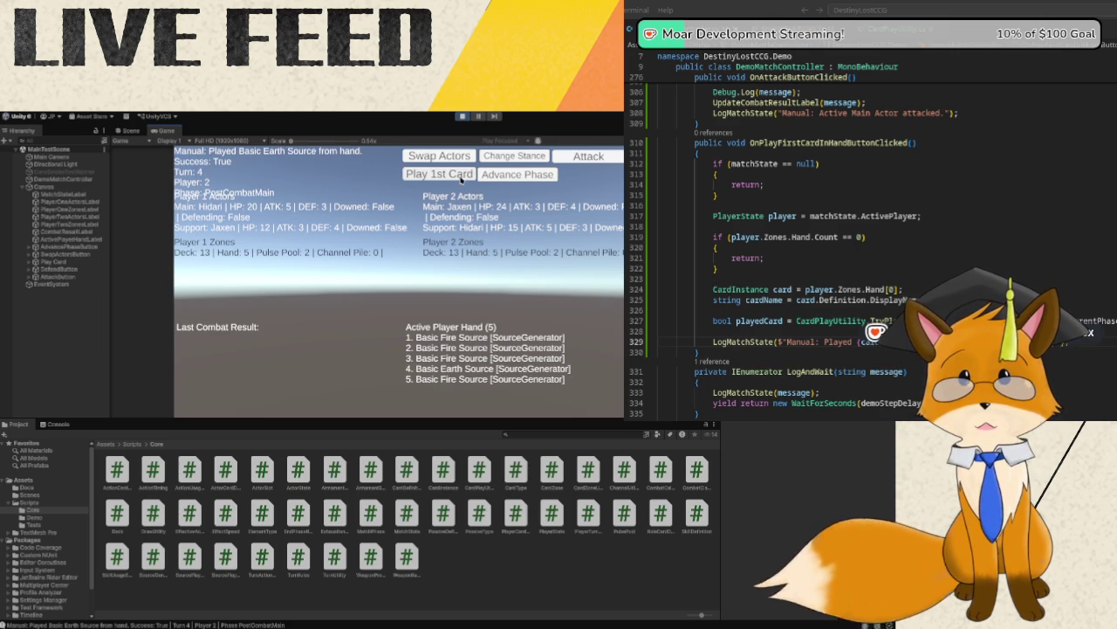
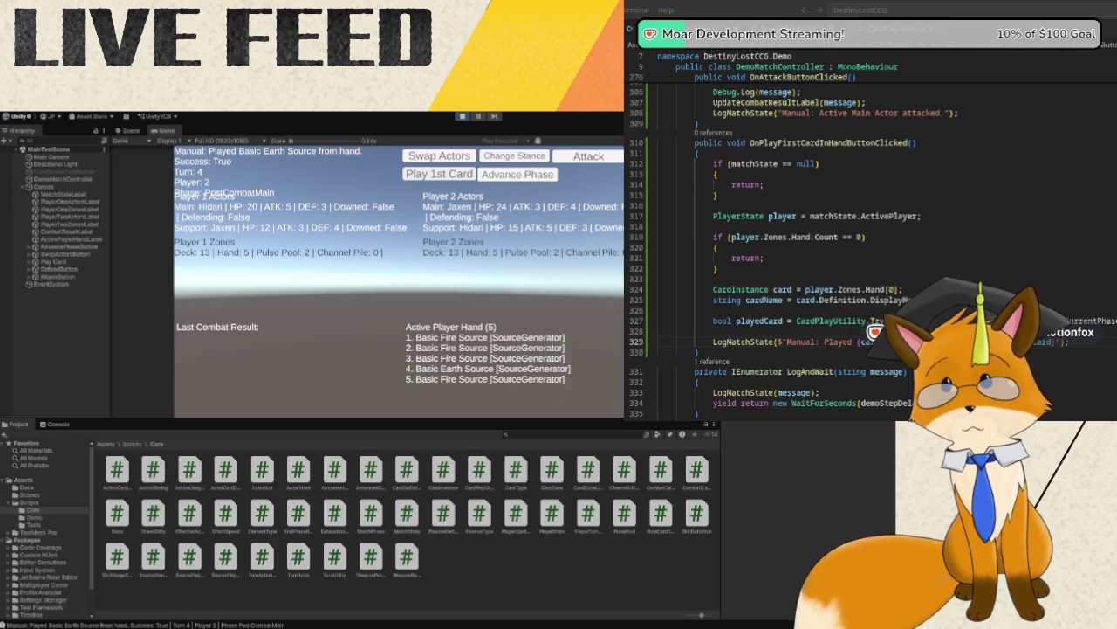
- Exit Play mode and switch to the MatchState.cs tab in Visual Studio
click(463, 116)
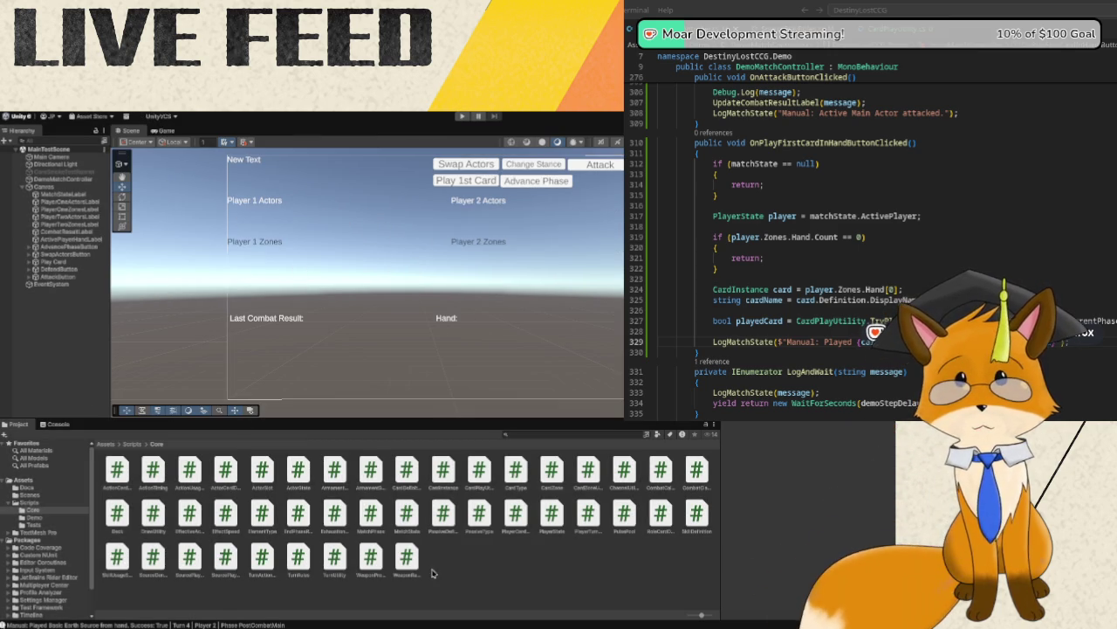
key(alt+Tab)
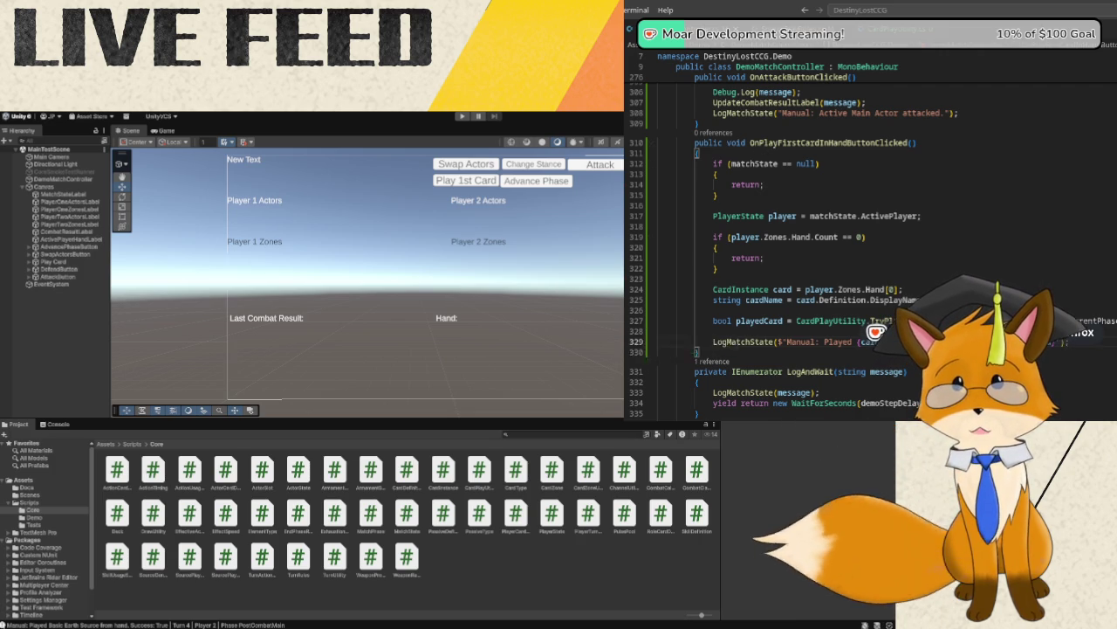
key(ctrl+Tab)
scroll(932, 163, up, 10)
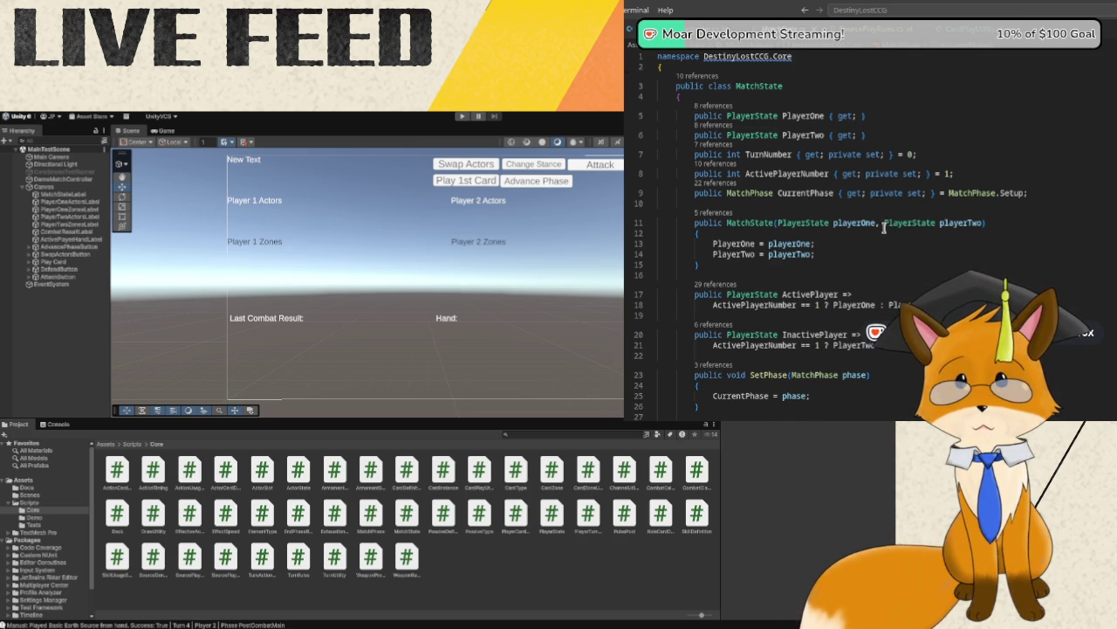
- Review AdvancePhase and add a blank line after its closing brace on line 73
scroll(884, 227, down, 5)
scroll(883, 229, down, 4)
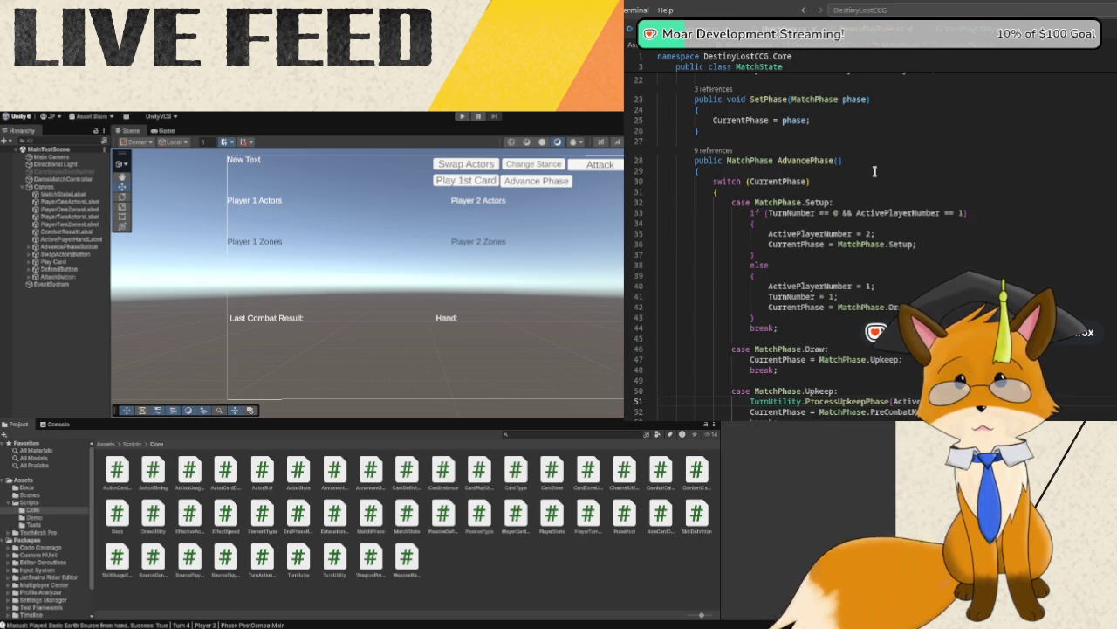
scroll(874, 171, down, 2)
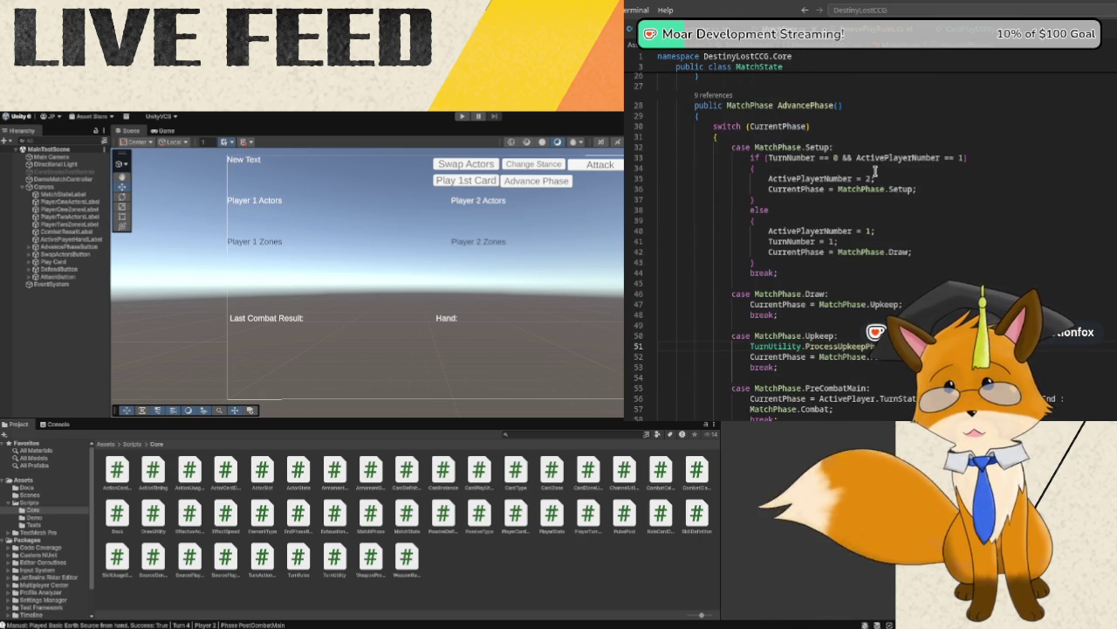
scroll(836, 164, up, 3)
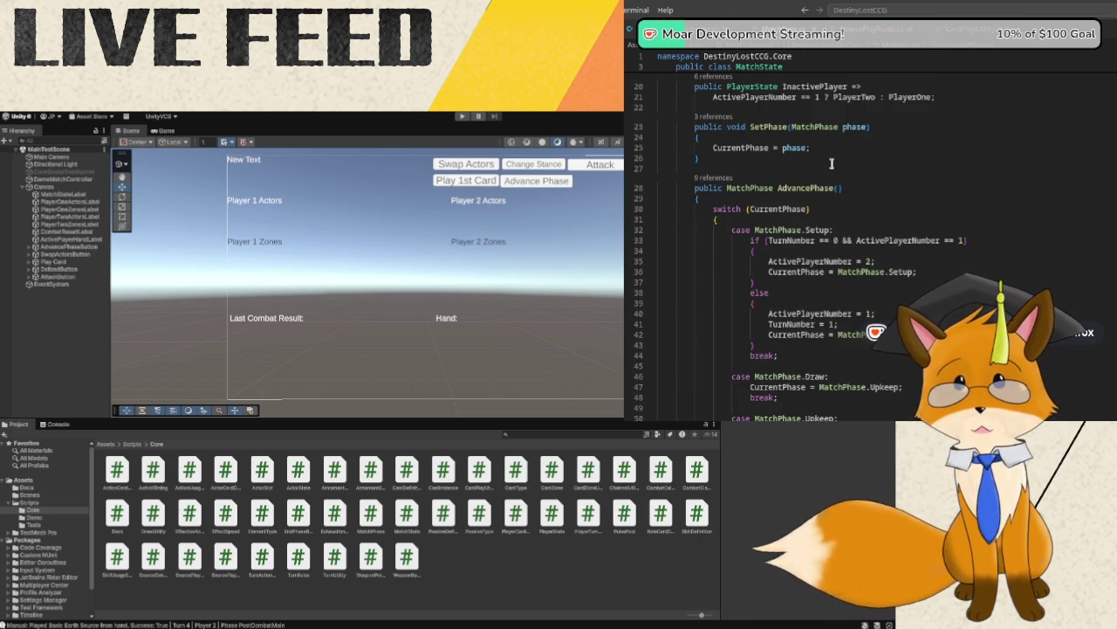
scroll(836, 165, down, 8)
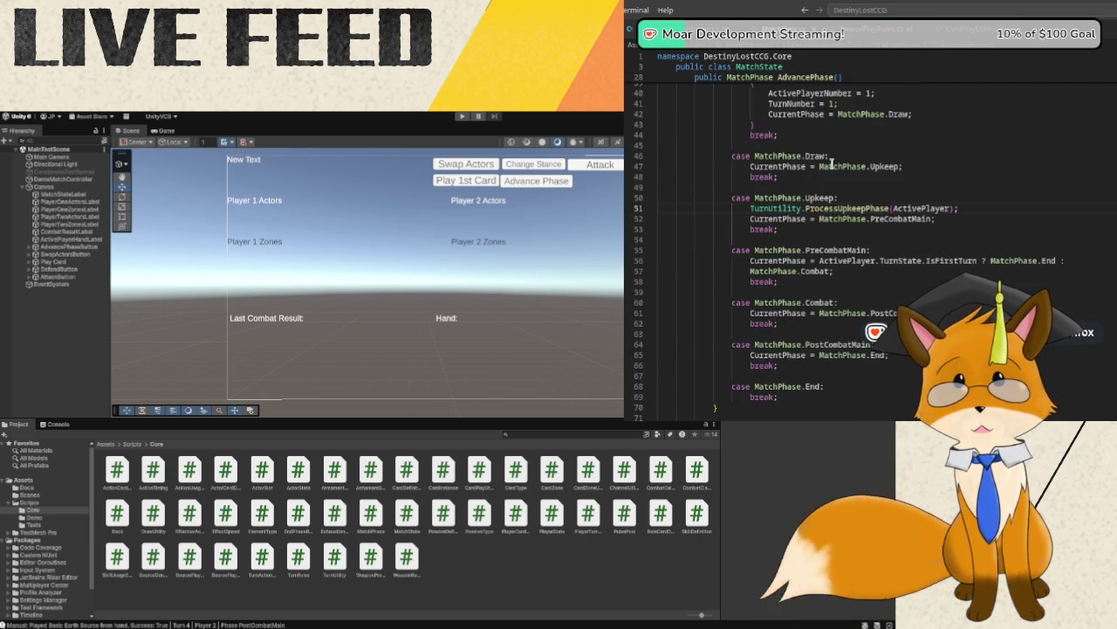
scroll(832, 164, down, 6)
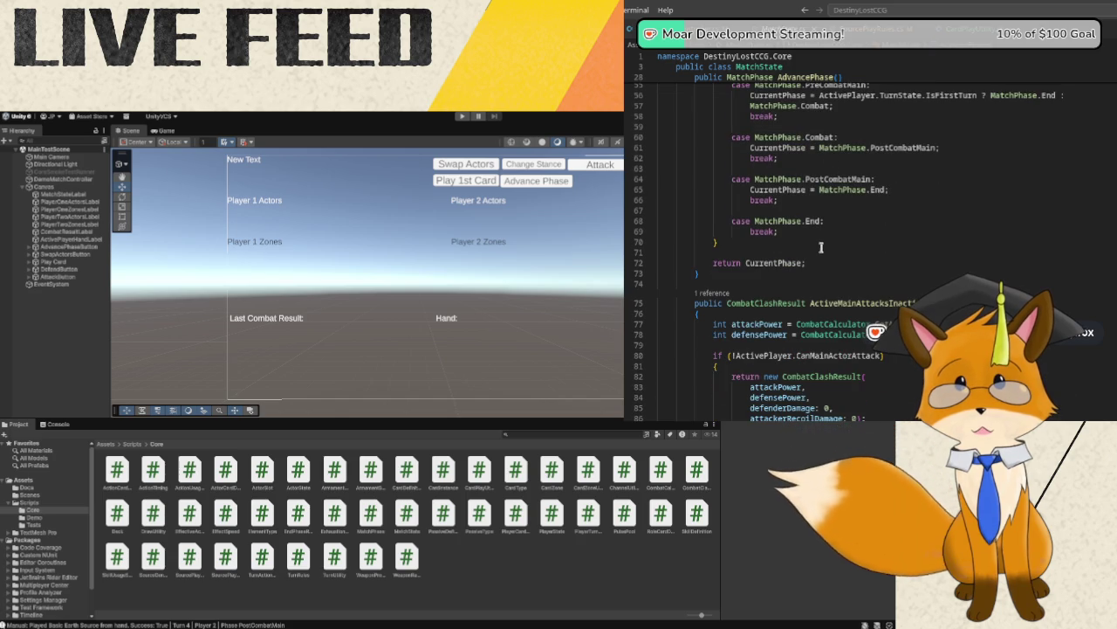
click(737, 274)
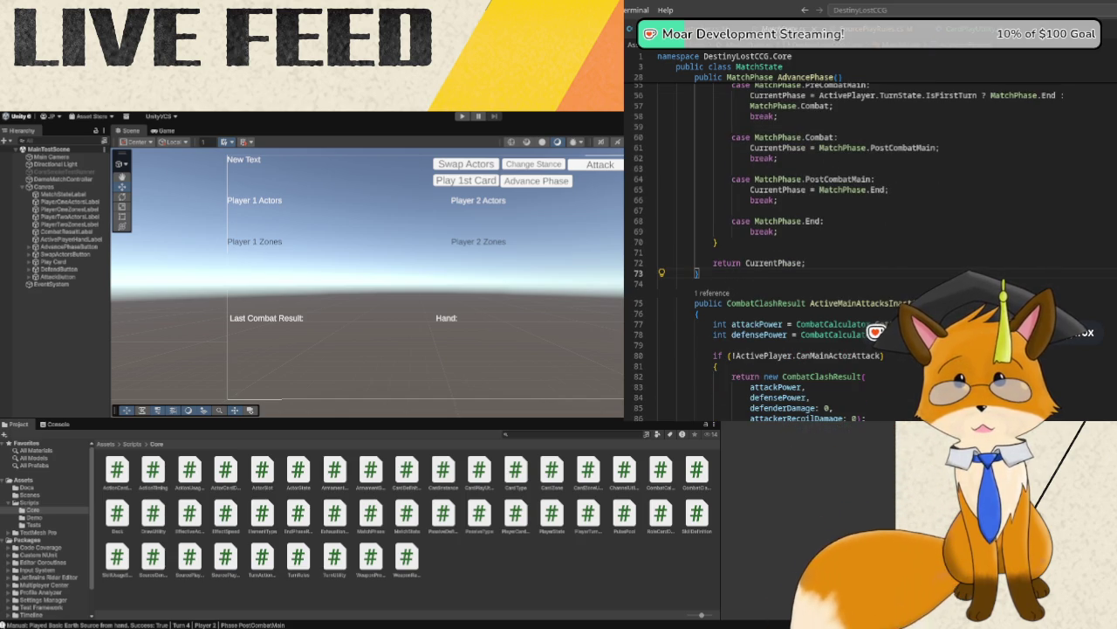
key(Return)
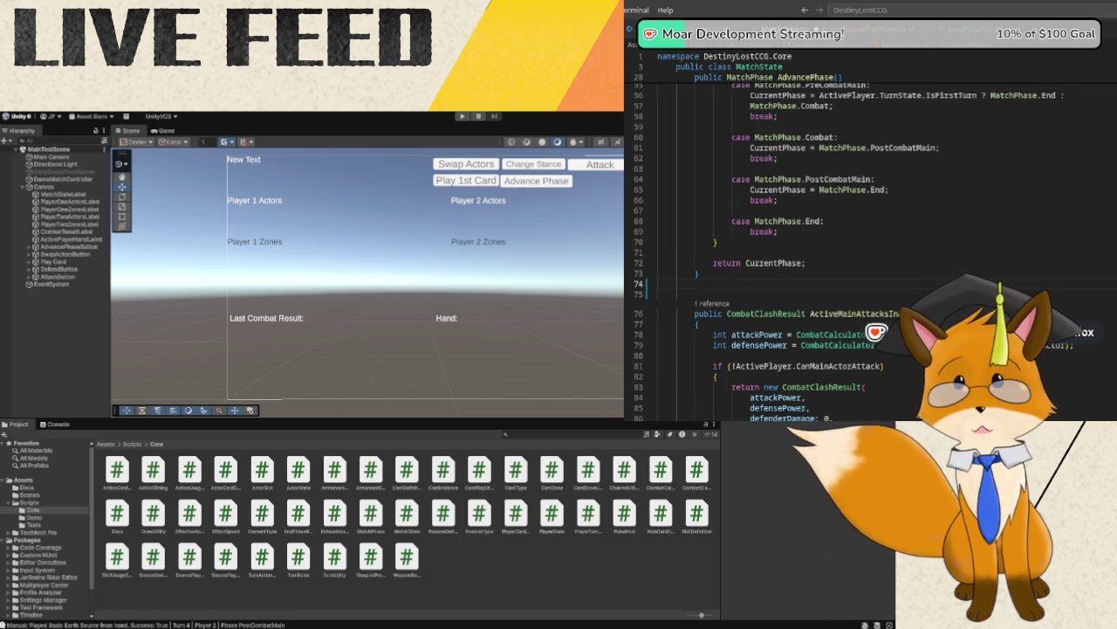
- Write private void EnterDrawPhase() setting CurrentPhase = MatchPhase.Draw and calling DrawUtility.DrawUntilHandSize
text(private )
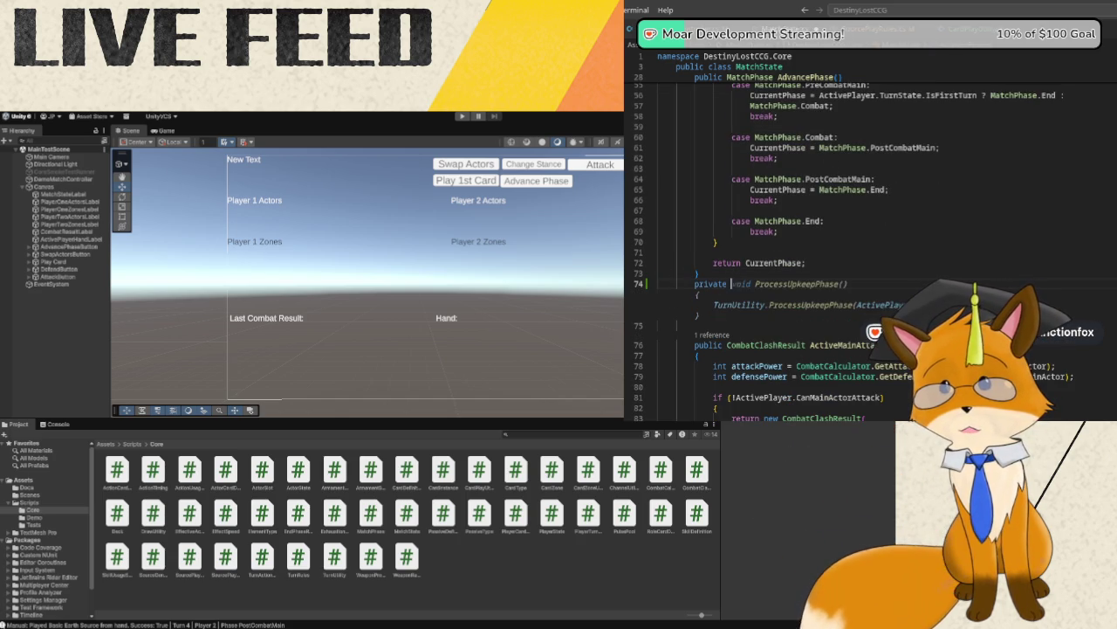
text(void EnterD)
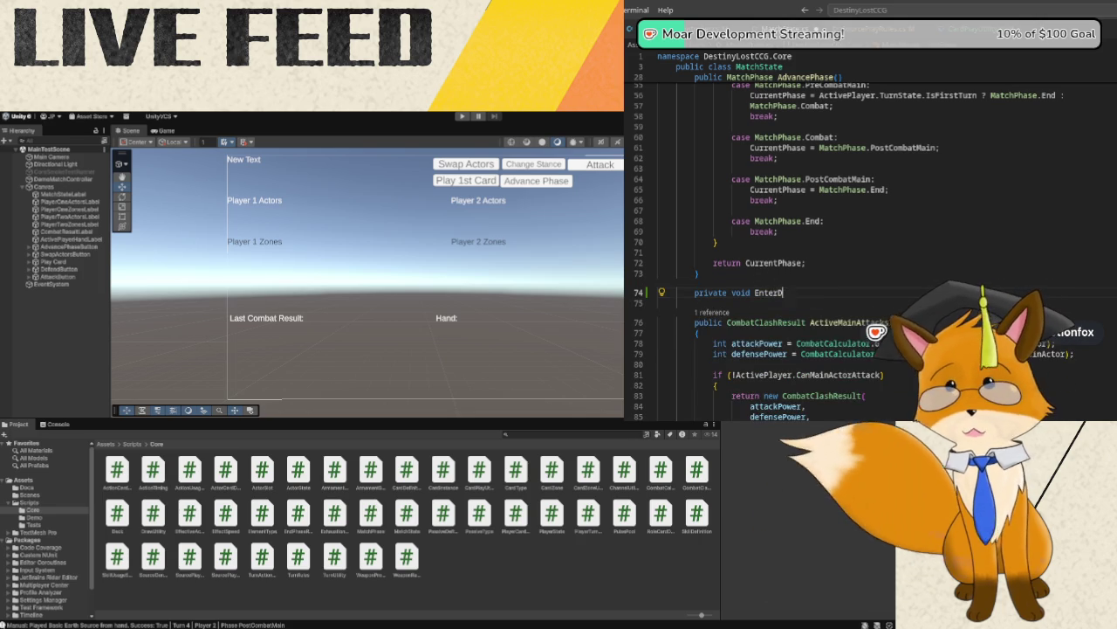
text(rawPhase())
key(Return)
key(Return)
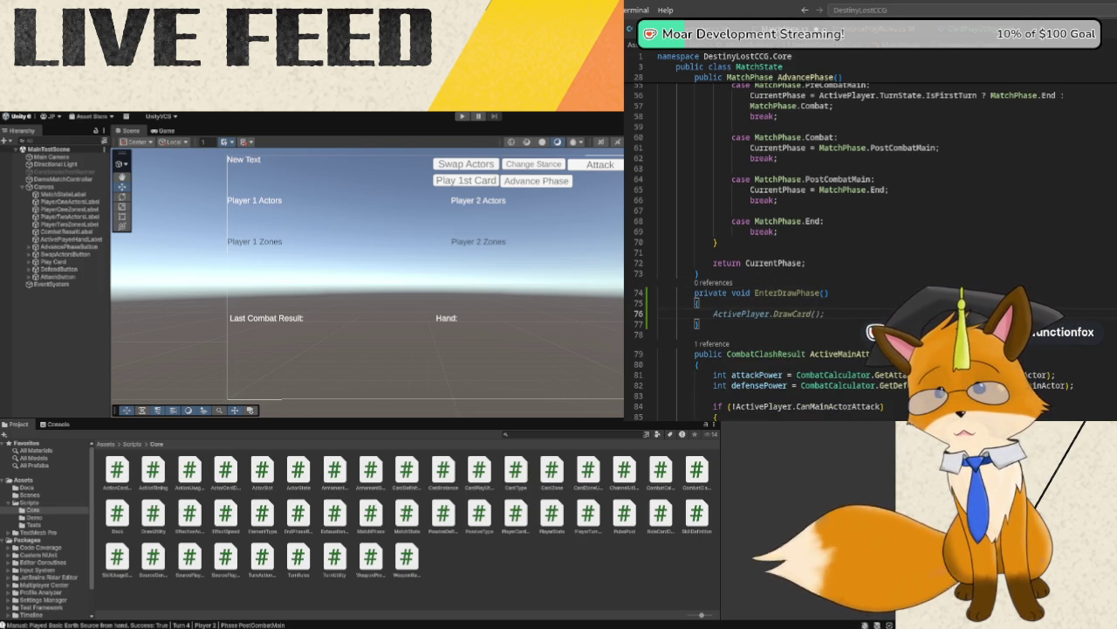
text(CurrentPhase = )
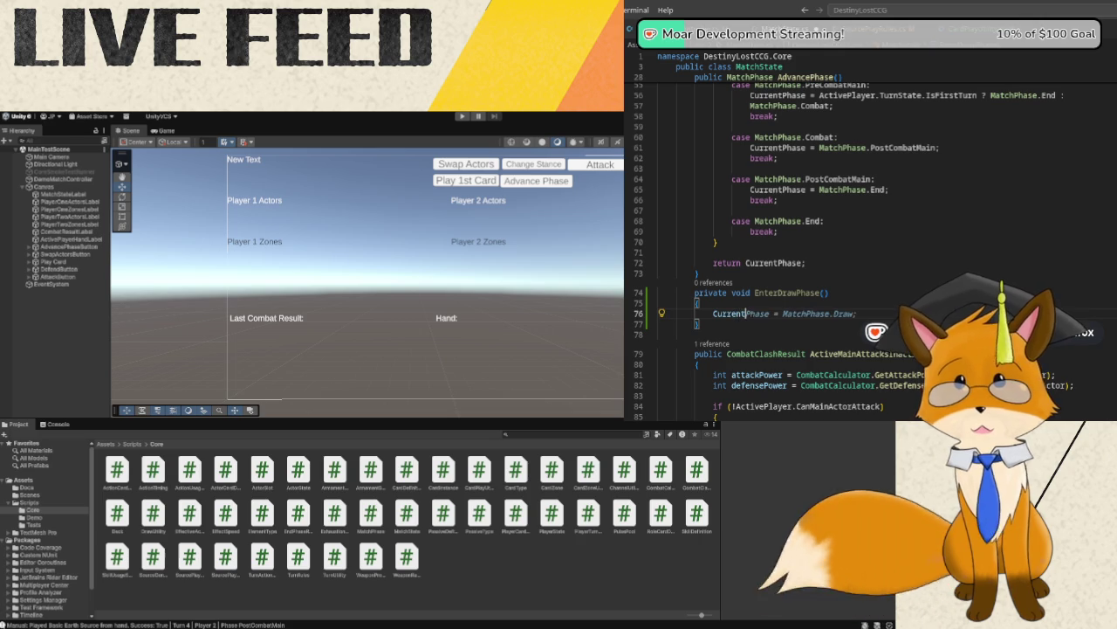
text(M)
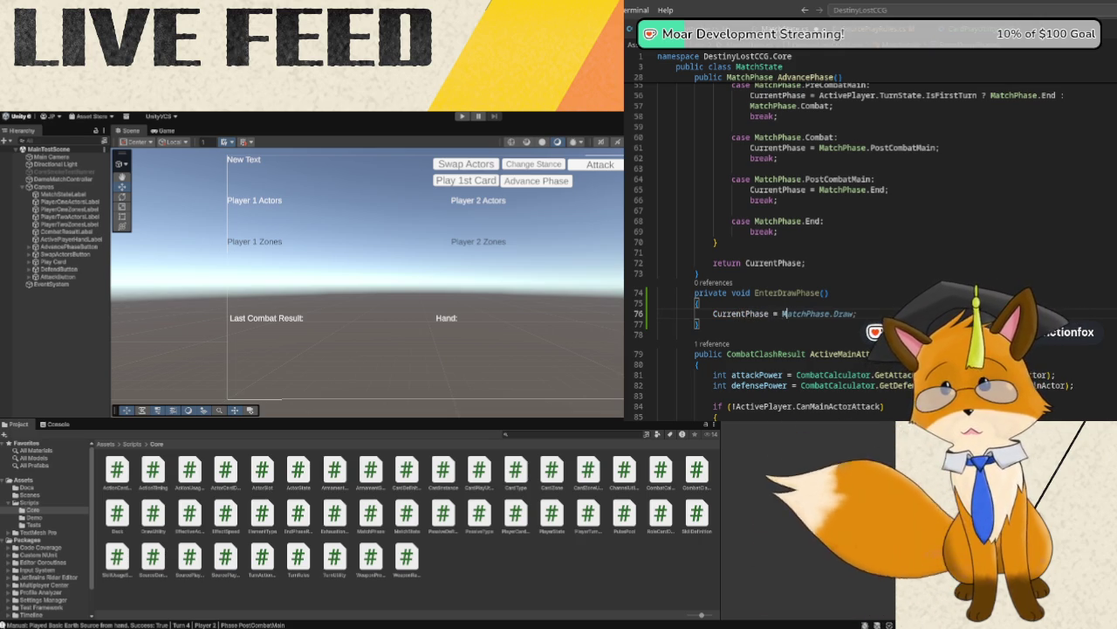
text(atchPhase.)
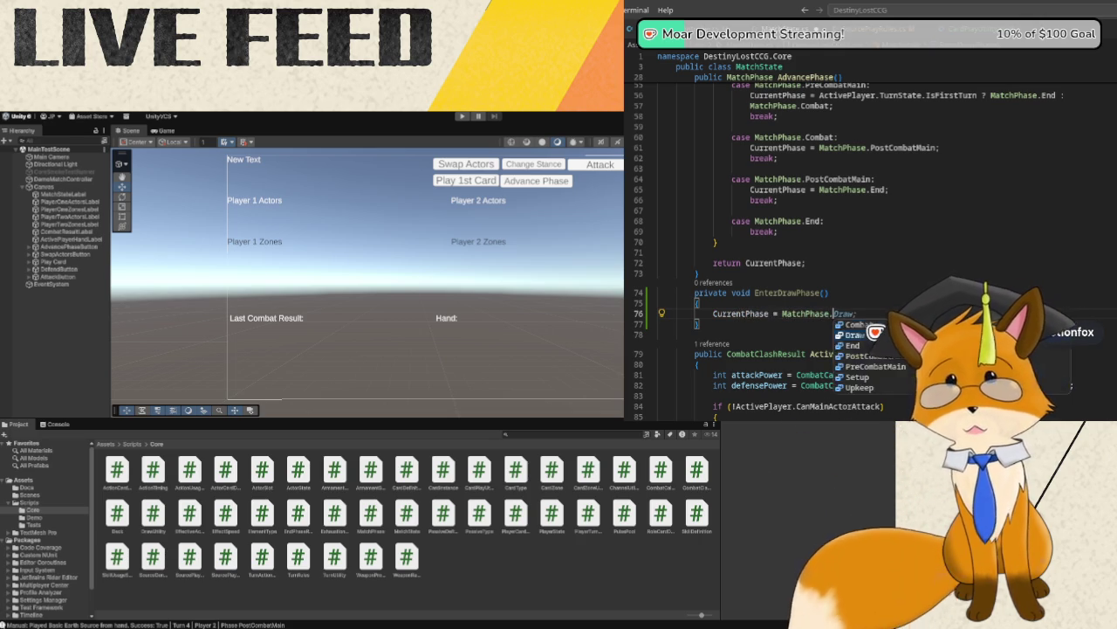
text(Draw;)
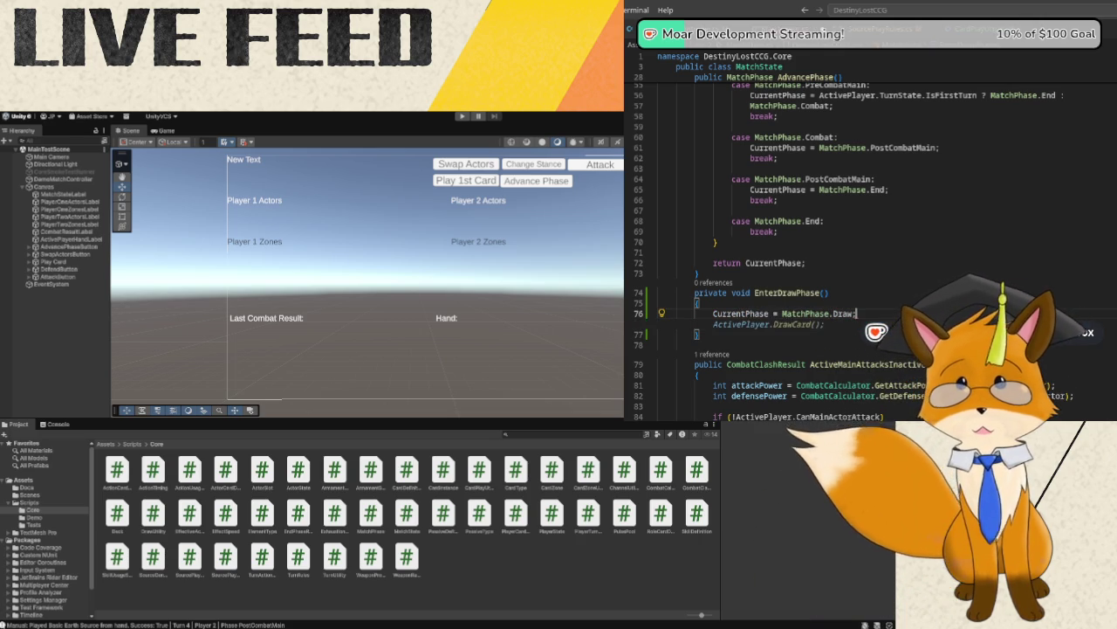
key(Return)
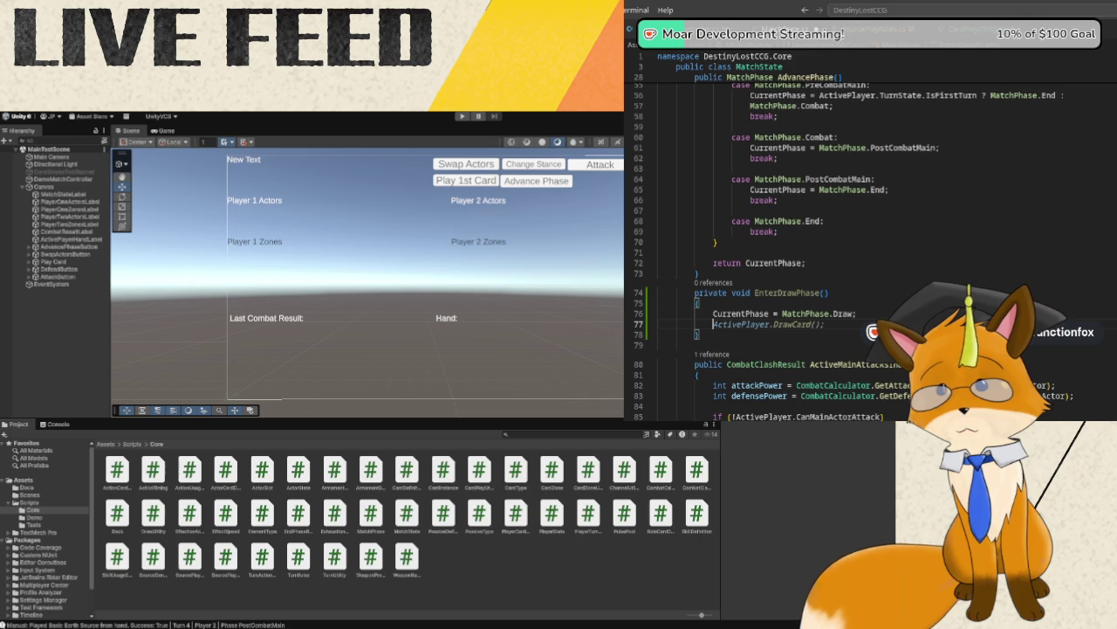
text(DrawUtil)
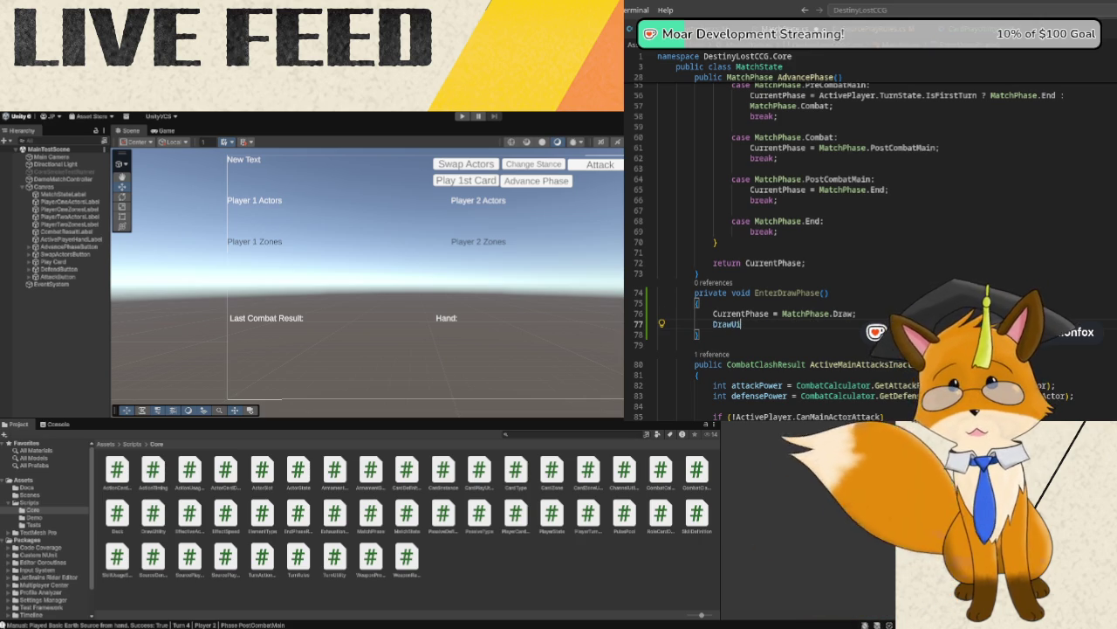
text(i)
key(BackSpace)
text(y.Dr)
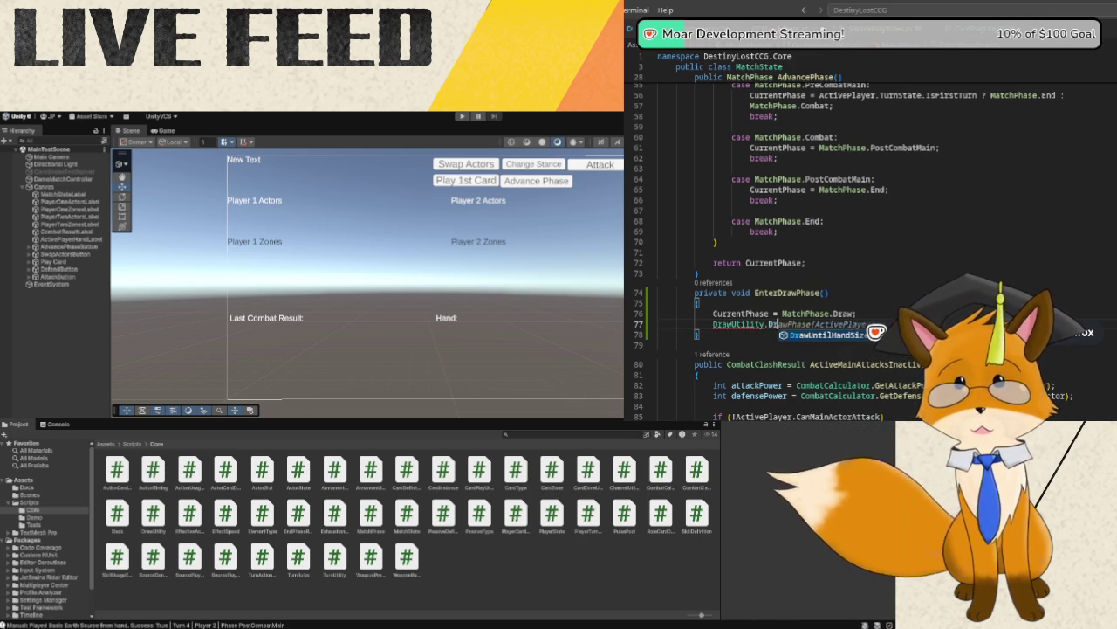
key(Tab)
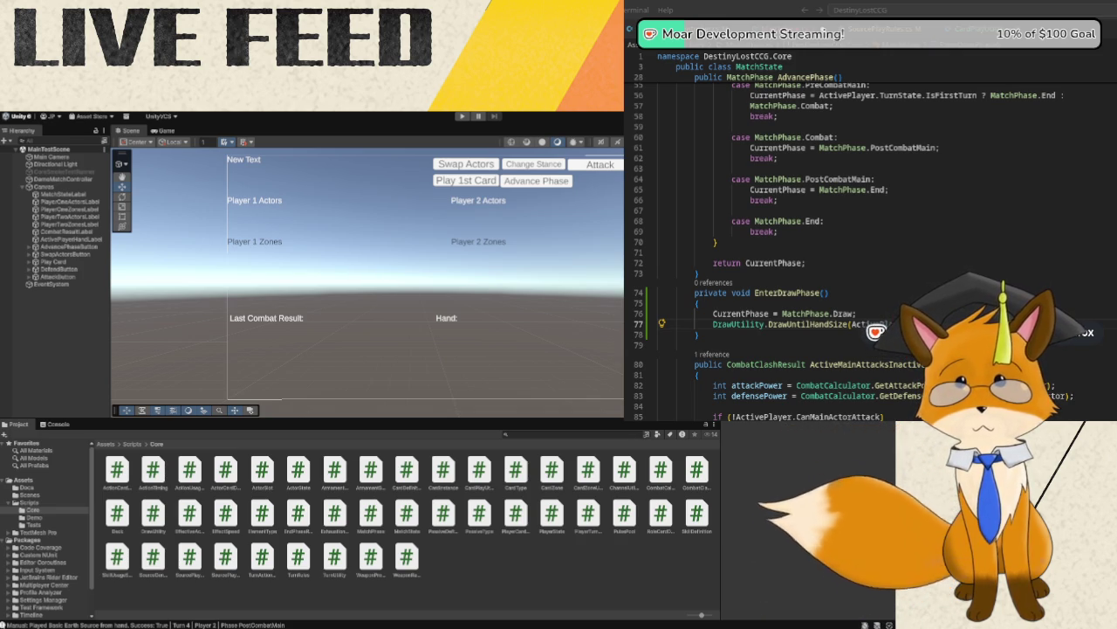
- Peek the definition of DrawUntilHandSize inline from the call in EnterDrawPhase
right_click(779, 324)
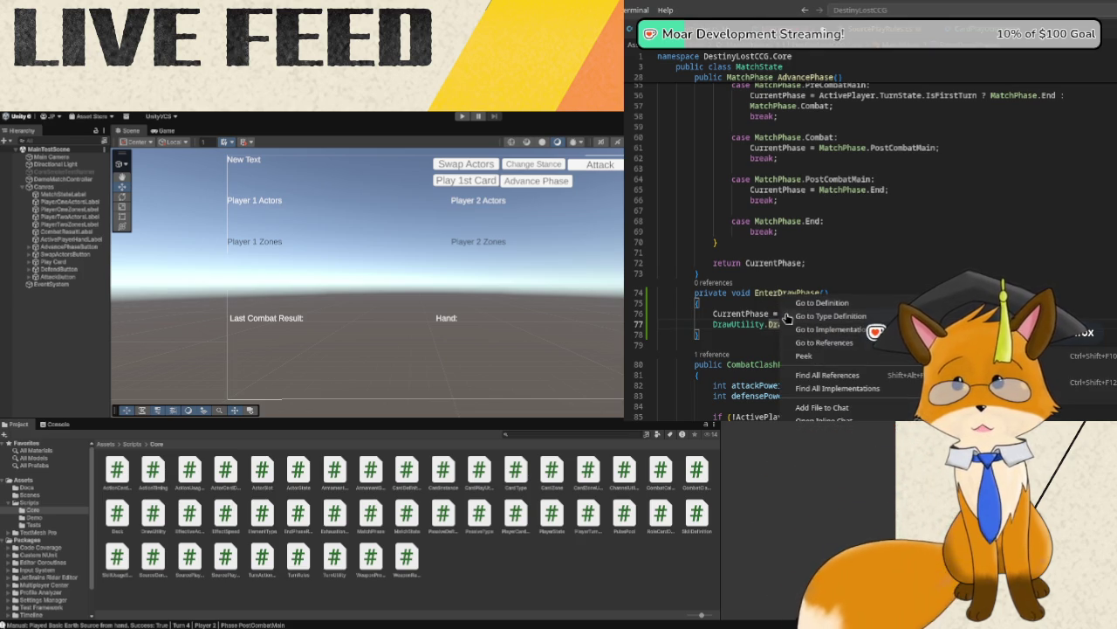
click(1070, 355)
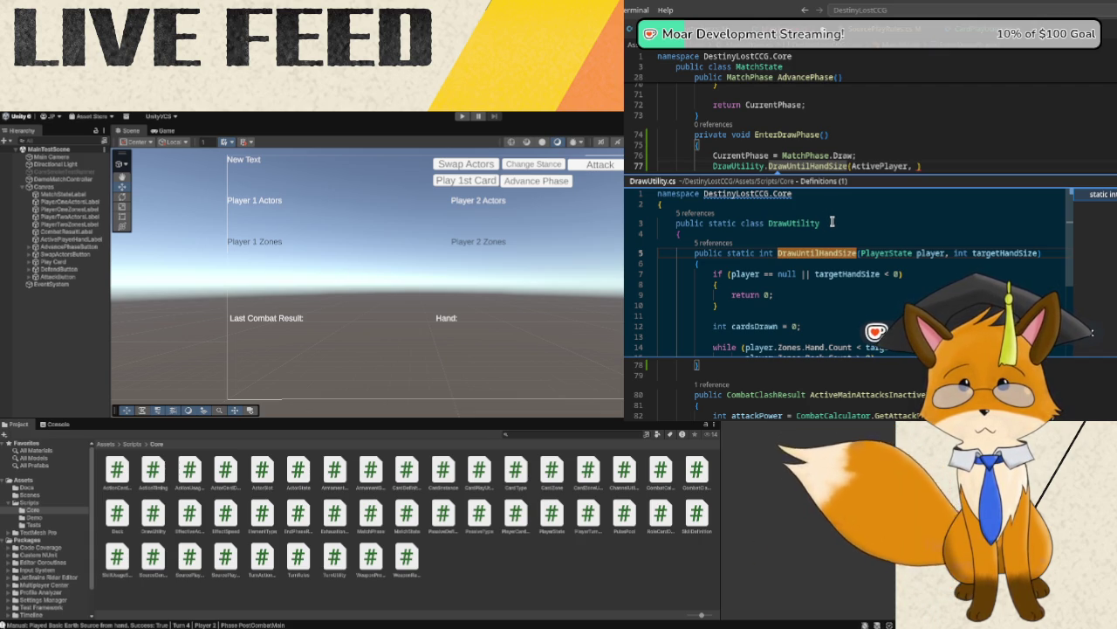
scroll(832, 223, down, 1)
scroll(832, 222, down, 1)
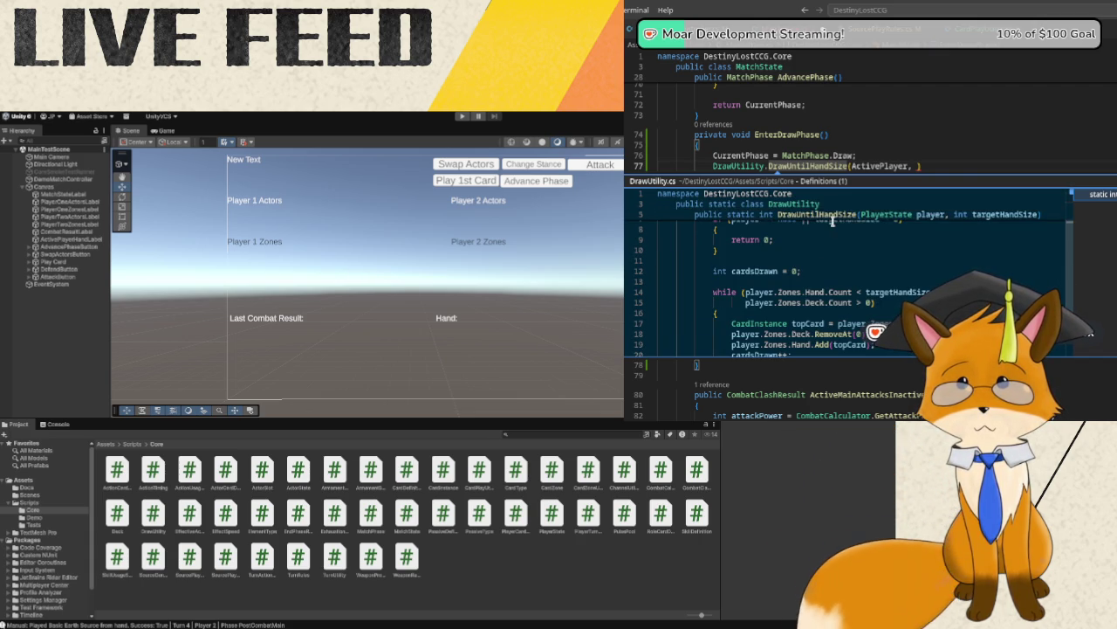
scroll(828, 243, down, 1)
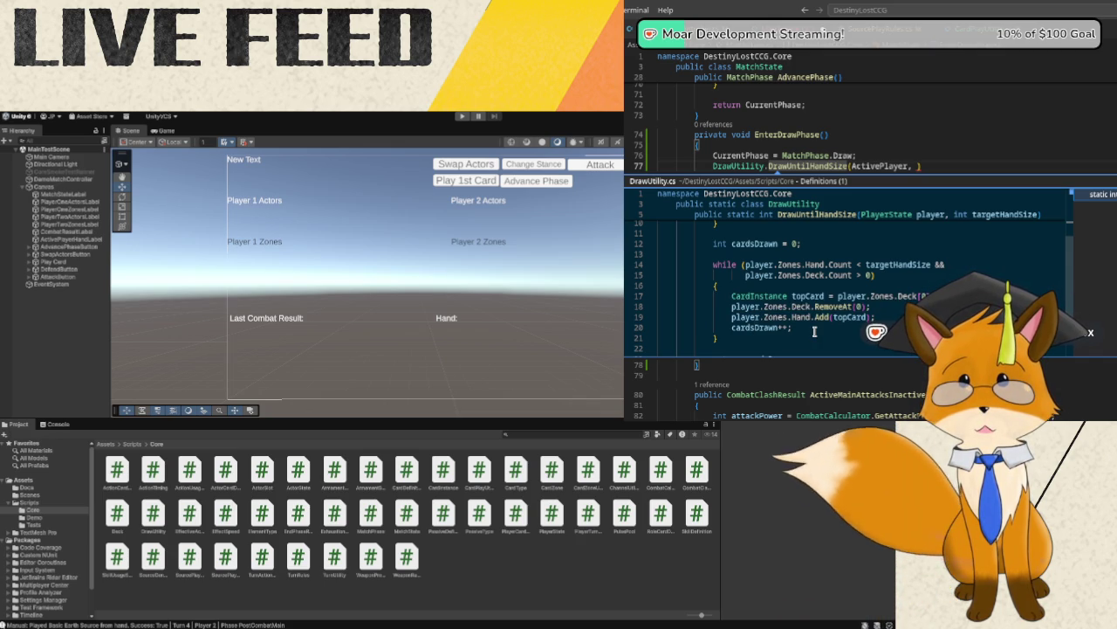
- Read through DrawUntilHandSize's parameters and body in the DrawUtility.cs peek view
scroll(813, 331, down, 1)
scroll(814, 330, up, 3)
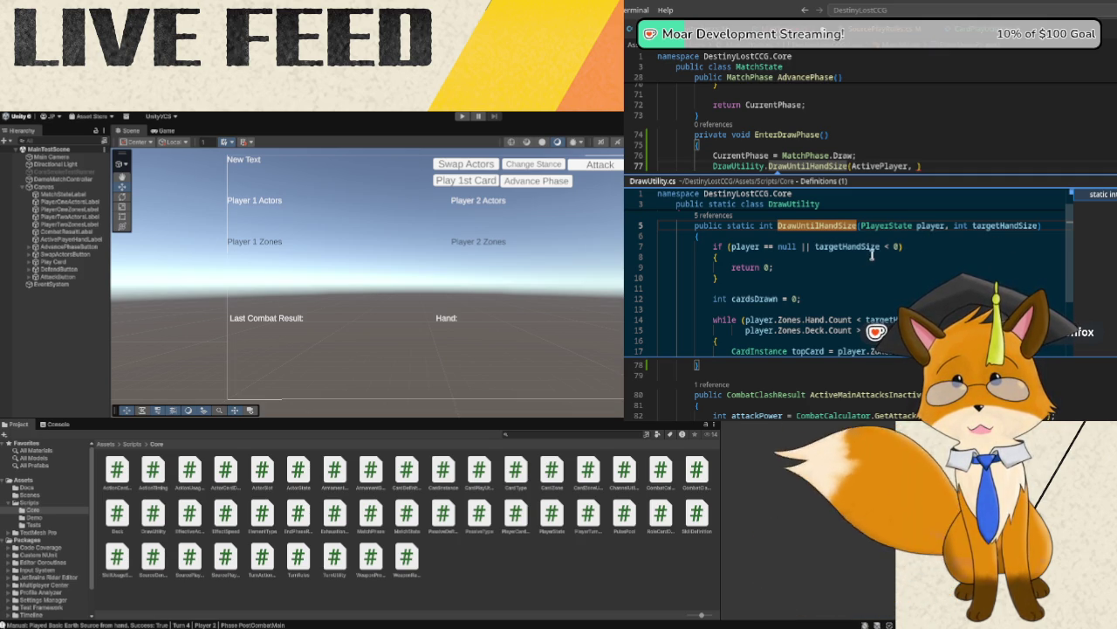
scroll(820, 288, down, 2)
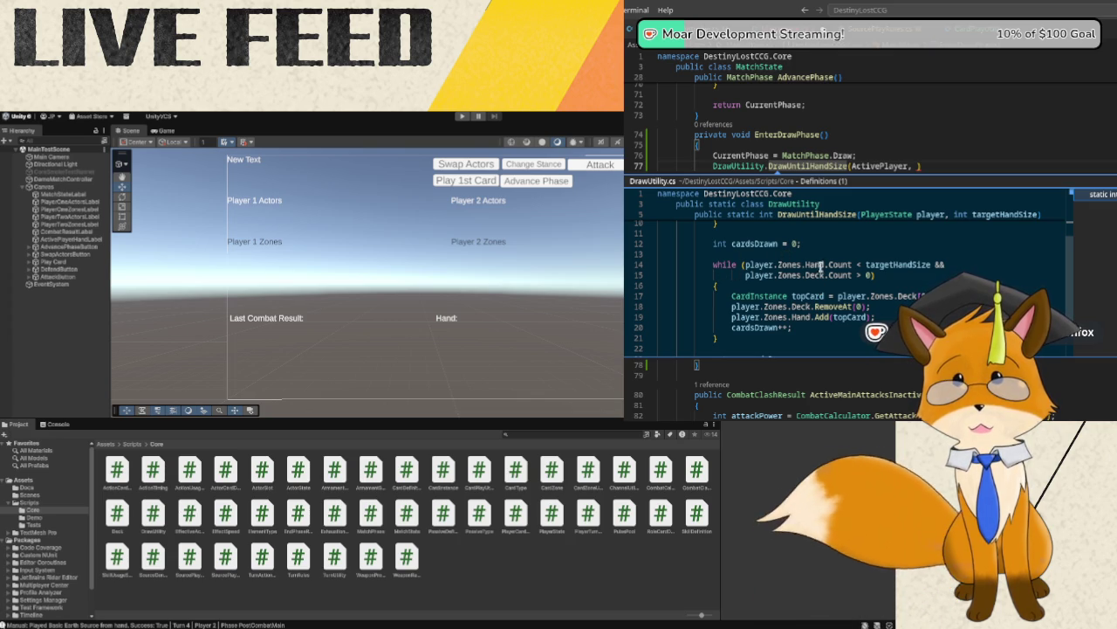
mouse_move(838, 266)
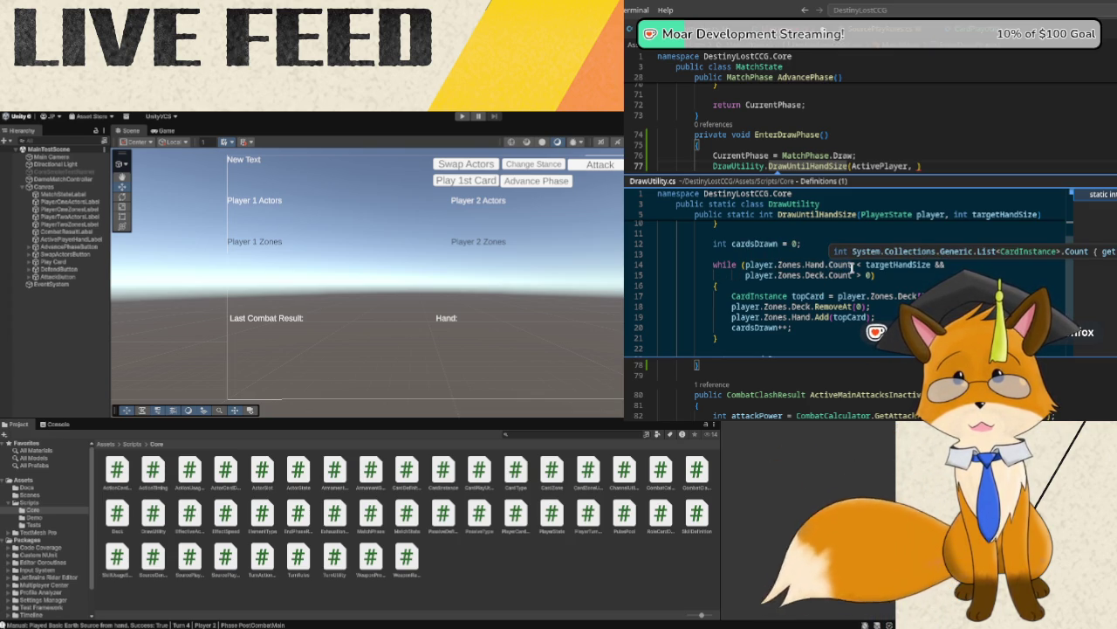
mouse_move(925, 264)
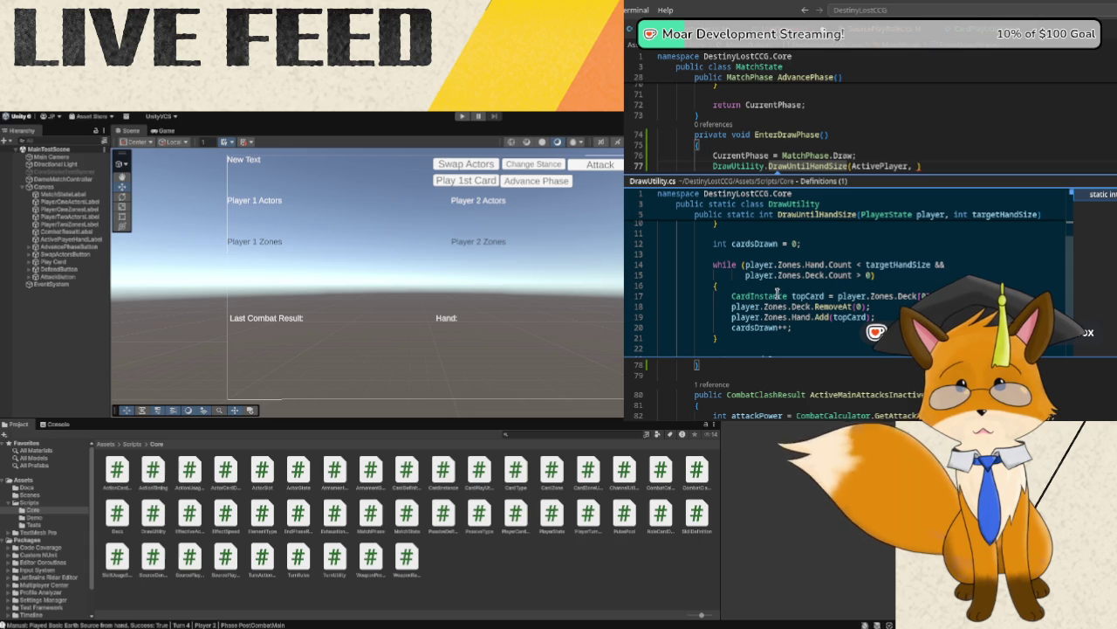
mouse_move(825, 295)
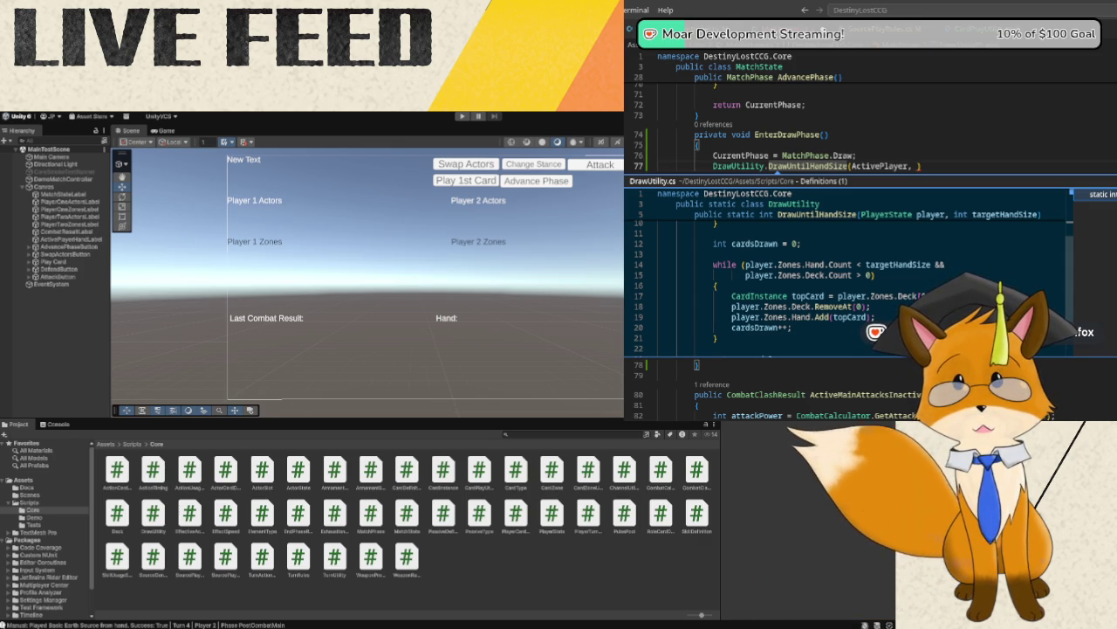
scroll(753, 251, up, 2)
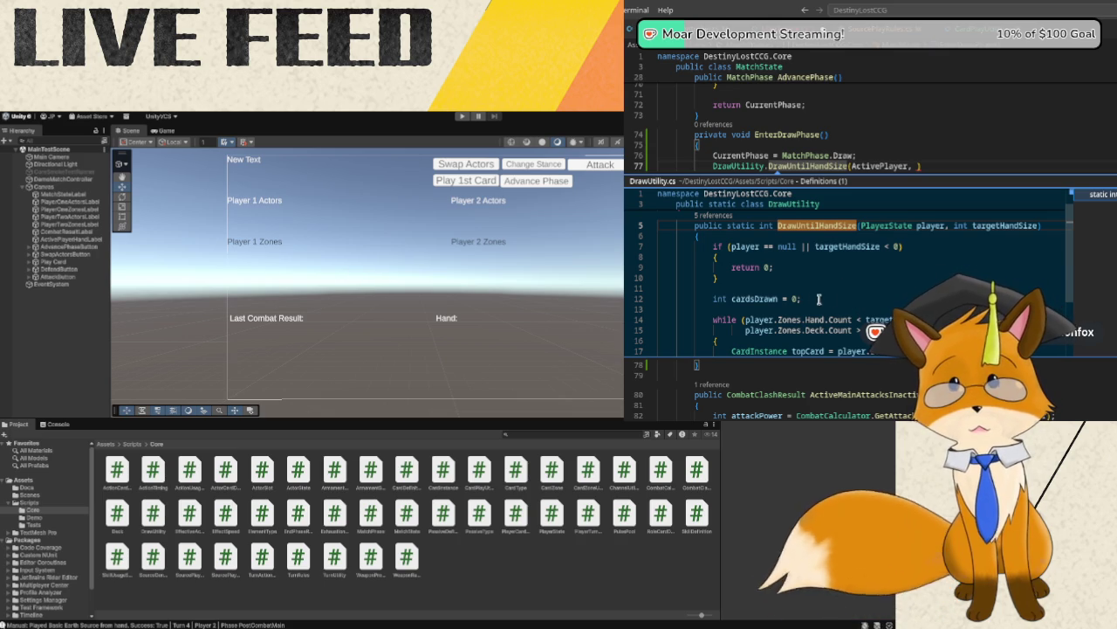
scroll(849, 274, down, 1)
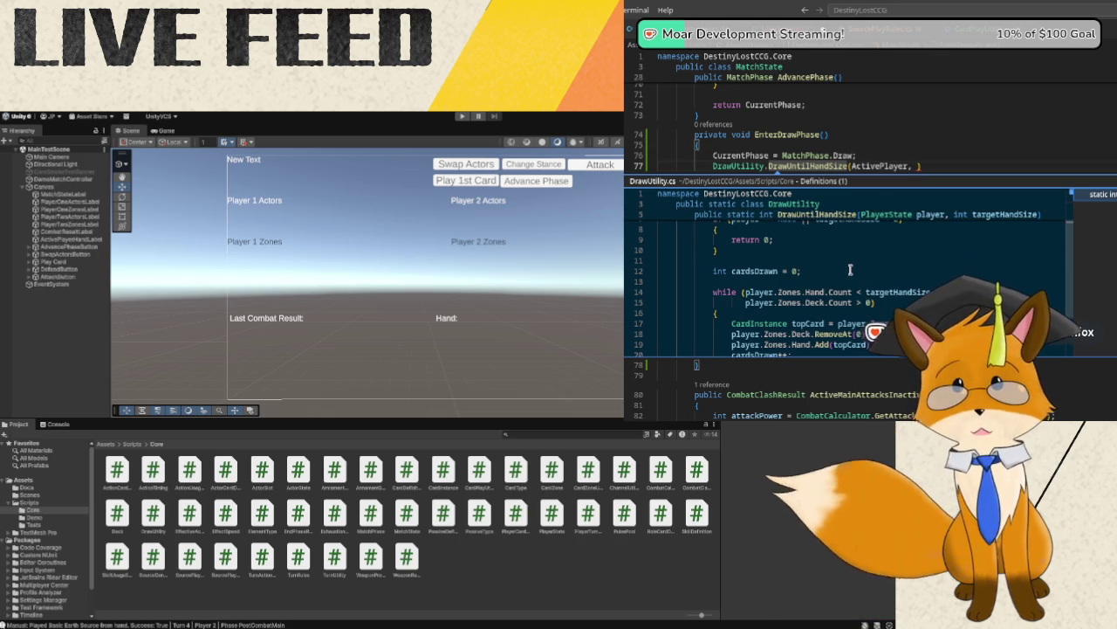
scroll(851, 270, up, 1)
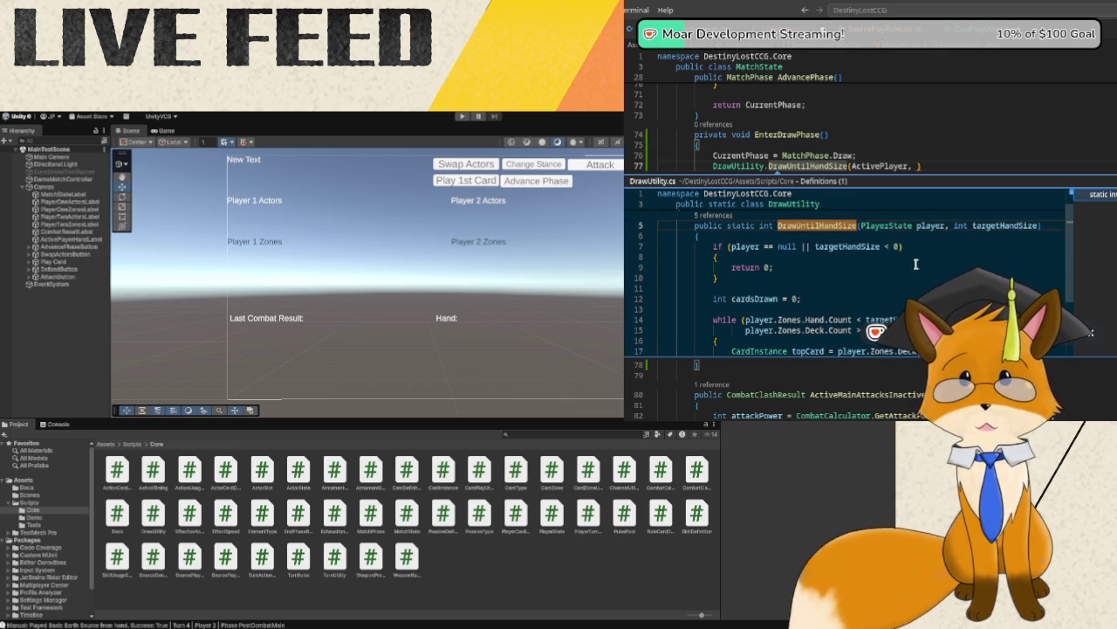
scroll(900, 263, down, 2)
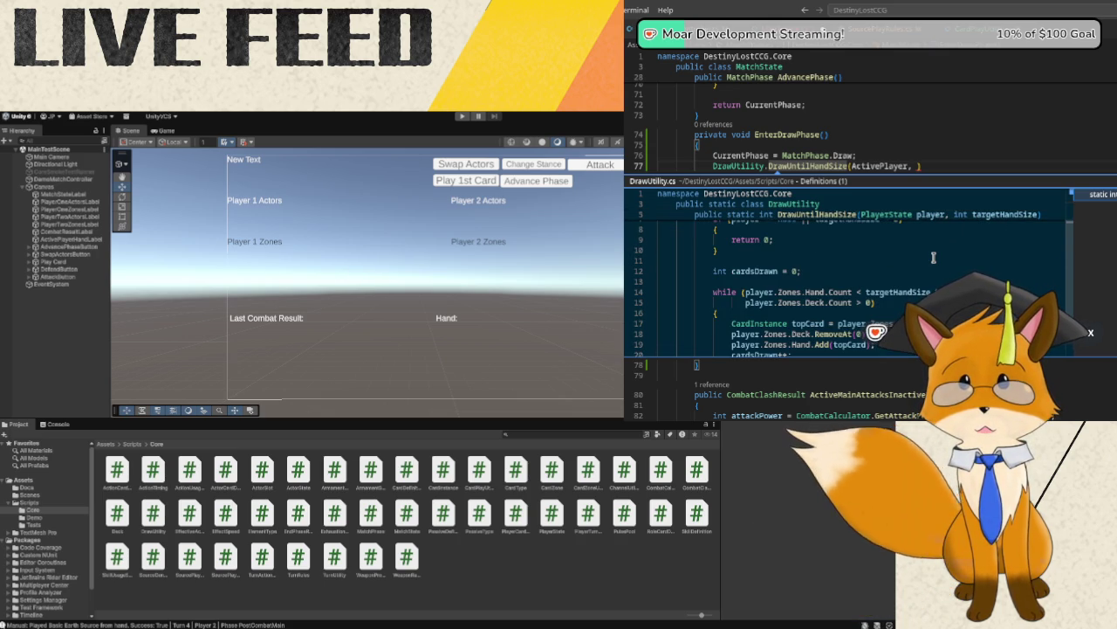
scroll(934, 259, up, 2)
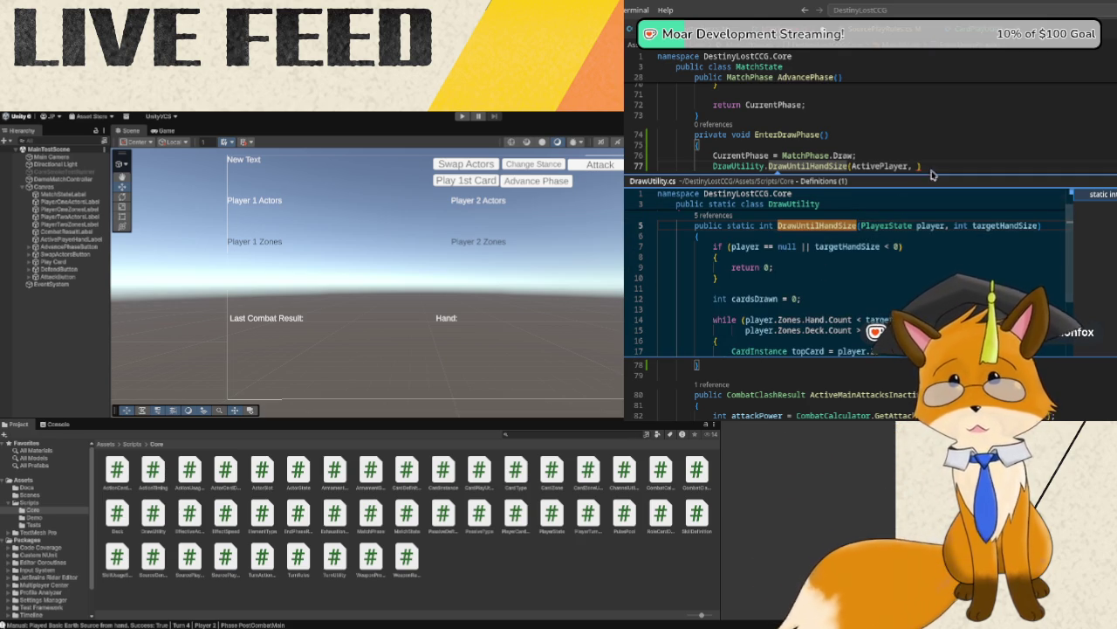
- Pass TurnRules.TargetHandSize to DrawUntilHandSize, close the peek, and switch to DemoMatchController.cs
mouse_move(916, 166)
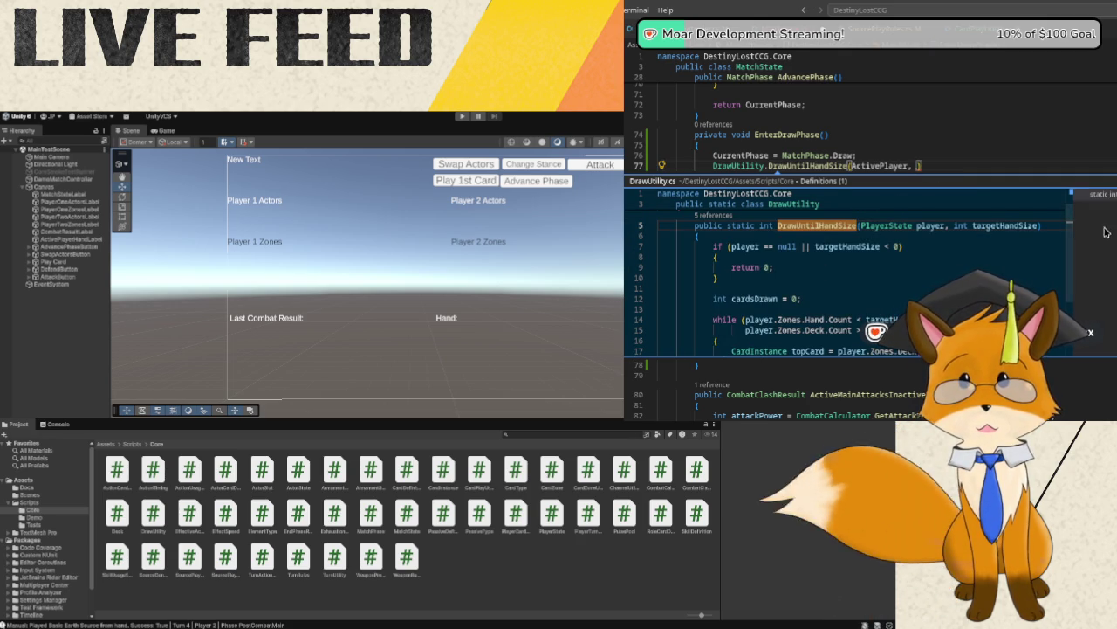
text(Turn)
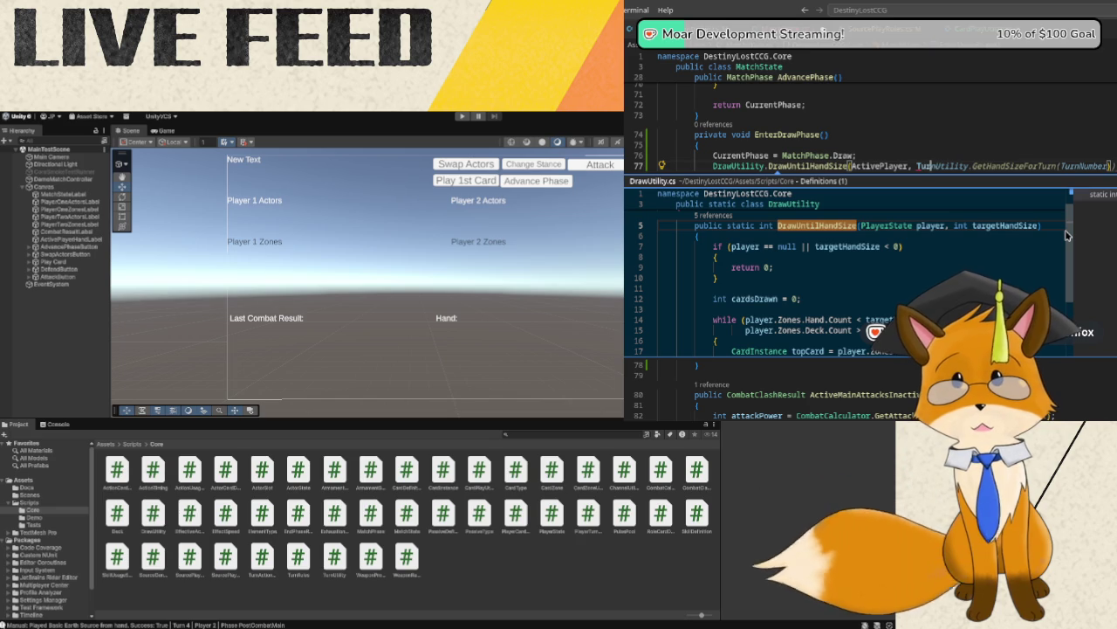
text(Rules)
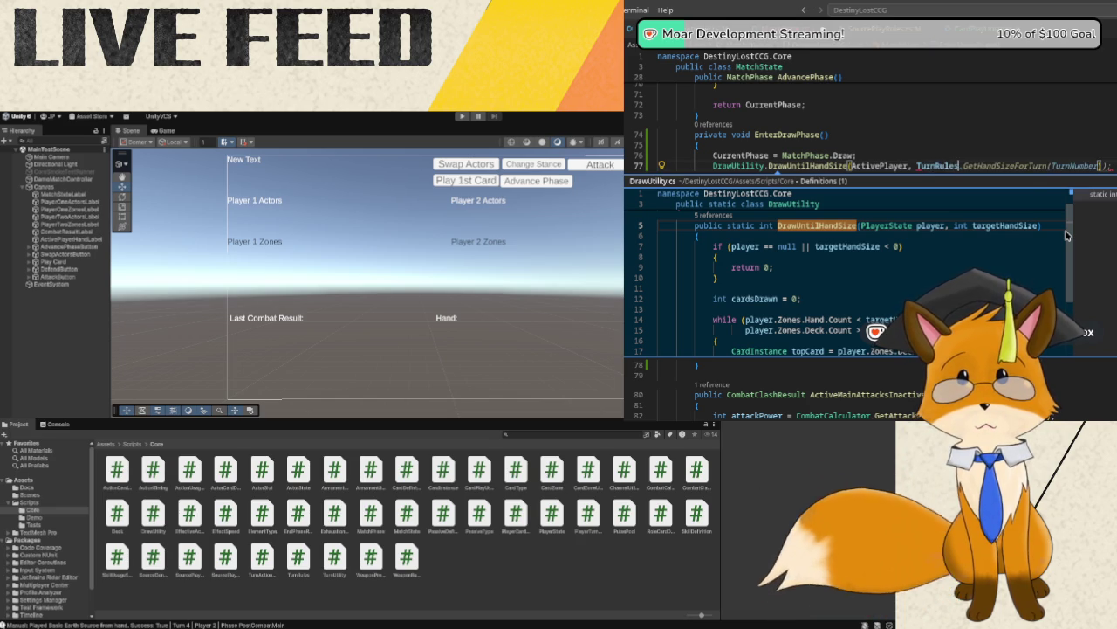
text(.)
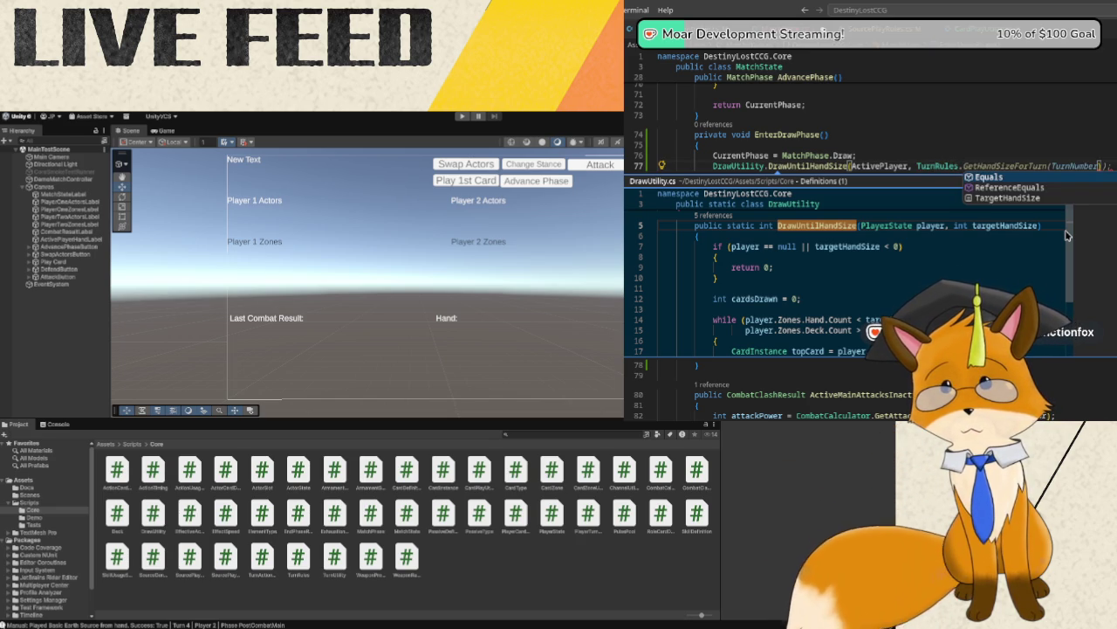
text(Ta)
key(Tab)
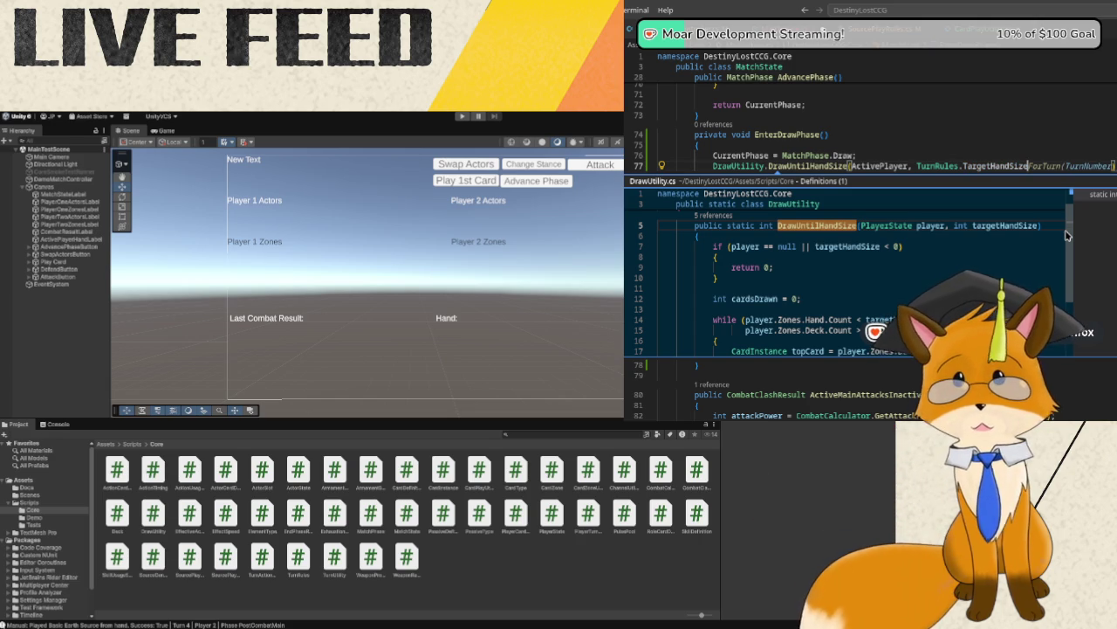
key(Escape)
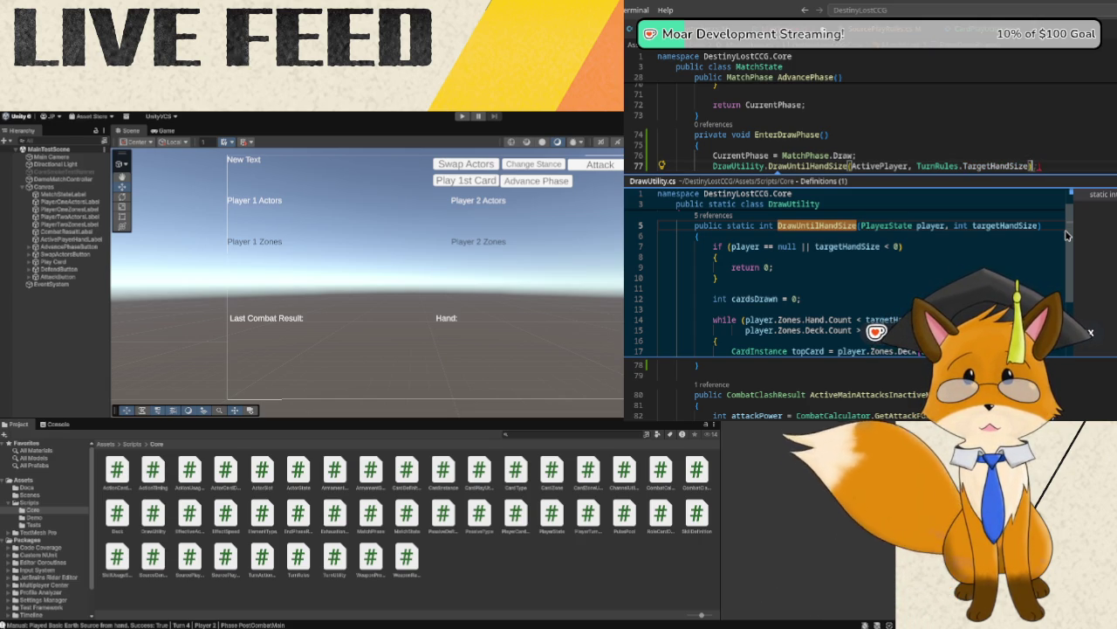
text(;)
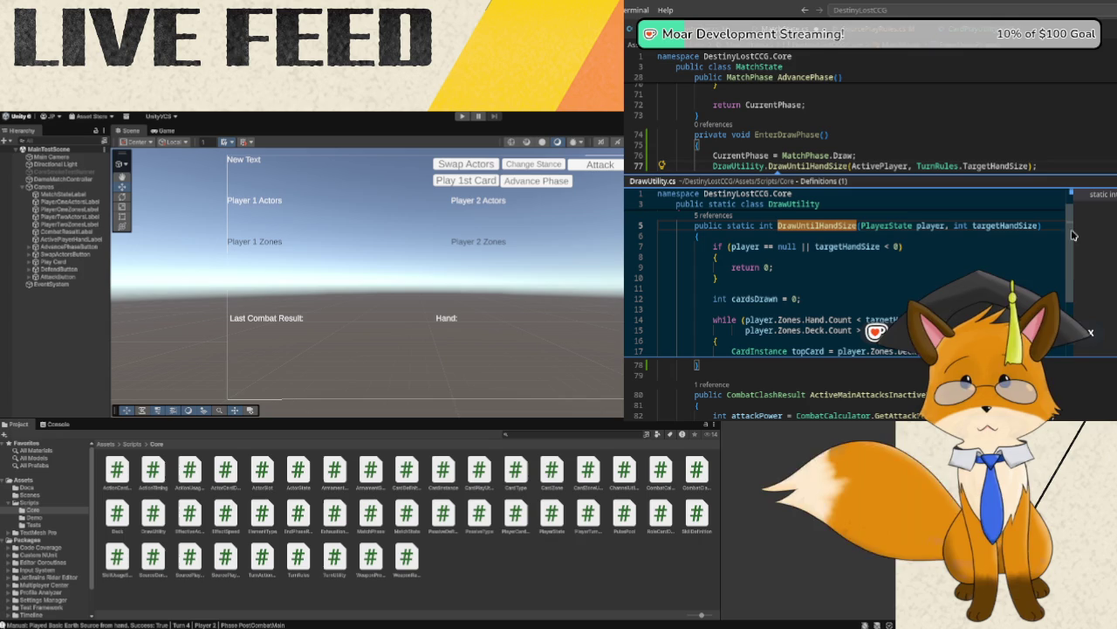
key(Escape)
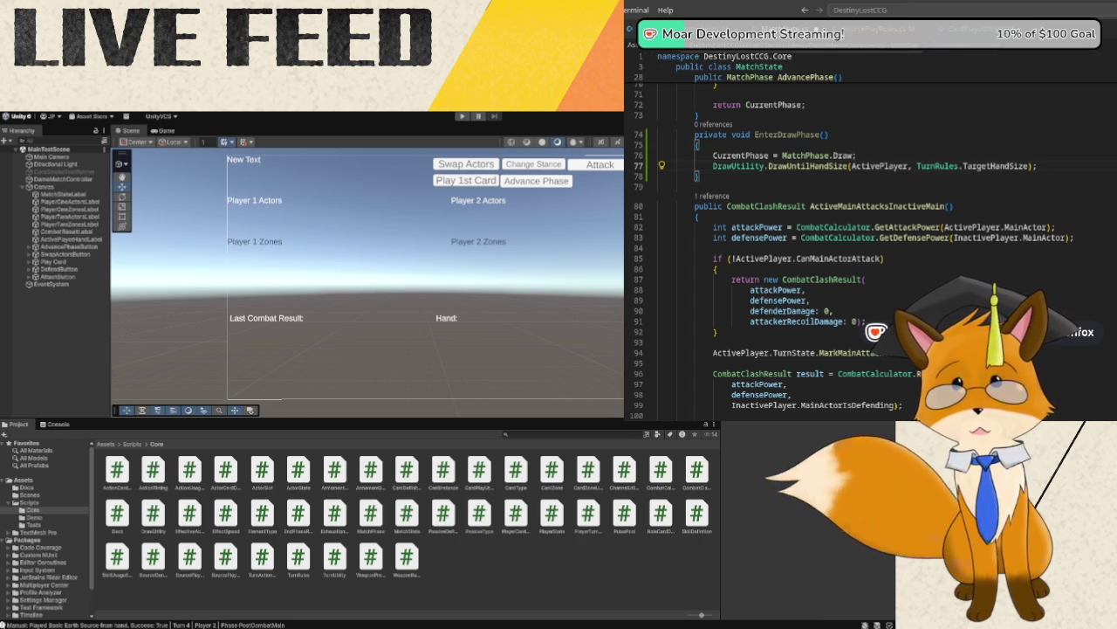
key(ctrl+Tab)
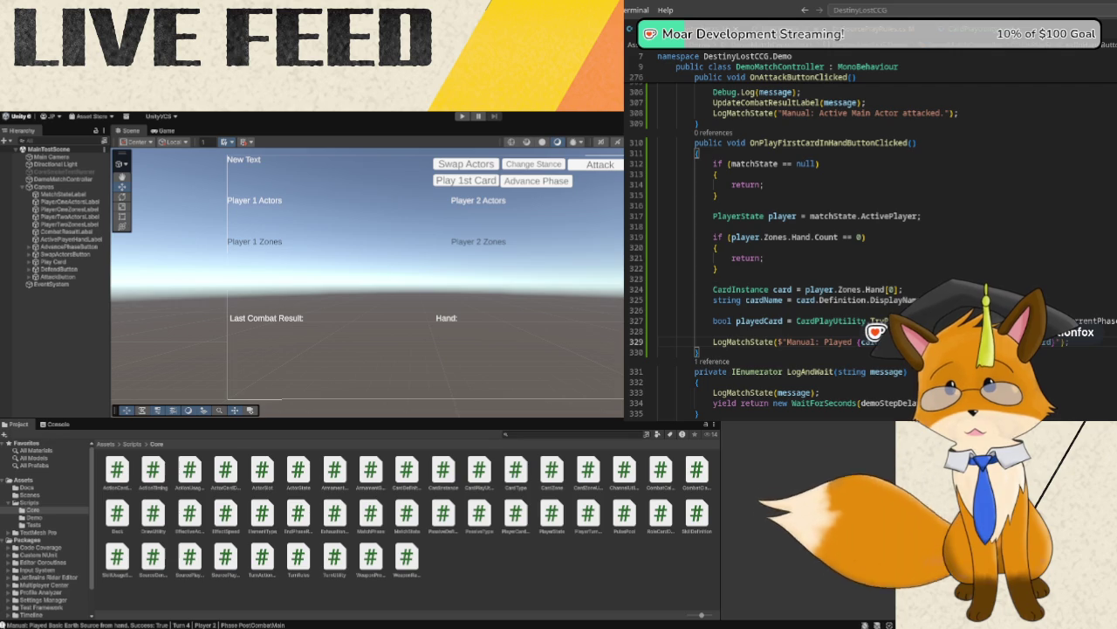
scroll(899, 171, up, 9)
scroll(899, 171, up, 20)
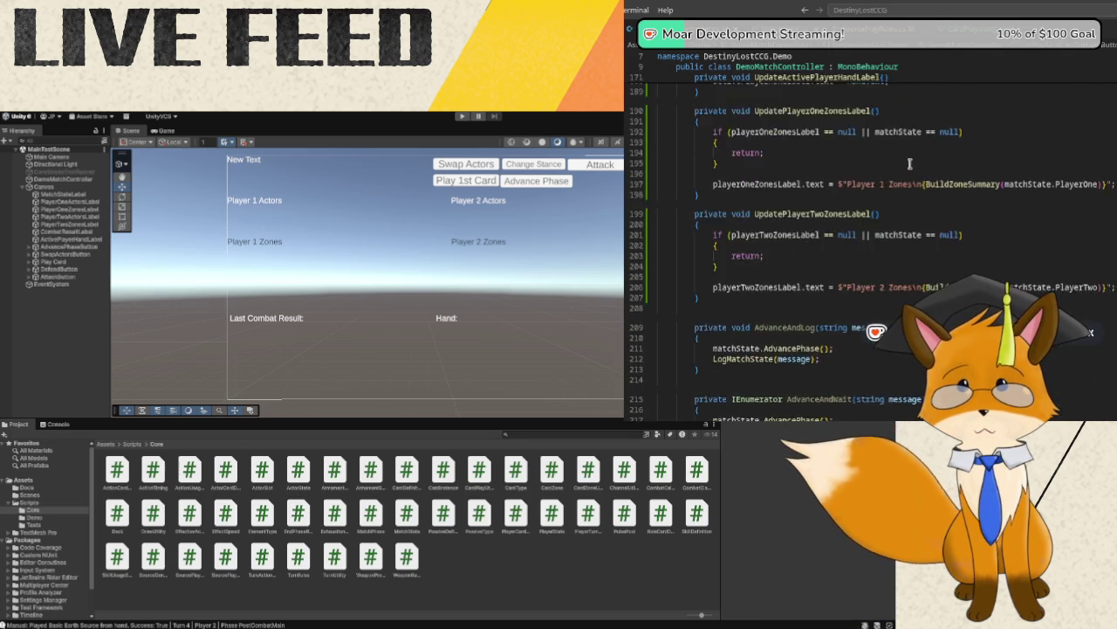
scroll(909, 164, up, 20)
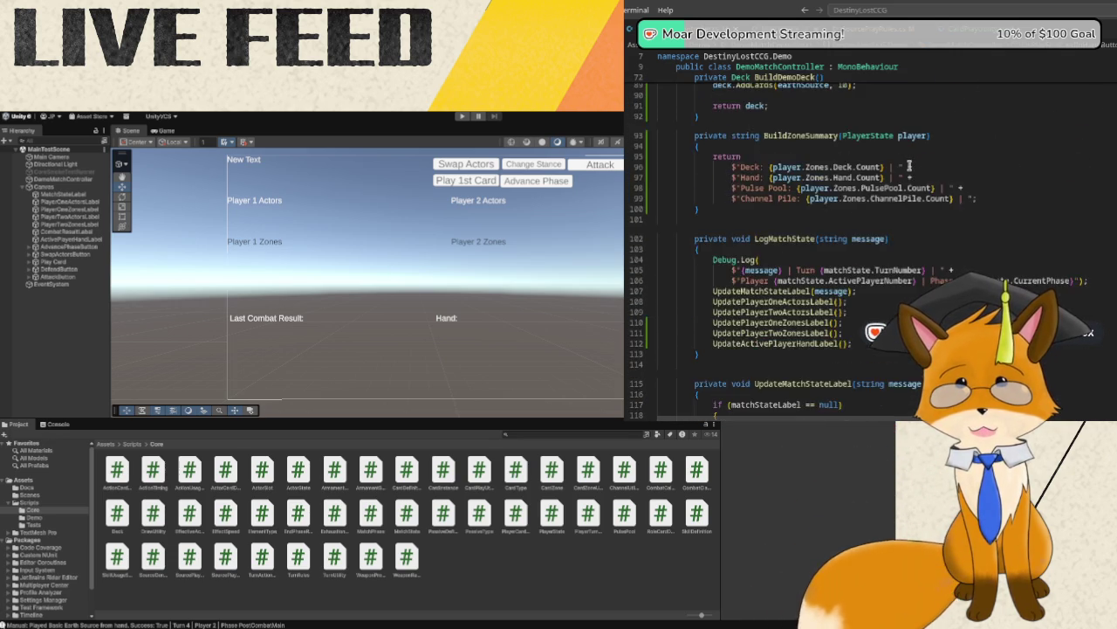
scroll(910, 164, up, 20)
scroll(903, 172, up, 10)
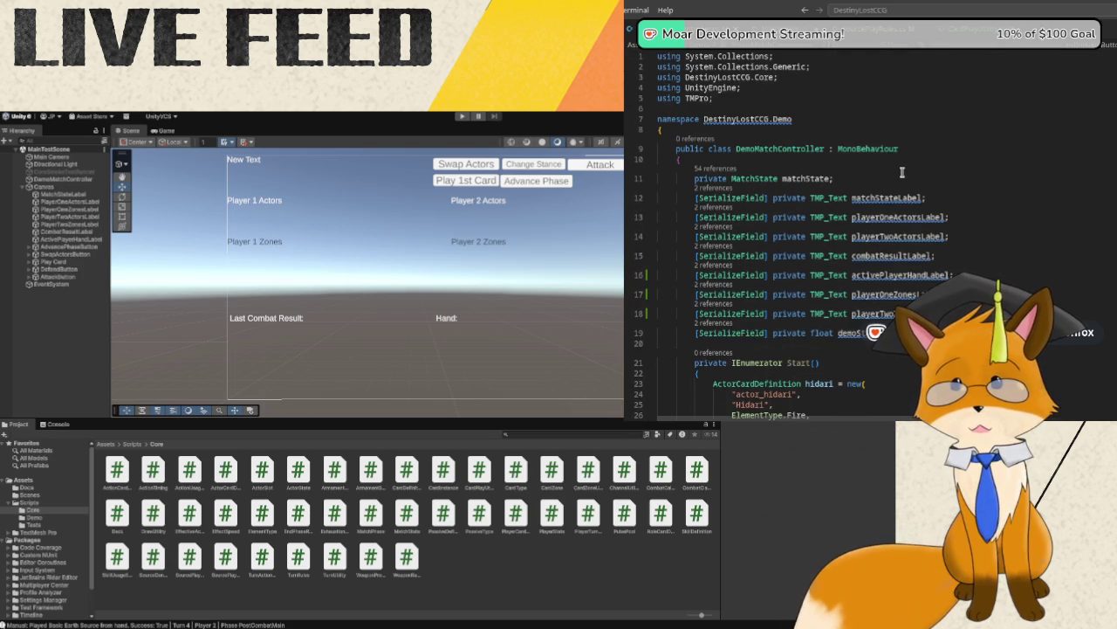
scroll(903, 172, down, 5)
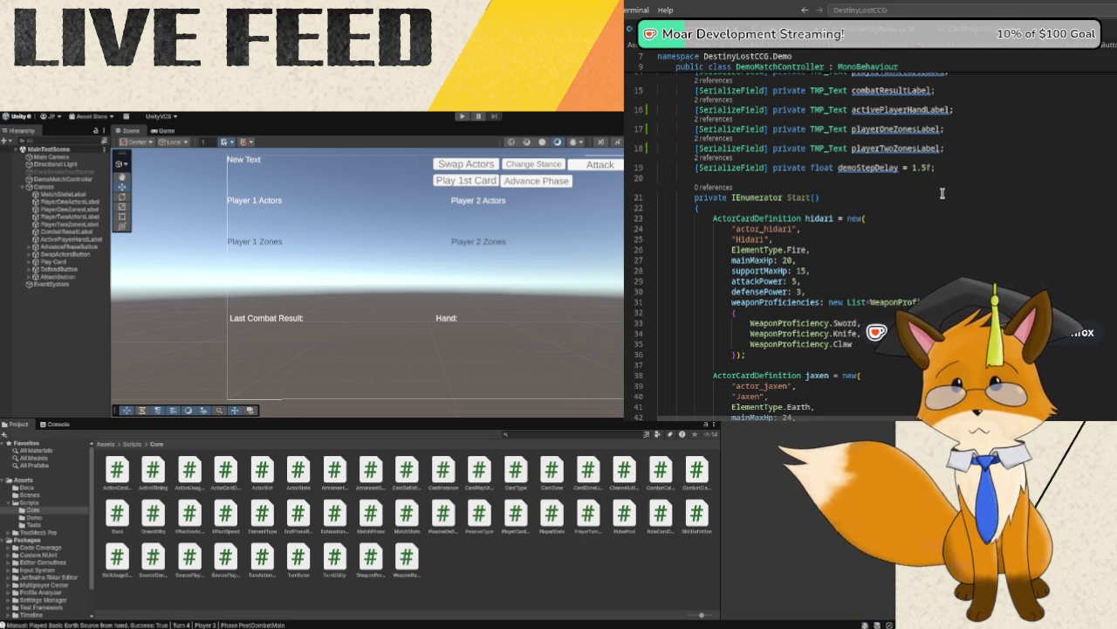
scroll(942, 193, down, 1)
scroll(942, 193, down, 9)
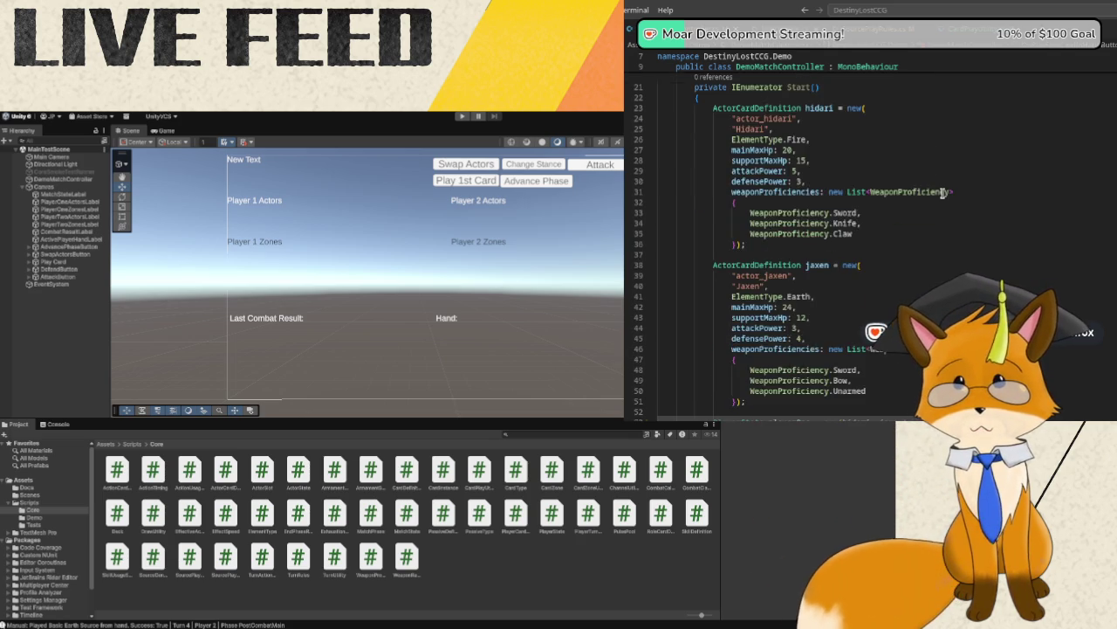
scroll(942, 193, down, 3)
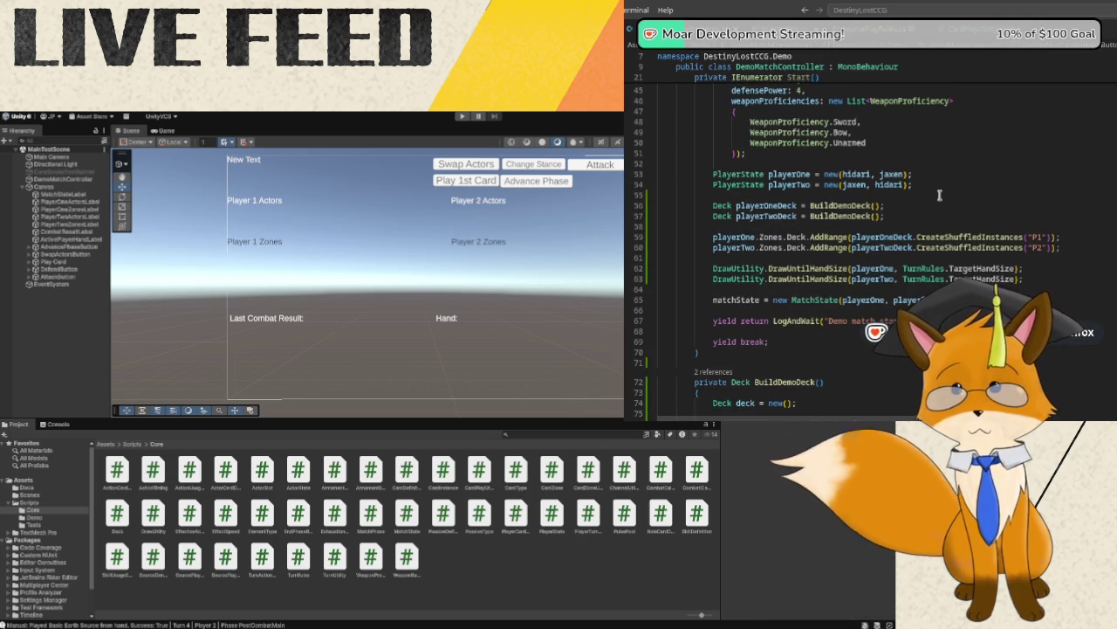
mouse_move(798, 273)
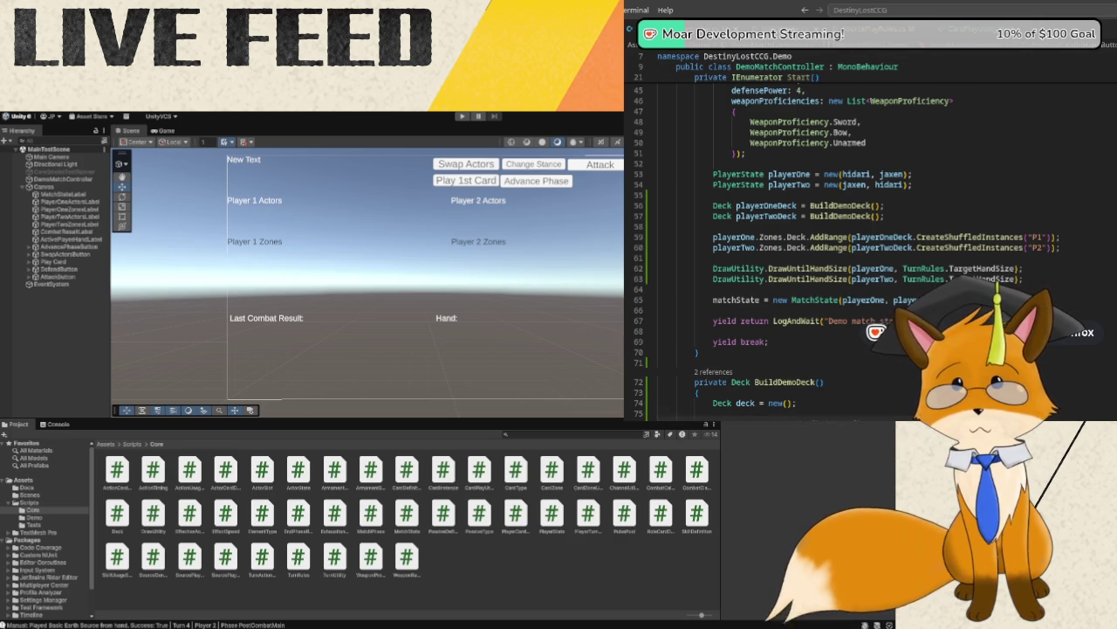
- In AdvancePhase's Setup case, replace the Draw phase assignment with EnterDrawPhase() on line 42
click(869, 51)
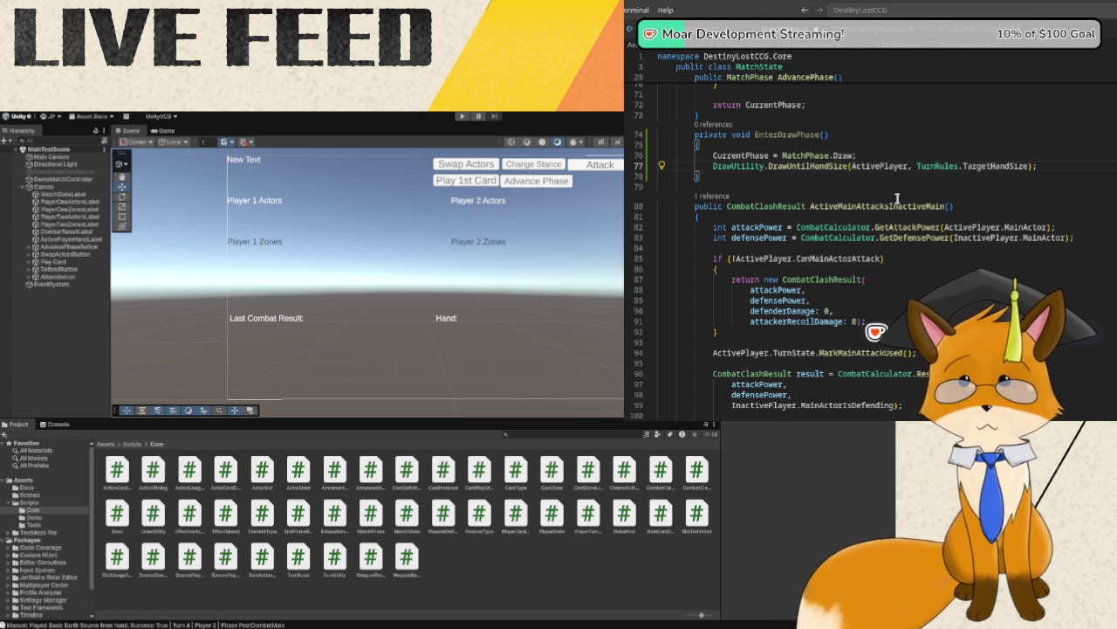
scroll(892, 192, up, 5)
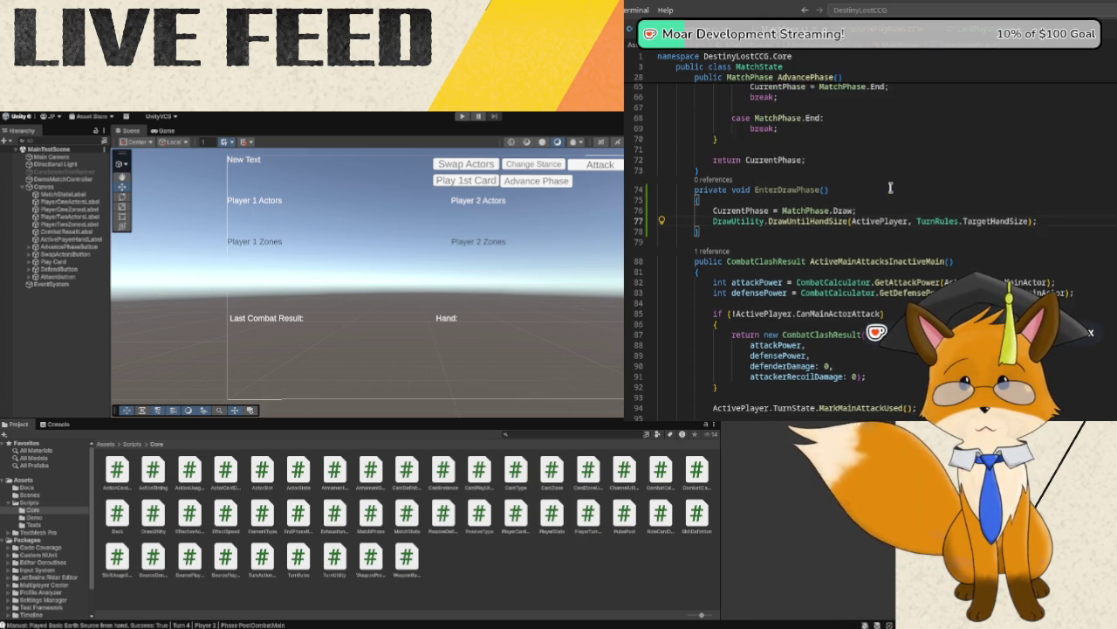
scroll(891, 187, up, 3)
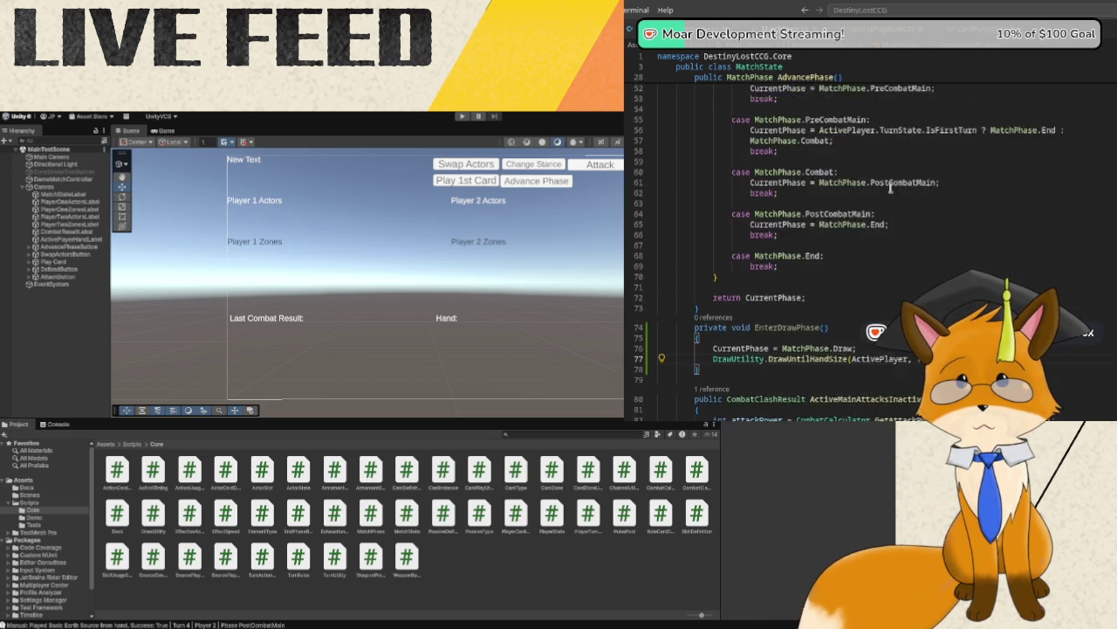
scroll(891, 187, up, 2)
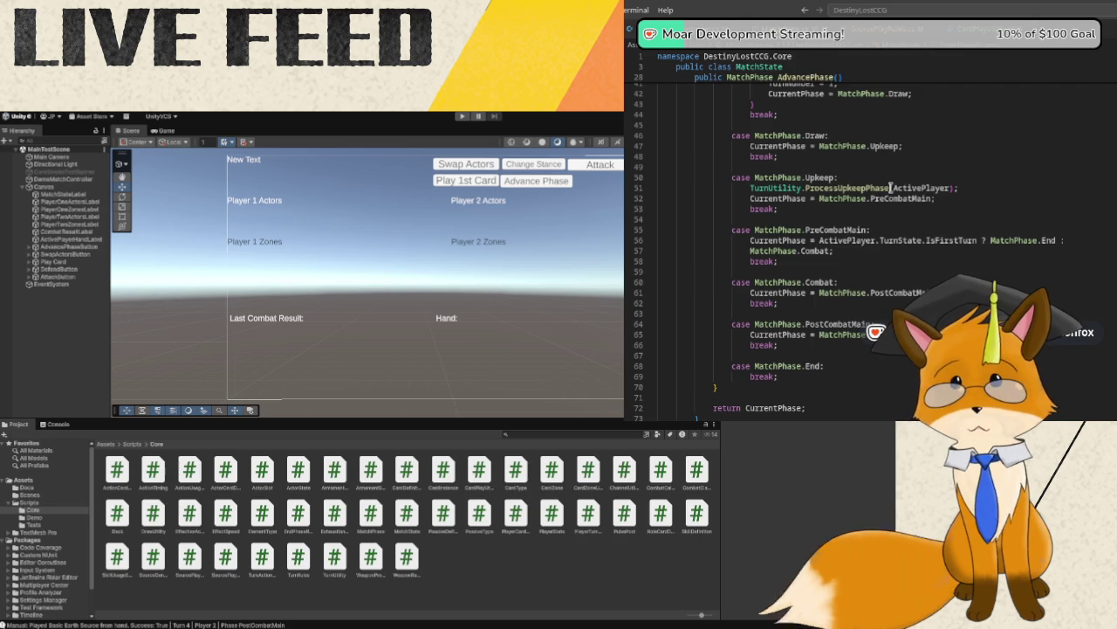
scroll(890, 187, up, 2)
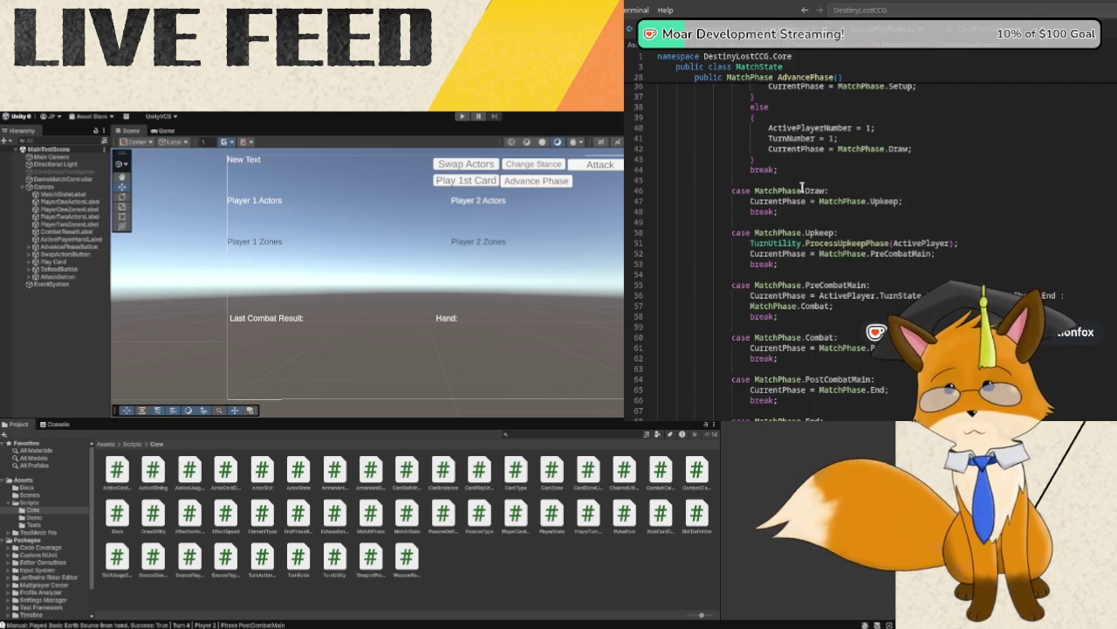
scroll(786, 181, up, 4)
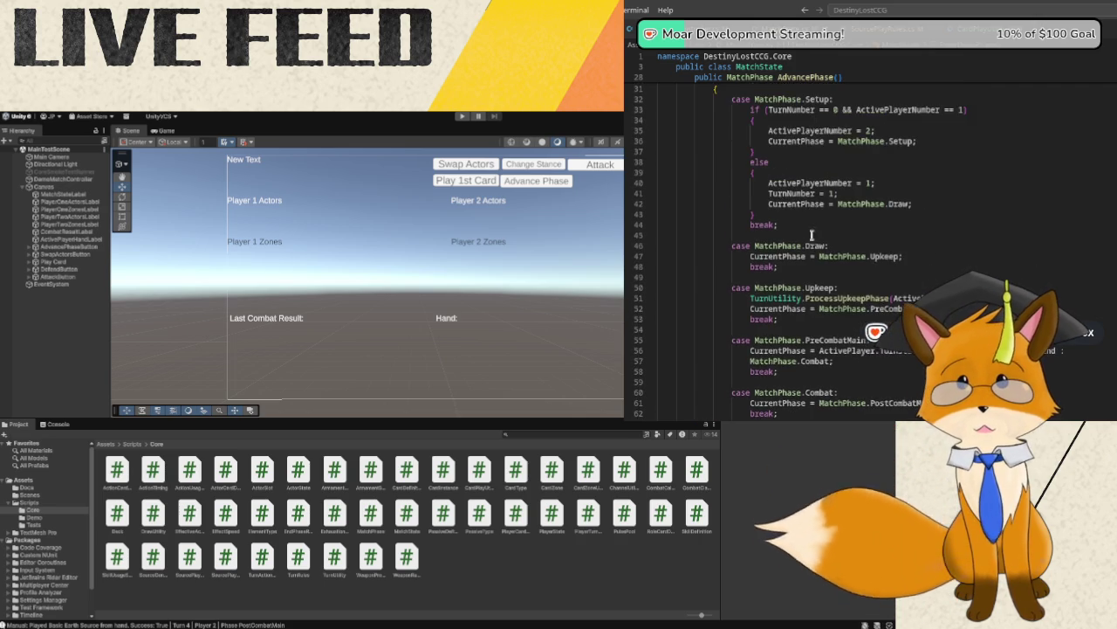
drag(788, 260, 896, 256)
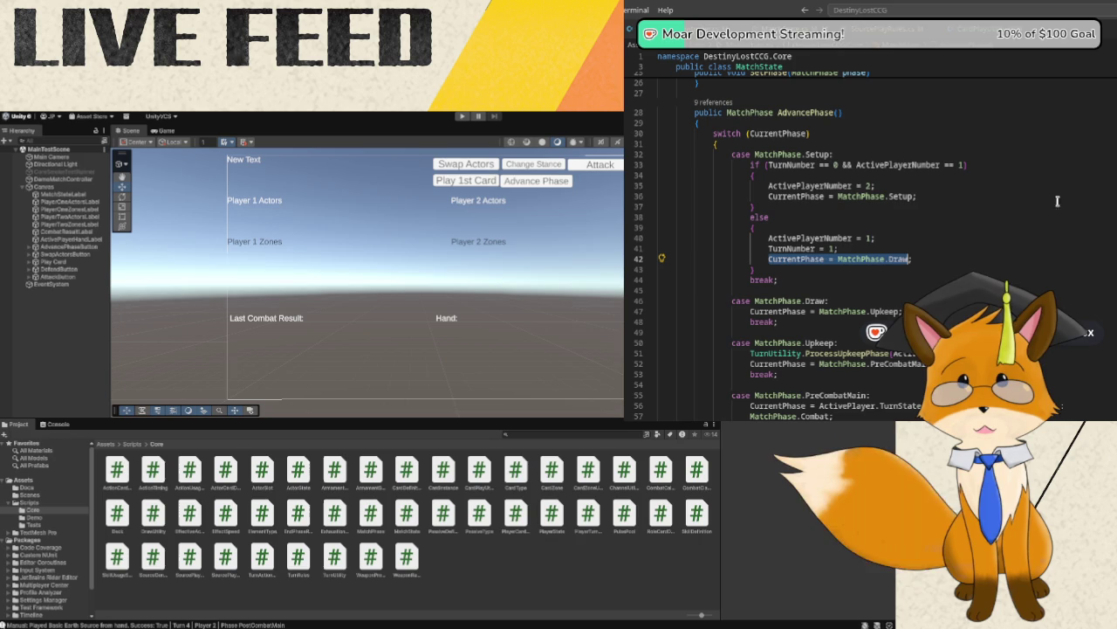
text(EnterDr)
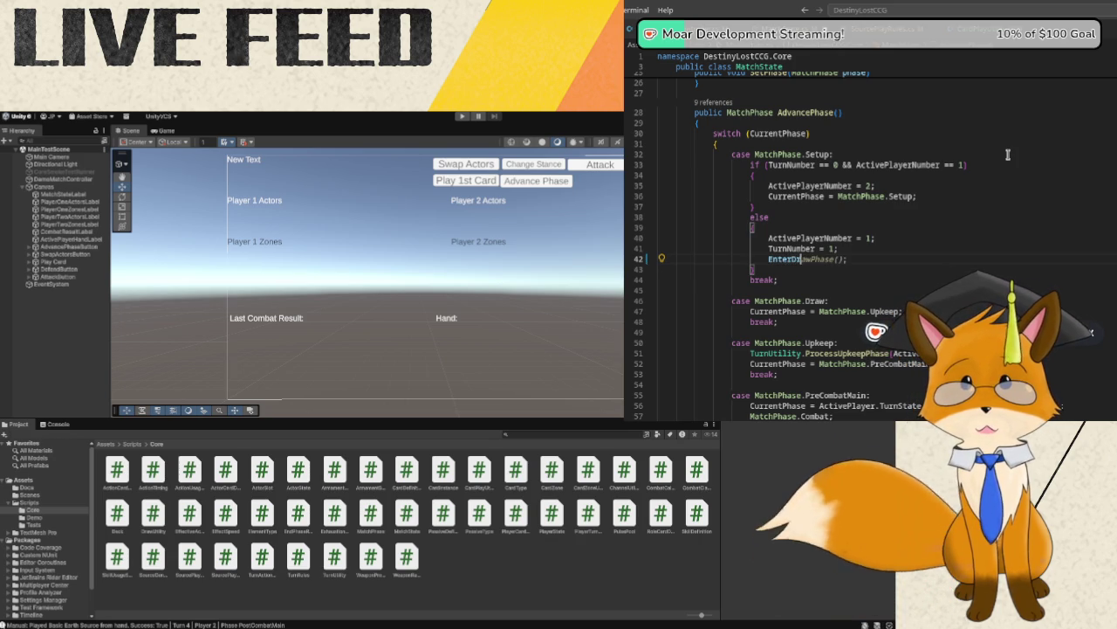
key(Tab)
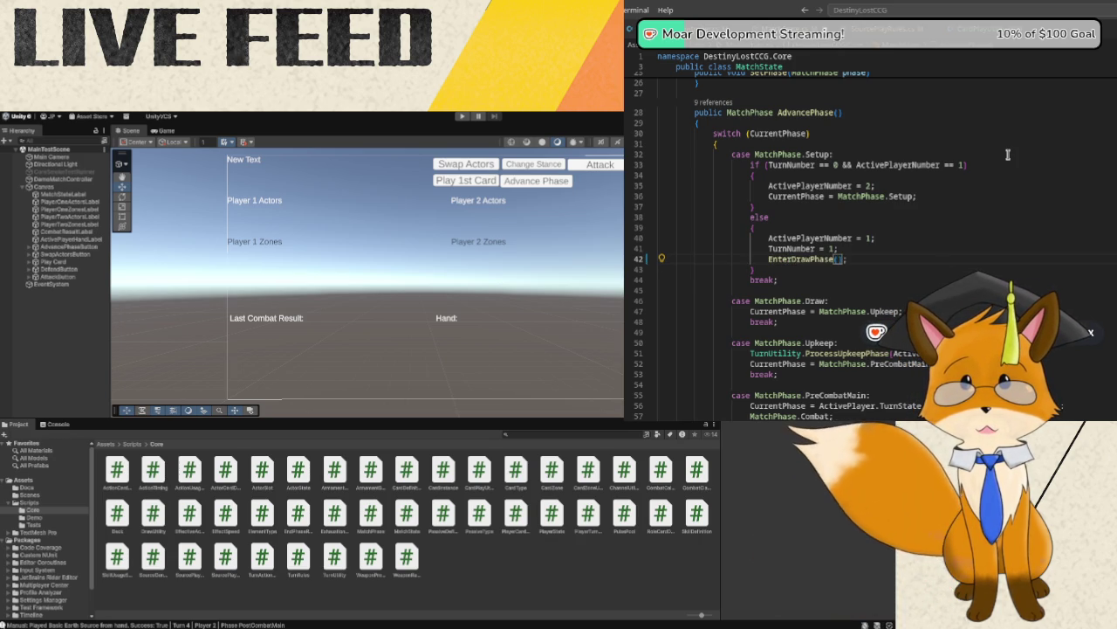
- Scroll through the rest of MatchState.cs to review it
scroll(1104, 216, up, 3)
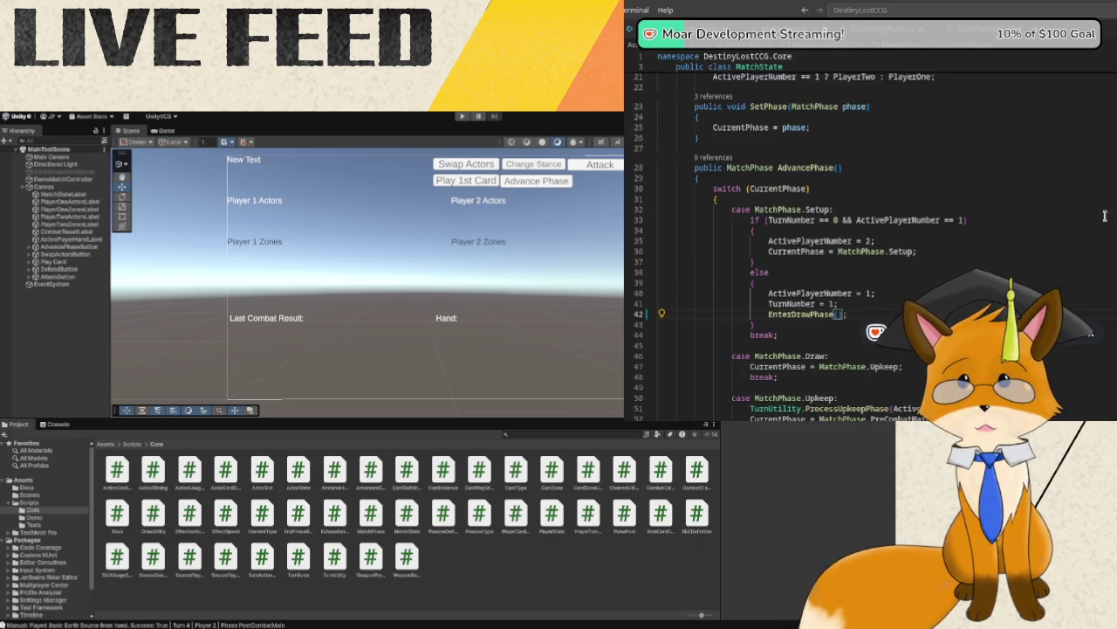
scroll(1105, 215, up, 5)
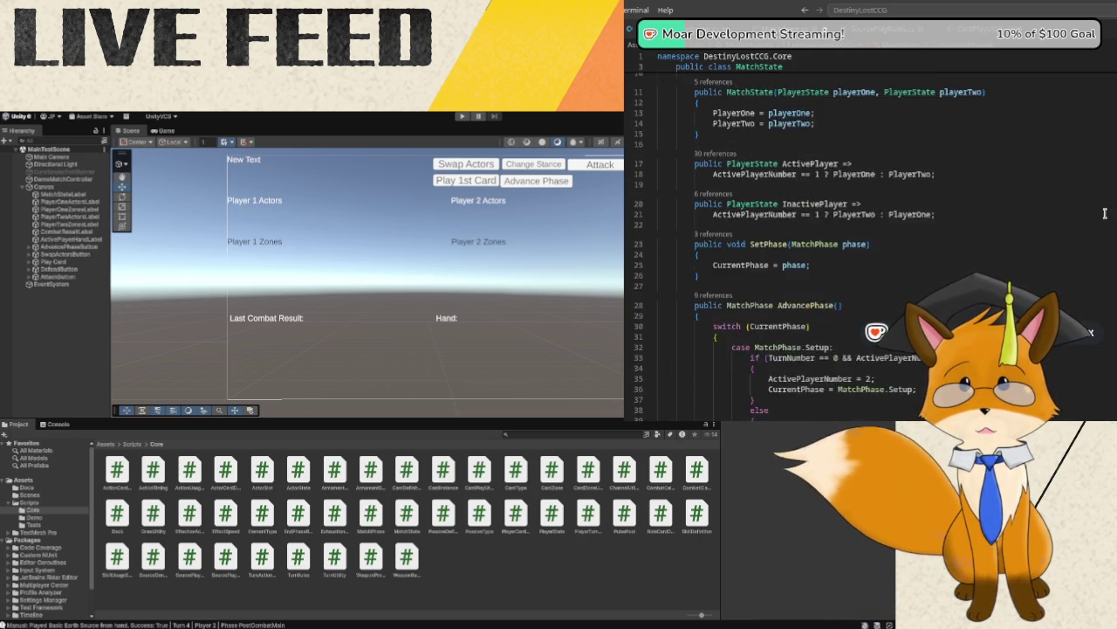
scroll(1104, 213, up, 2)
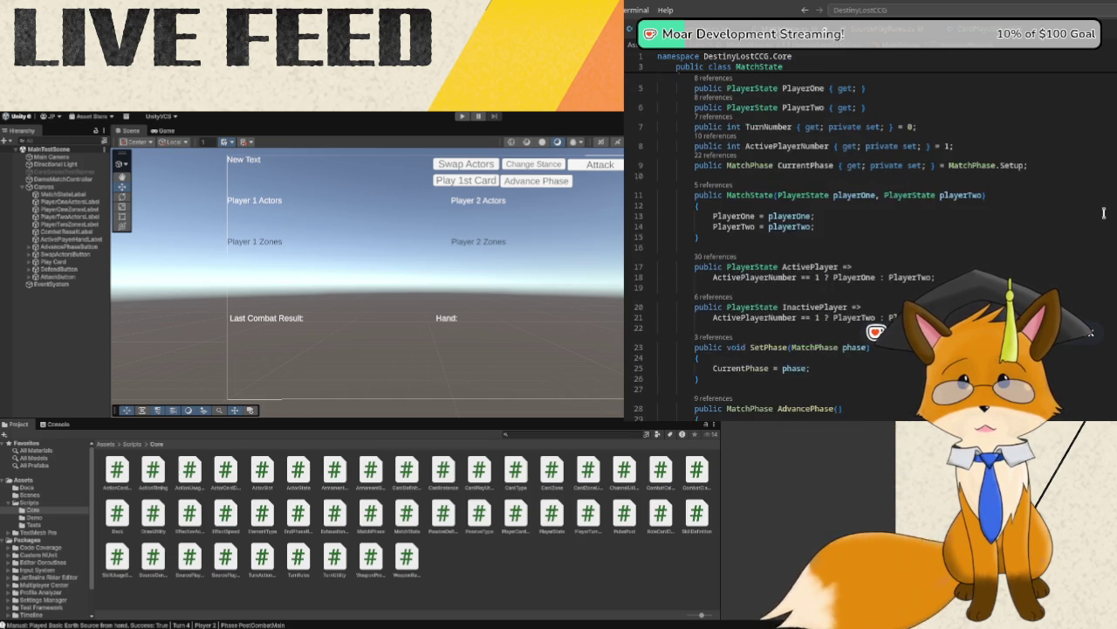
scroll(1065, 225, down, 6)
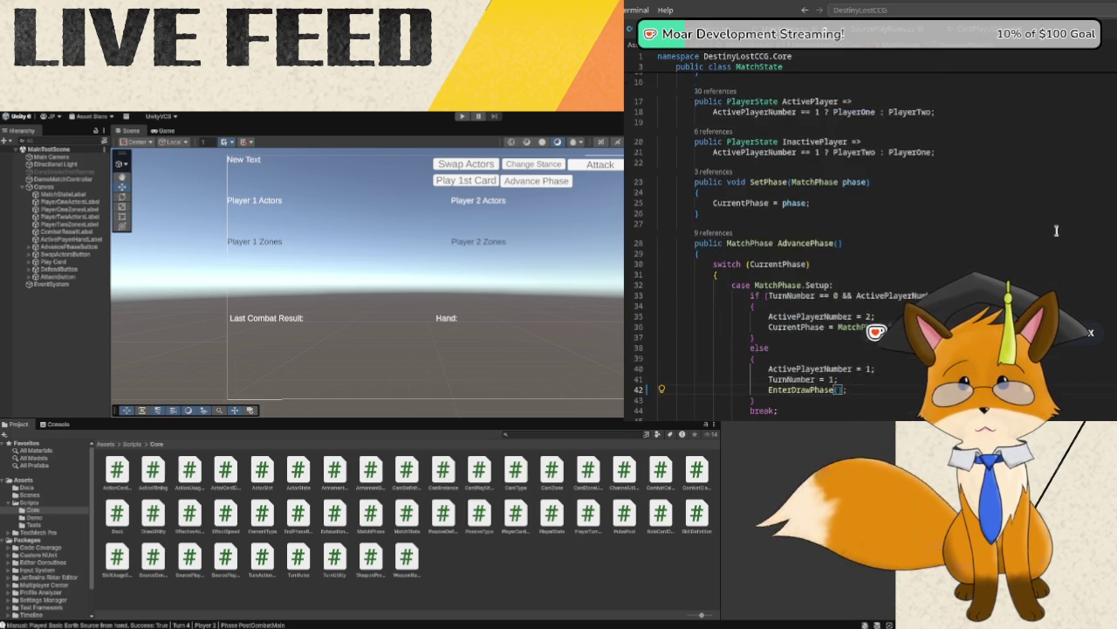
scroll(1056, 230, down, 3)
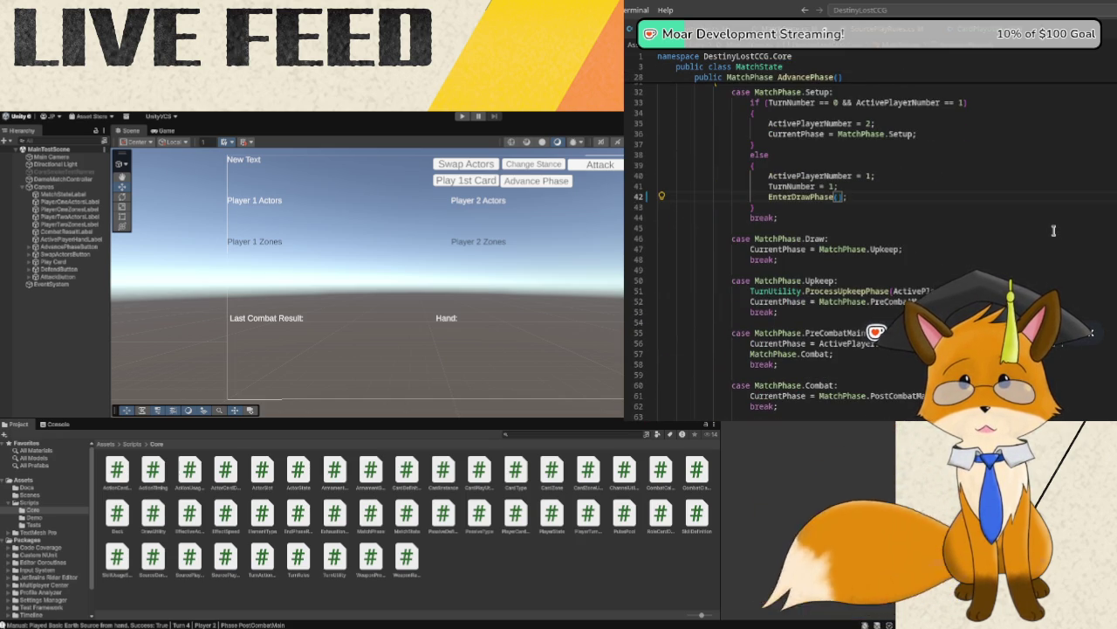
scroll(1054, 230, down, 3)
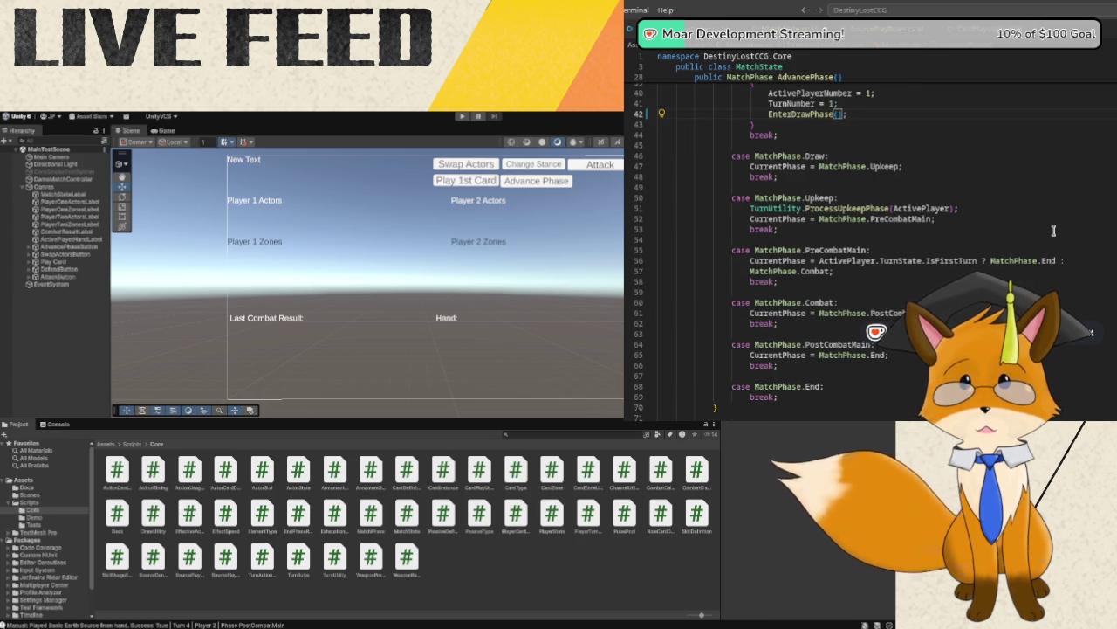
scroll(1054, 230, down, 5)
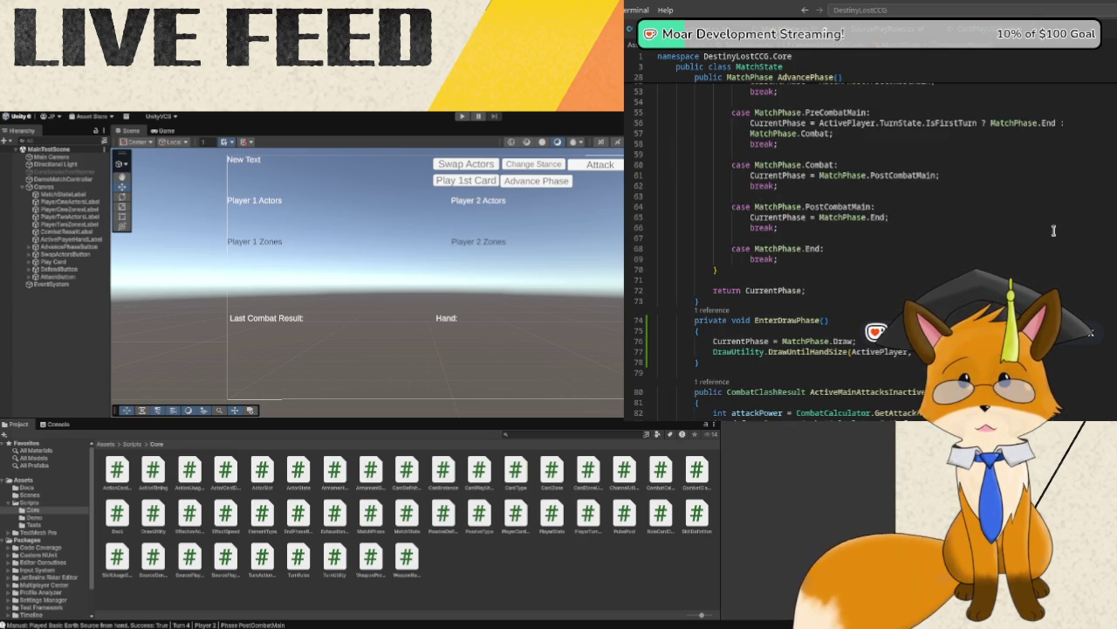
scroll(1054, 230, down, 6)
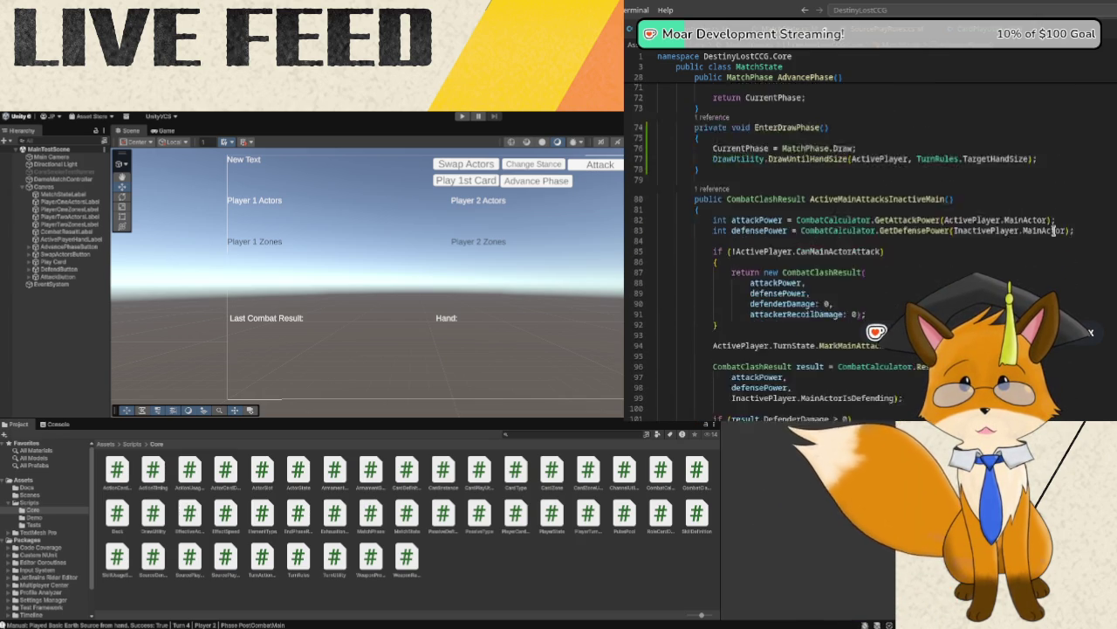
scroll(1054, 230, down, 5)
scroll(1053, 230, down, 6)
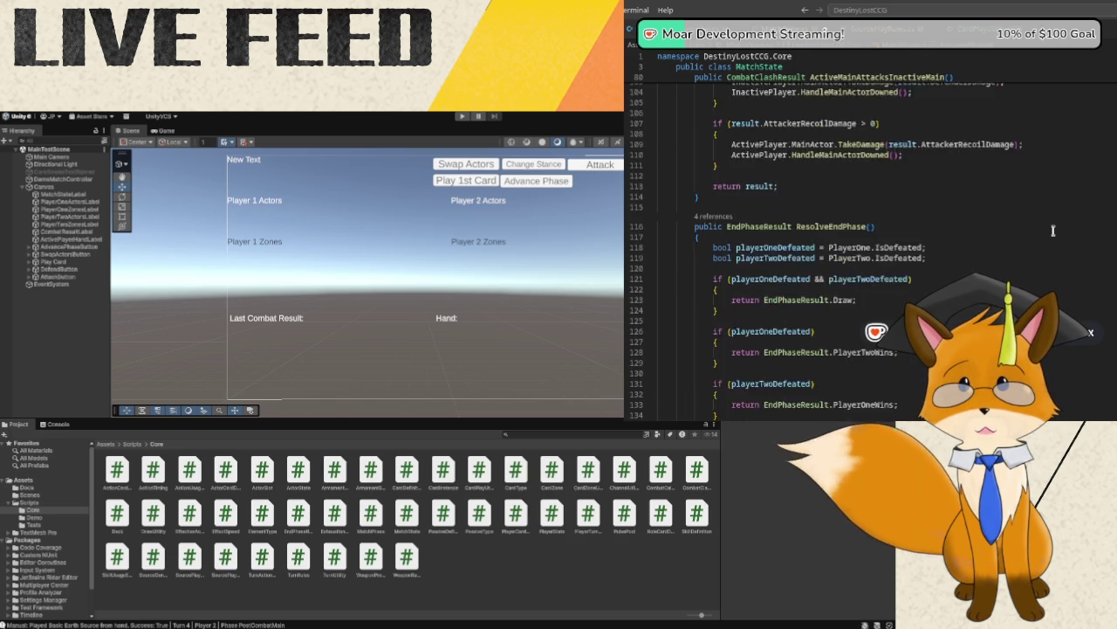
- Replace CurrentPhase = MatchPhase.Draw; on line 146 in AdvanceTurn with EnterDrawPhase();
scroll(1053, 231, down, 2)
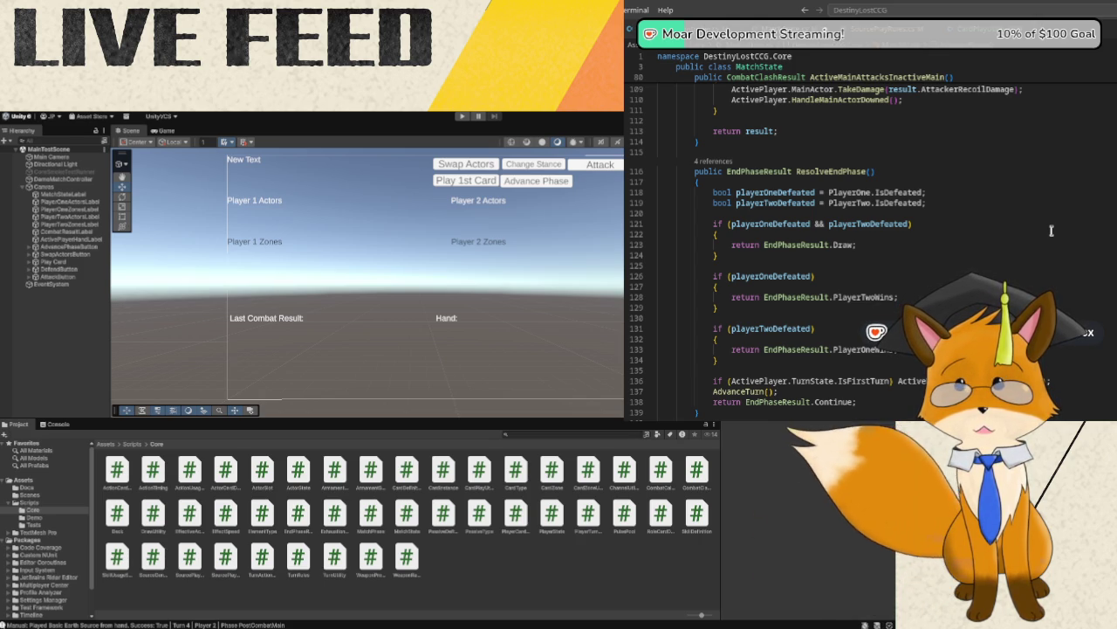
scroll(1052, 230, down, 3)
scroll(1052, 231, down, 1)
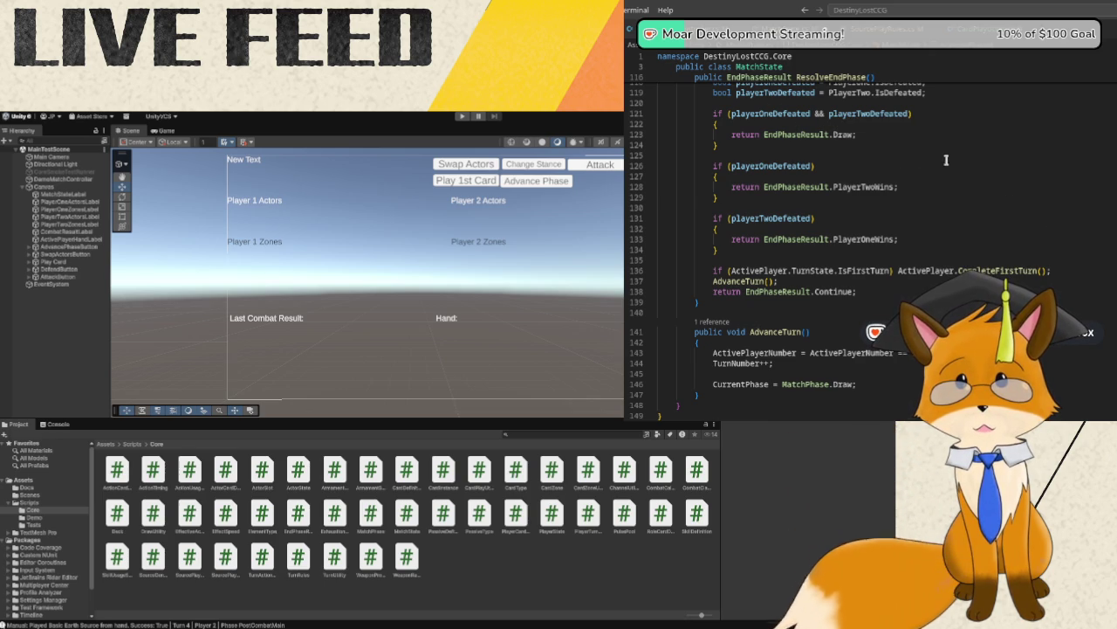
scroll(937, 152, down, 1)
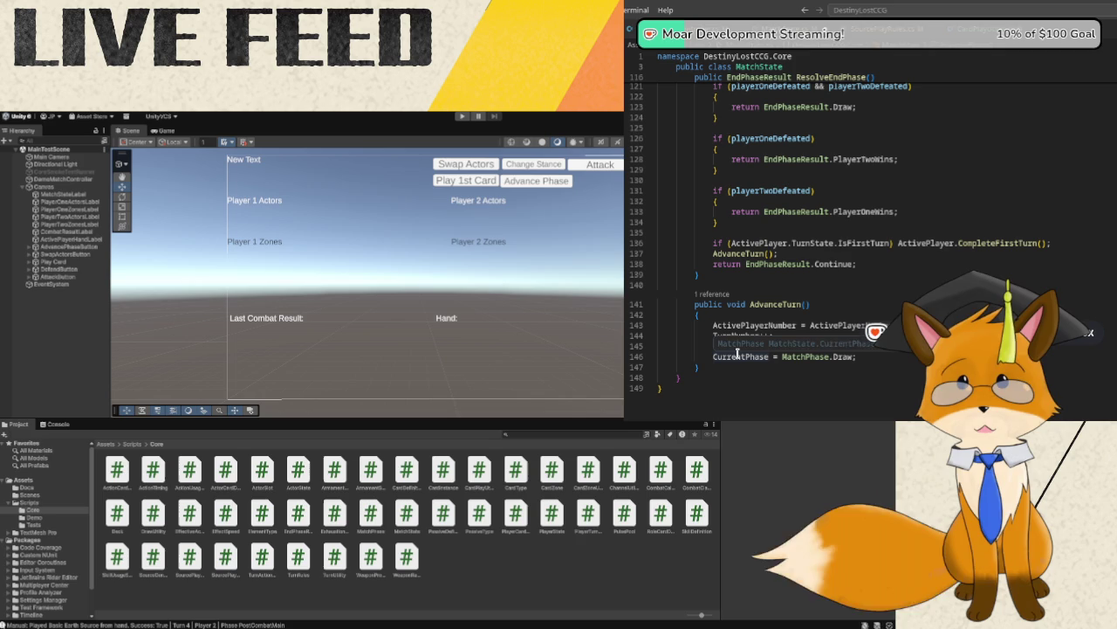
drag(713, 356, 856, 357)
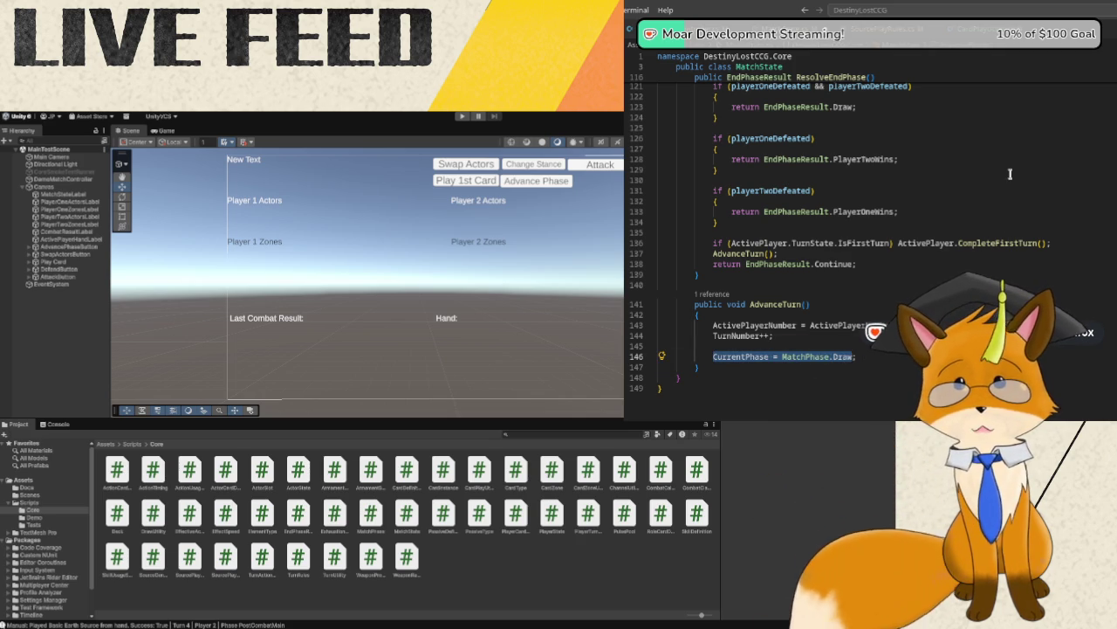
text(EnterDraw)
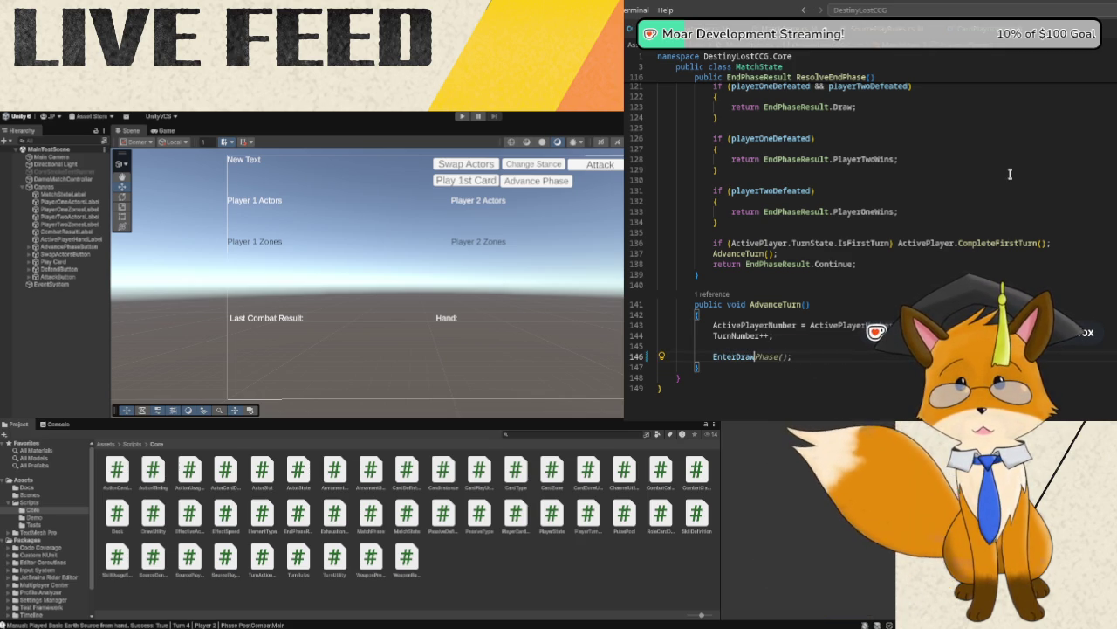
key(Tab)
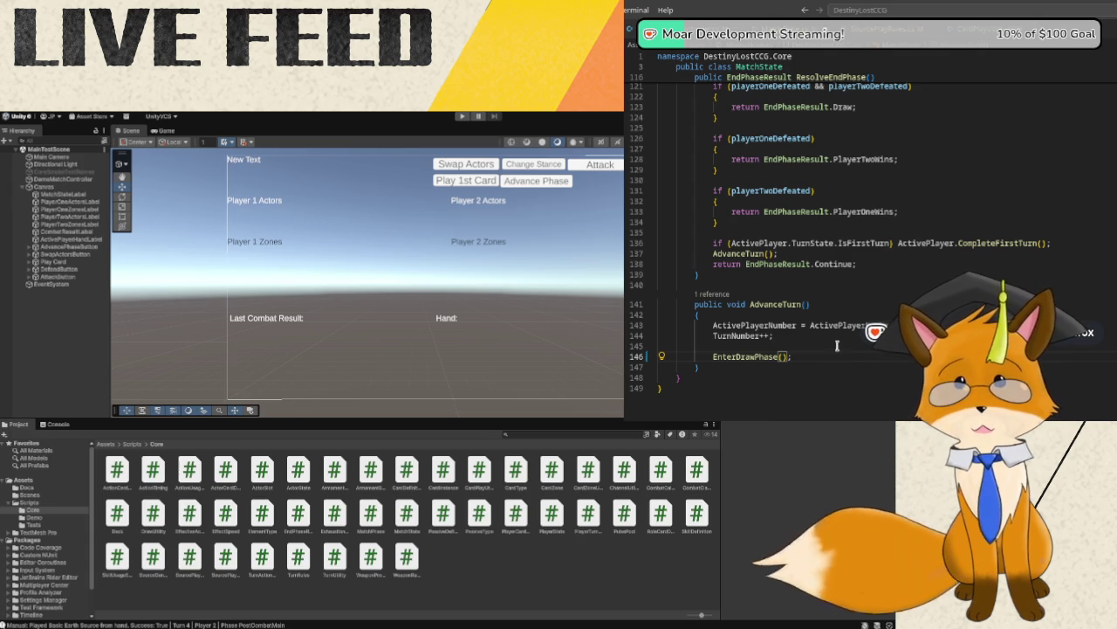
scroll(747, 252, up, 8)
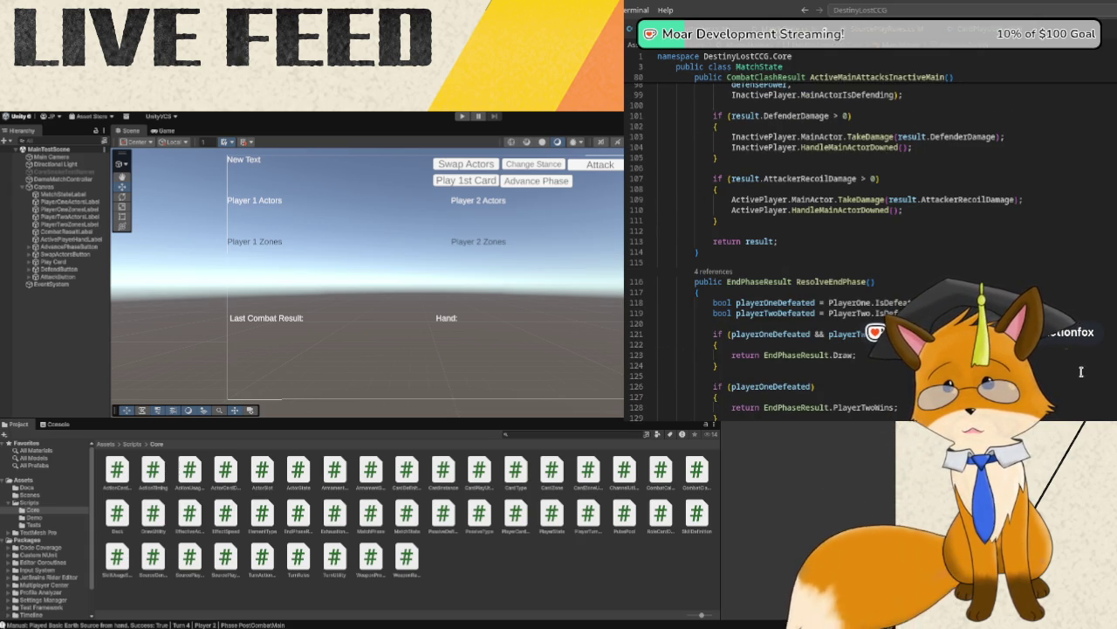
scroll(1085, 376, up, 14)
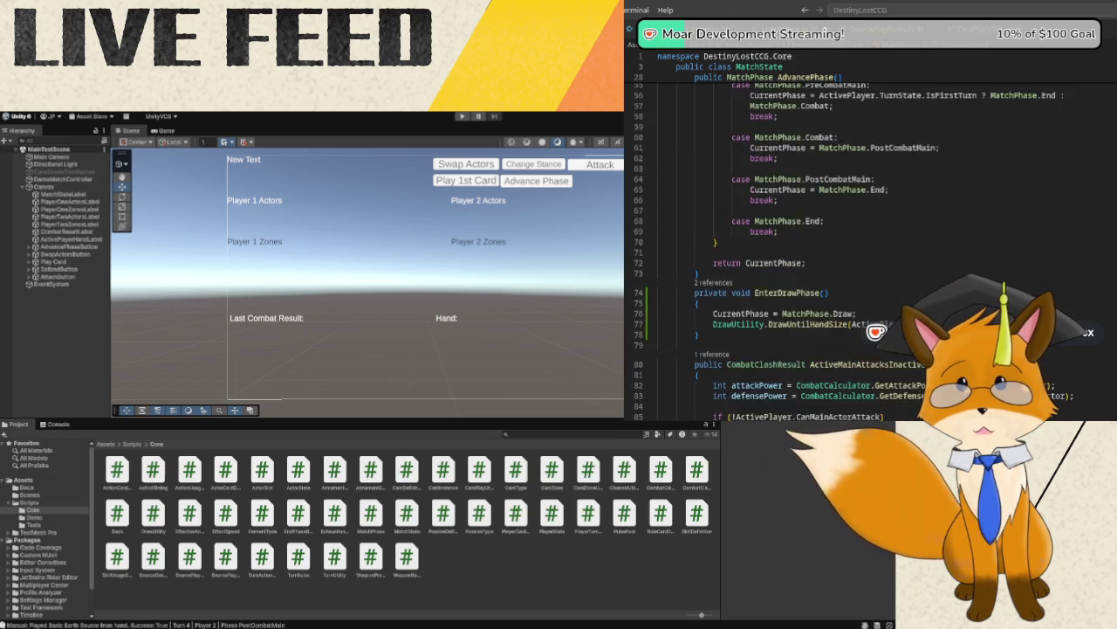
scroll(845, 251, down, 3)
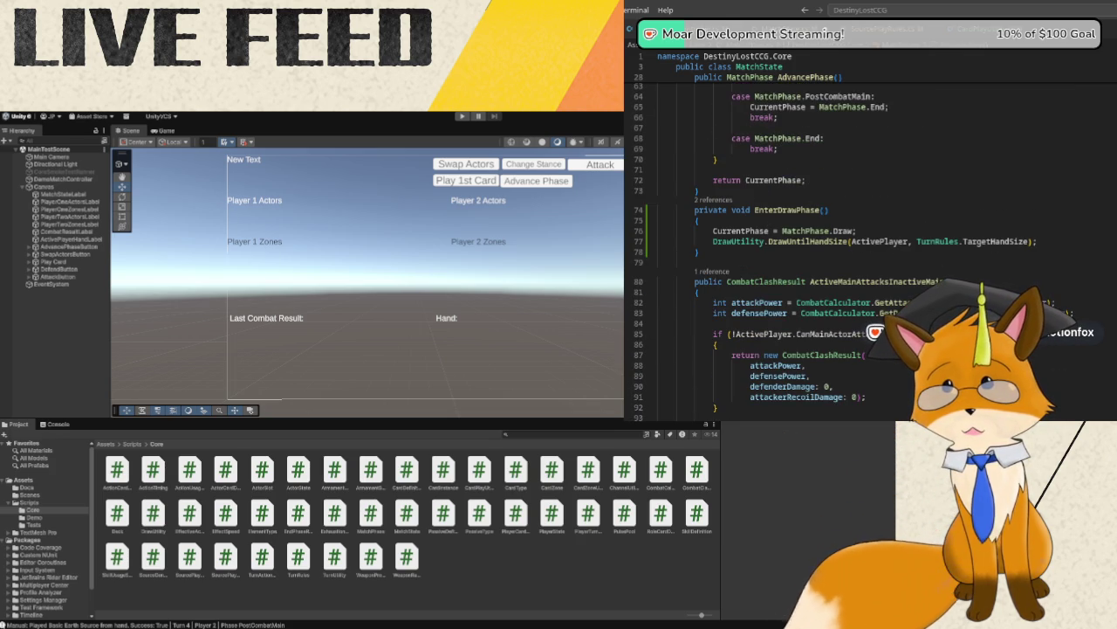
scroll(916, 262, up, 1)
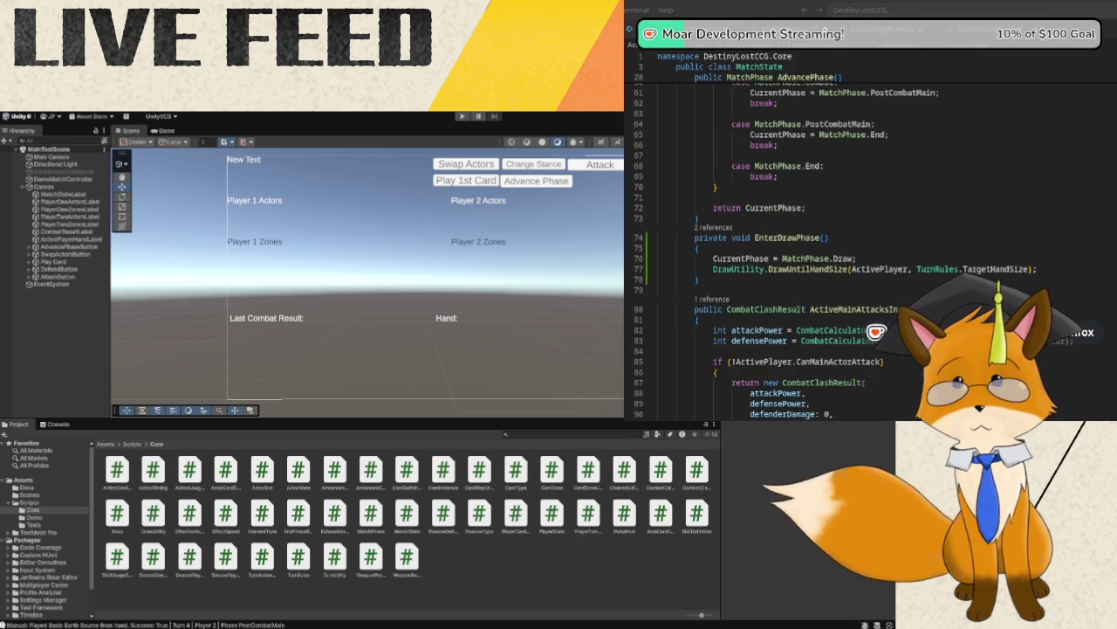
click(906, 178)
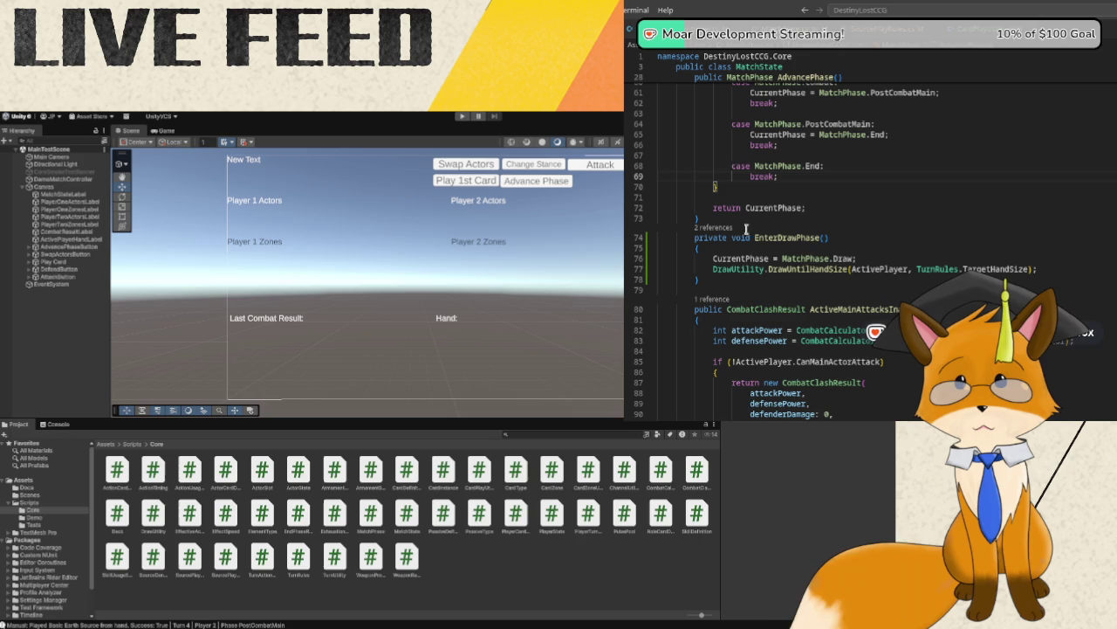
click(462, 116)
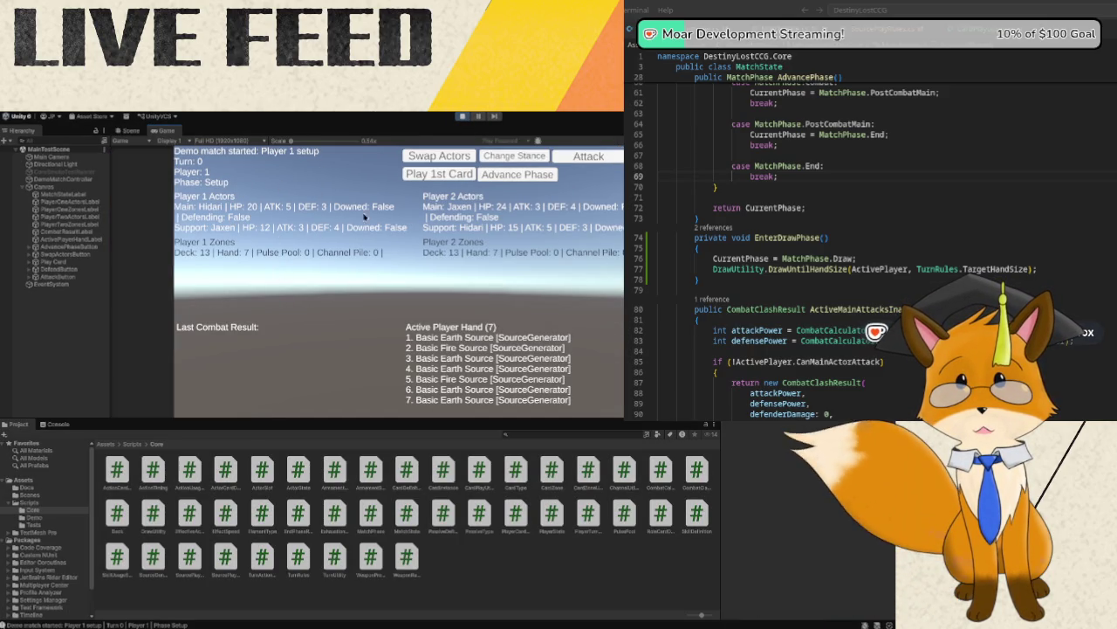
- Play a first card for each player, advance to Turn 1's Draw phase, then exit Play mode
click(460, 175)
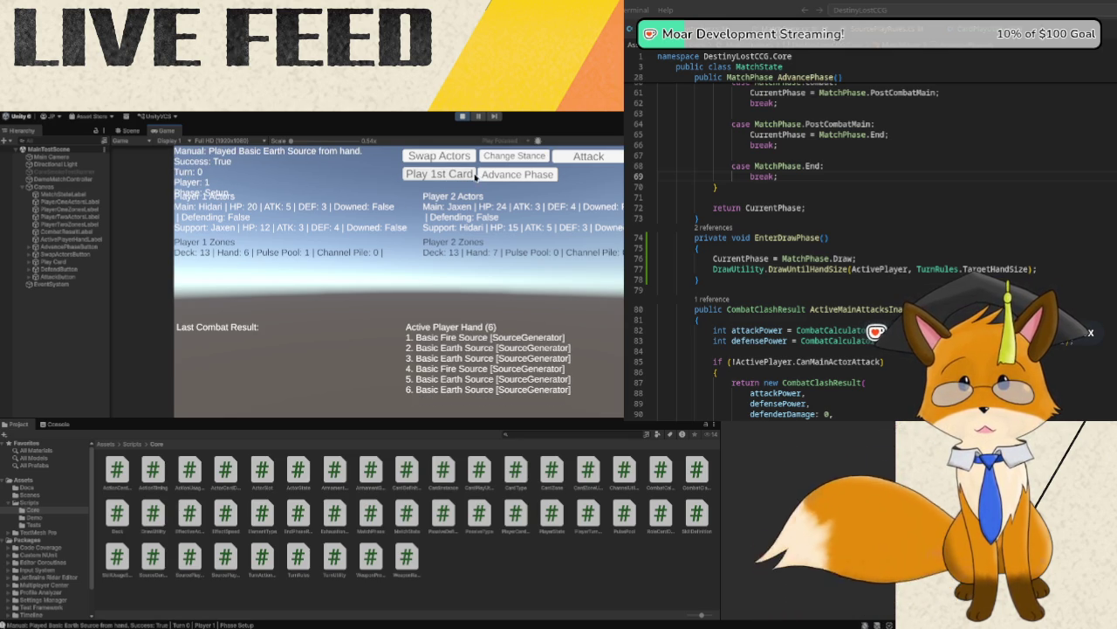
click(445, 175)
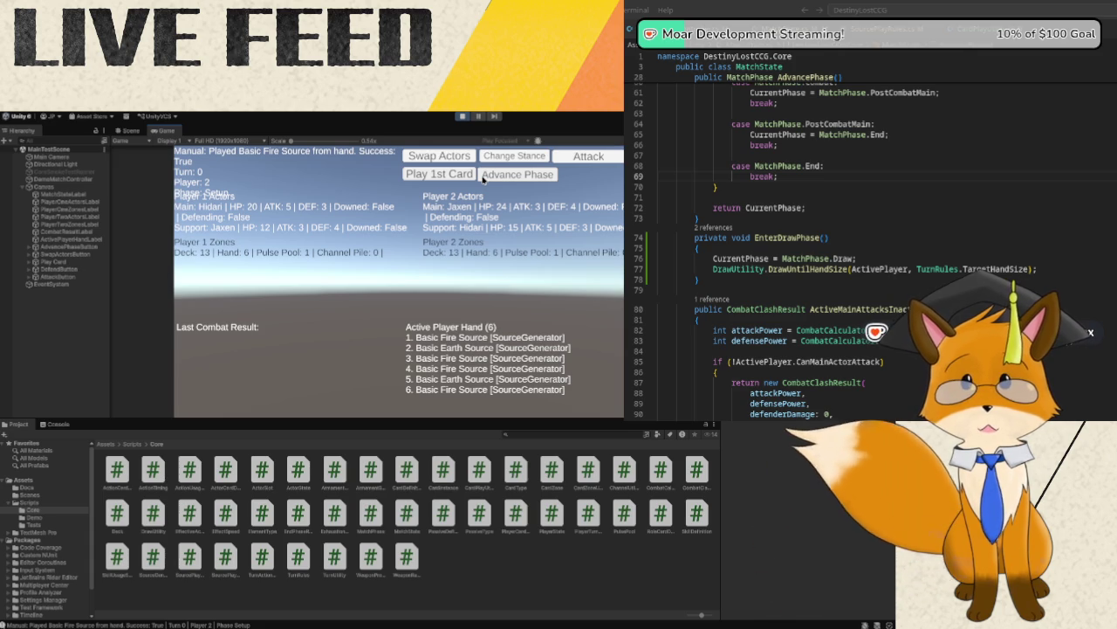
click(482, 175)
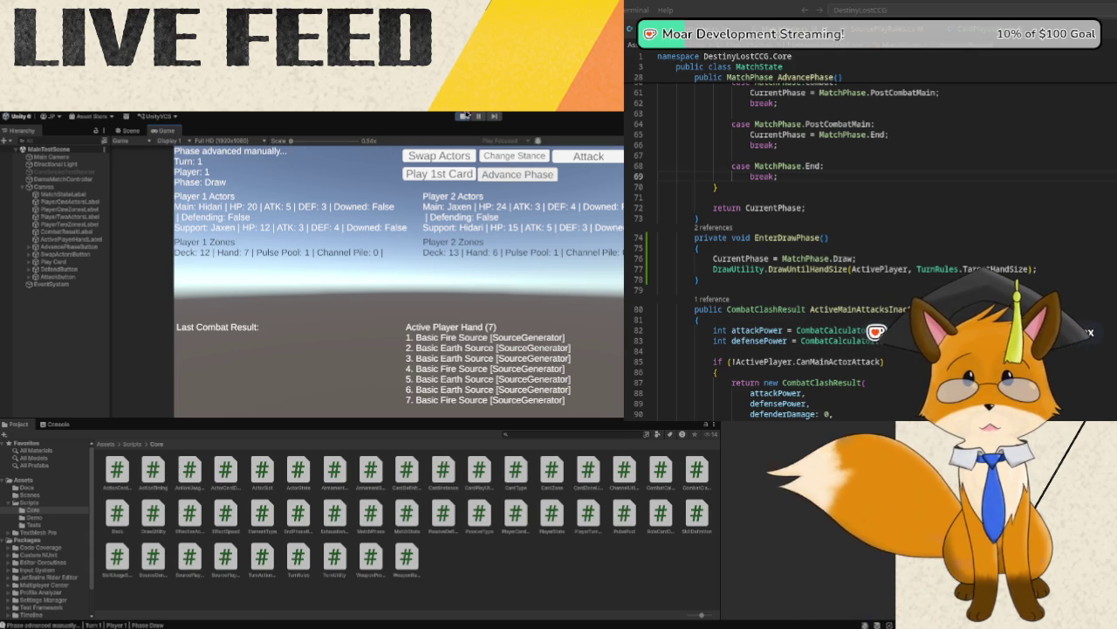
click(462, 116)
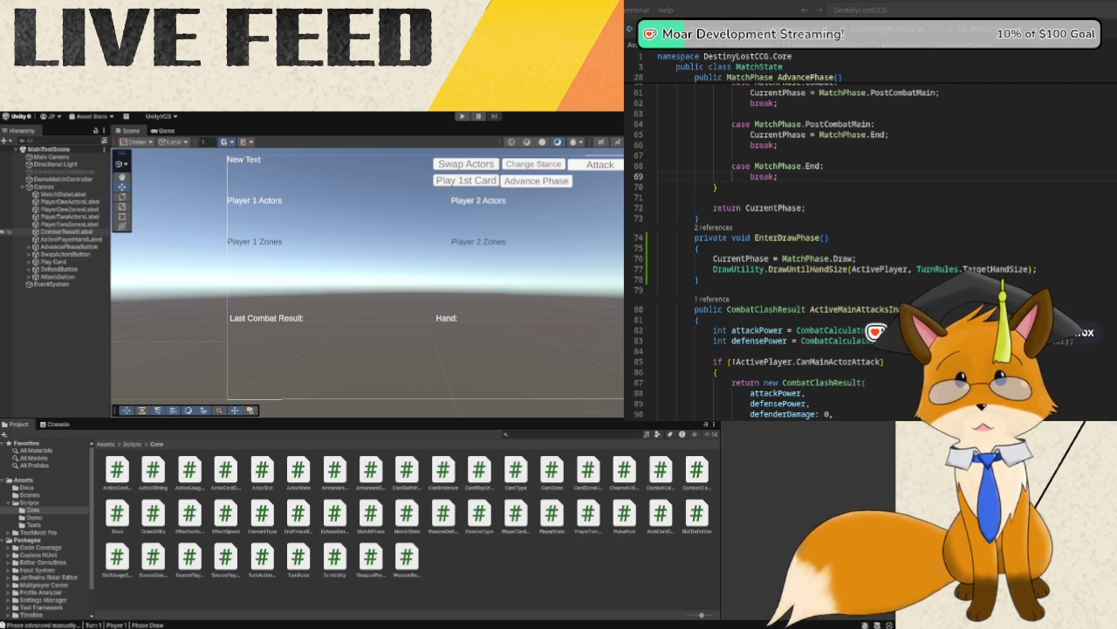
key(alt+Tab)
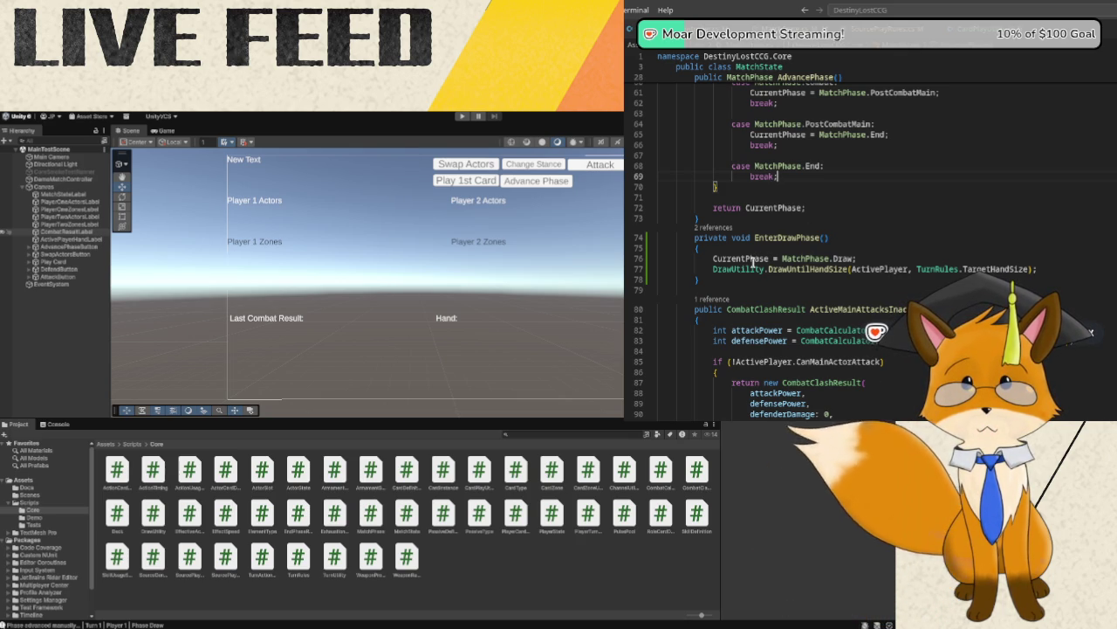
- Add if (ActivePlayer.TurnState.IsFirstTurn) { return; } after the Draw assignment on line 77
mouse_move(754, 262)
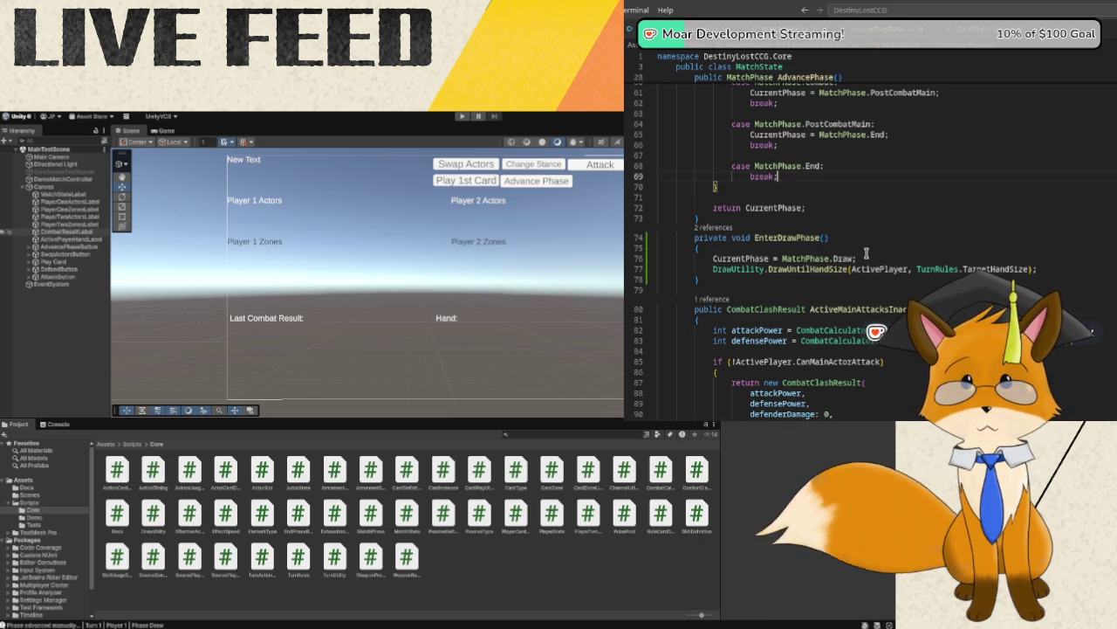
click(867, 258)
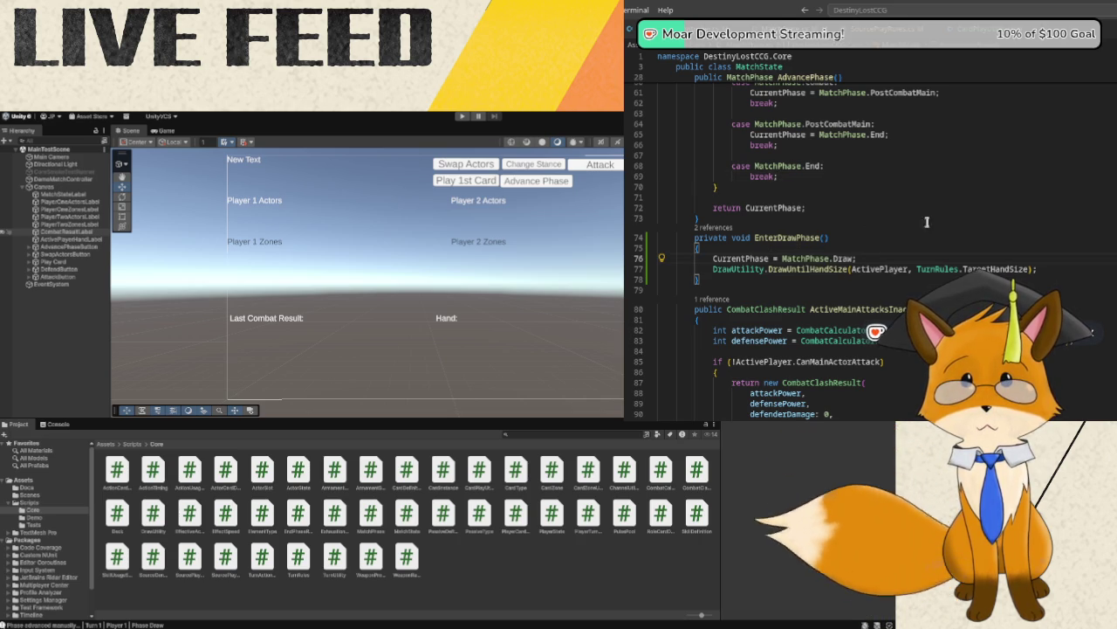
key(Return)
text(if)
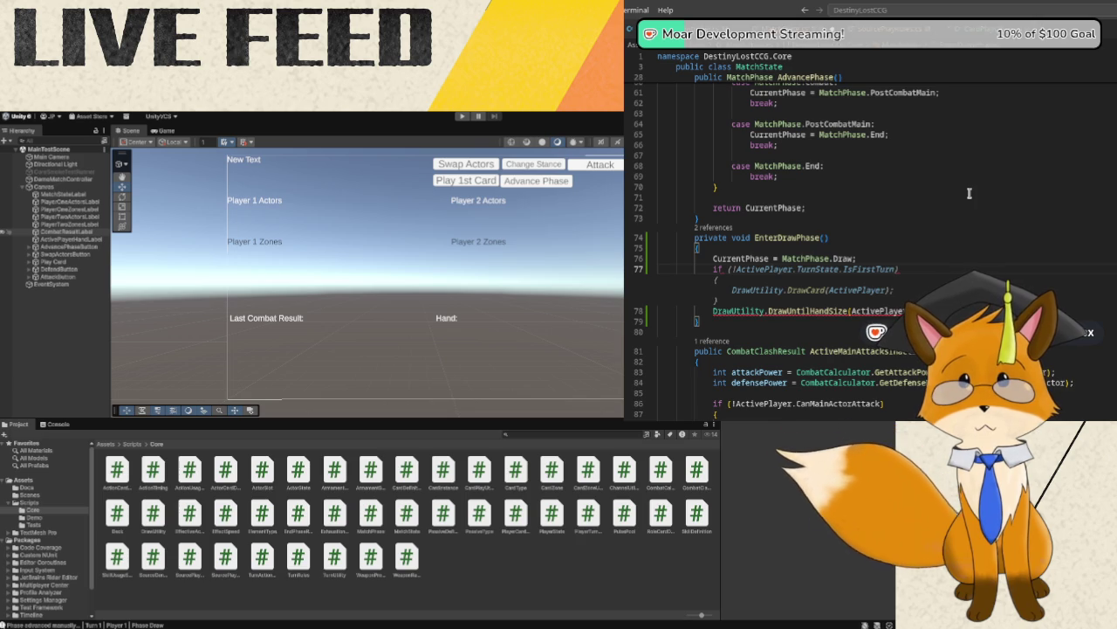
key(Tab)
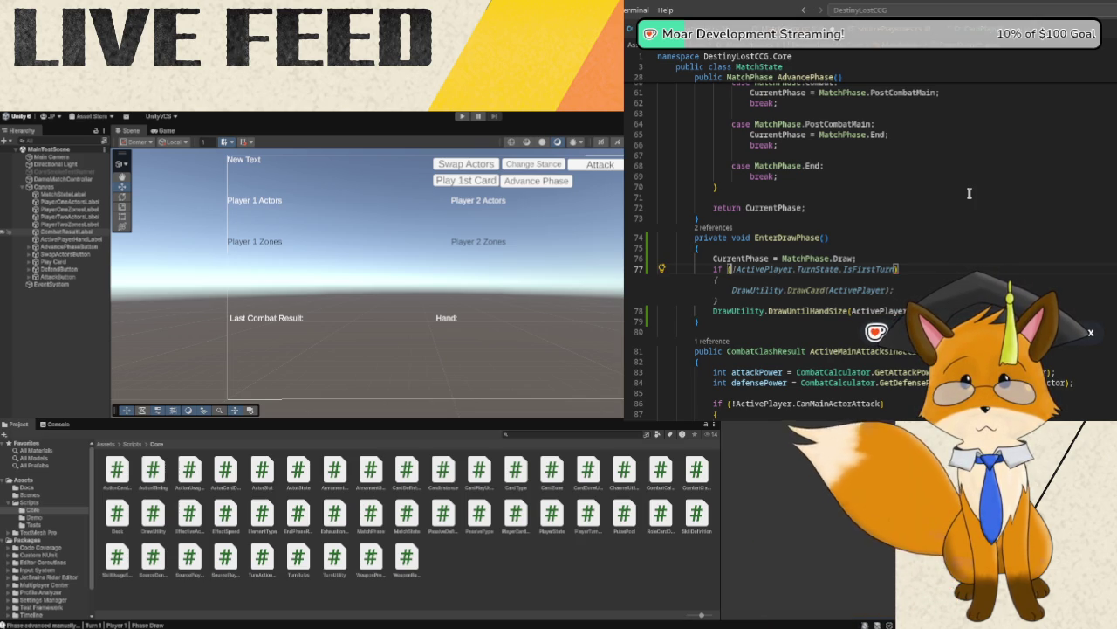
key(Delete)
key(Right)
key(Right)
key(Right)
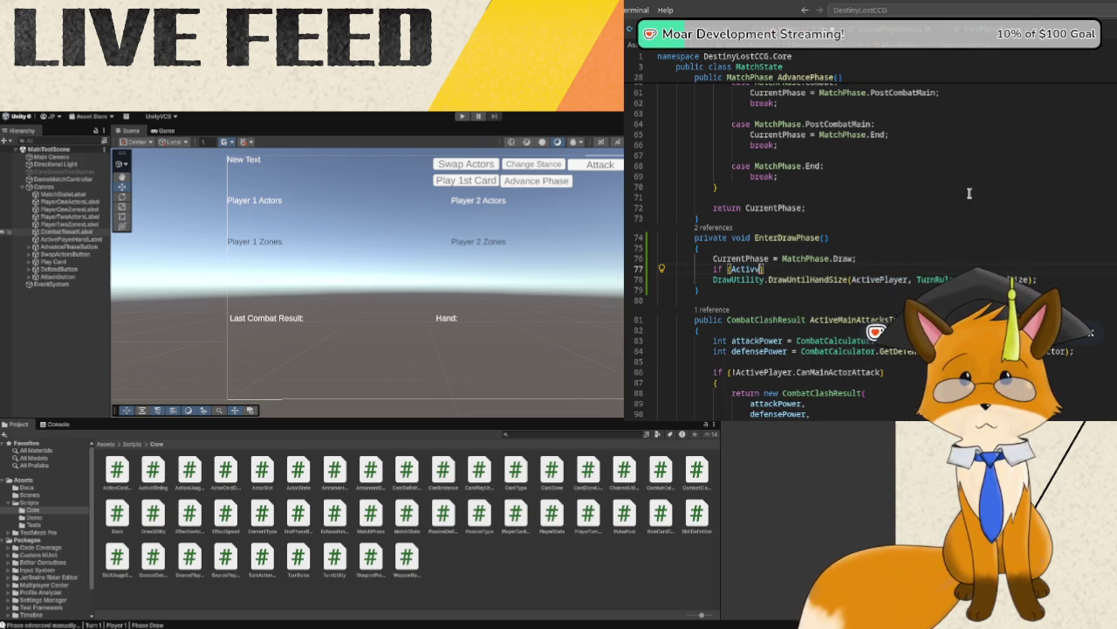
key(Right)
key(Right)
key(Right)
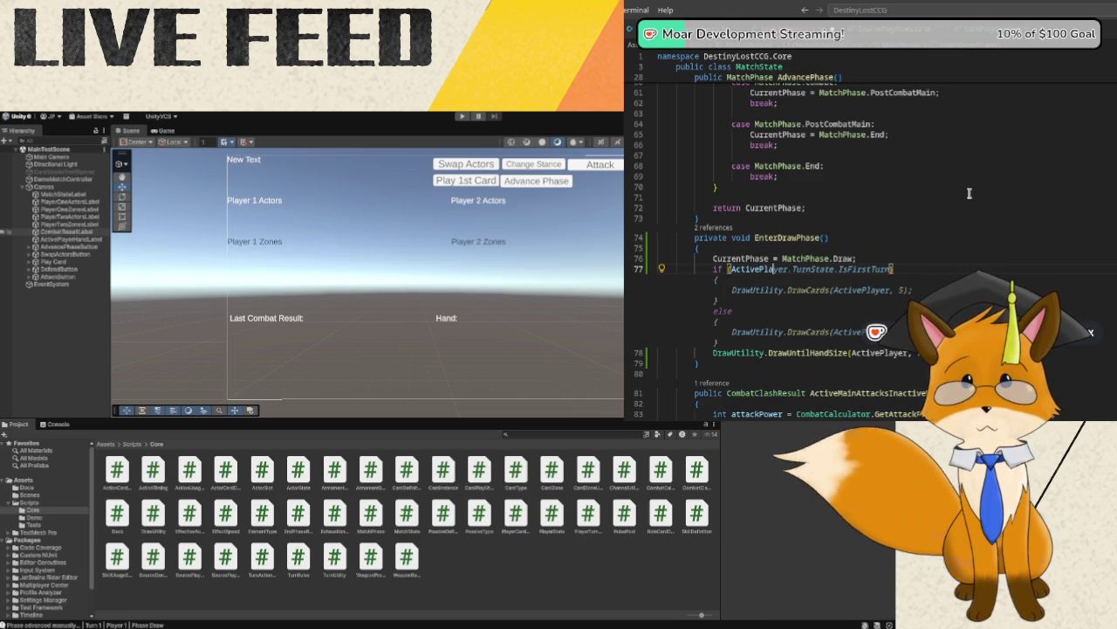
text(.Turns)
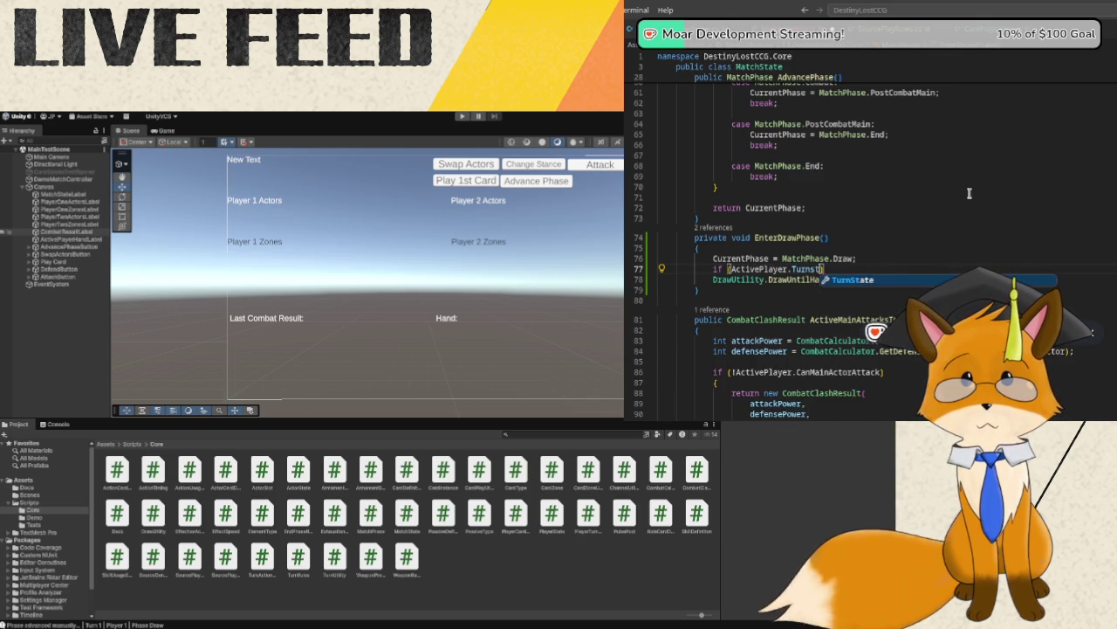
key(BackSpace)
text(State)
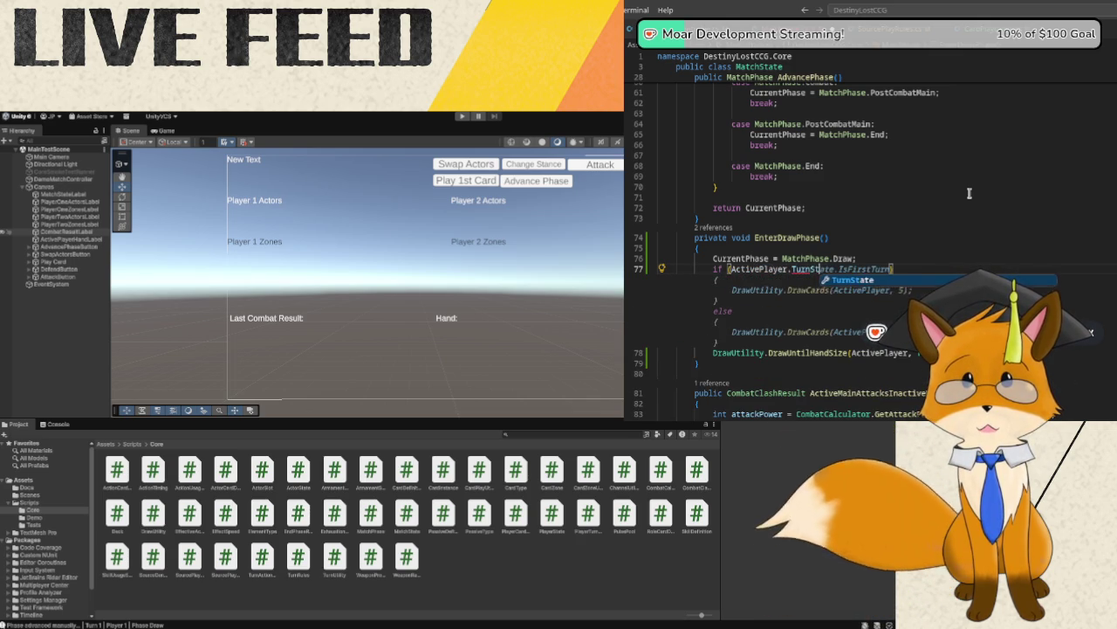
text(.IsFi)
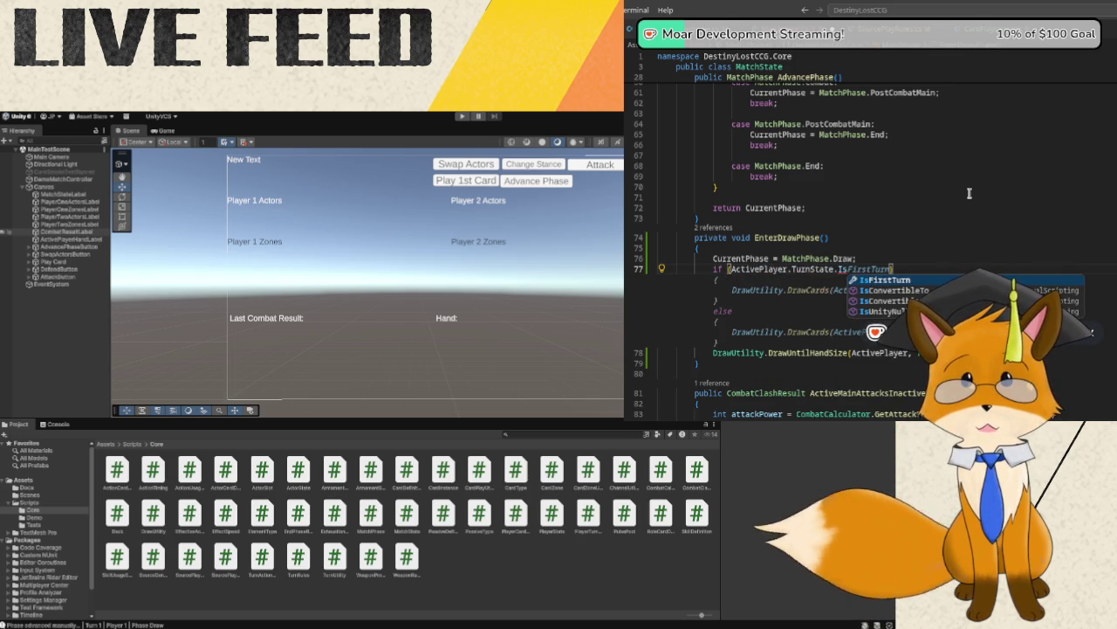
text(rstTurn)
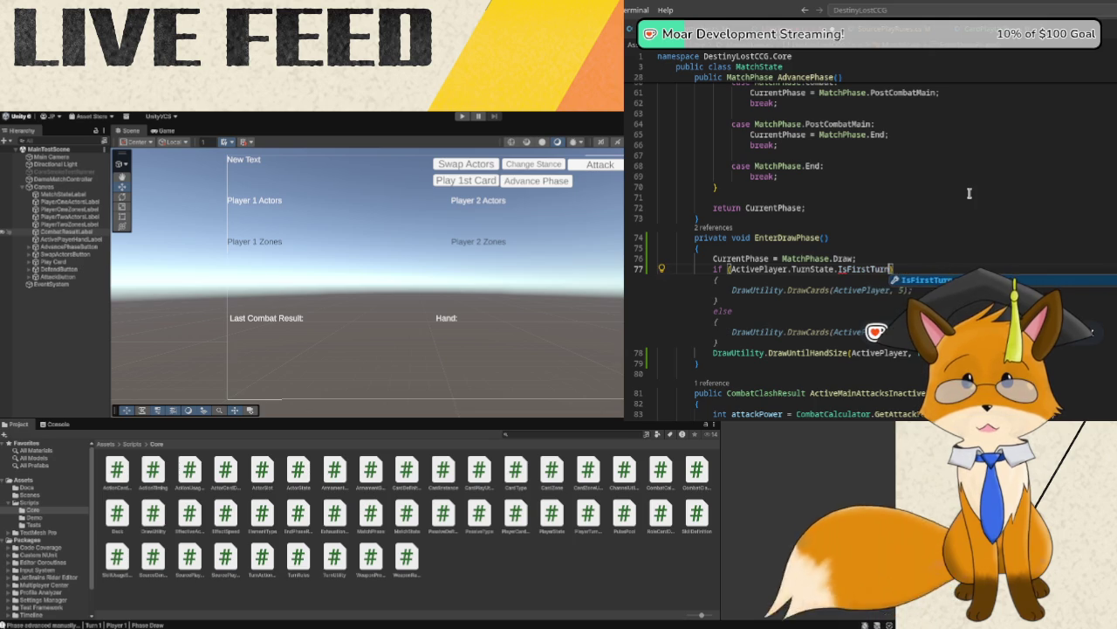
key(Return)
text({)
key(Return)
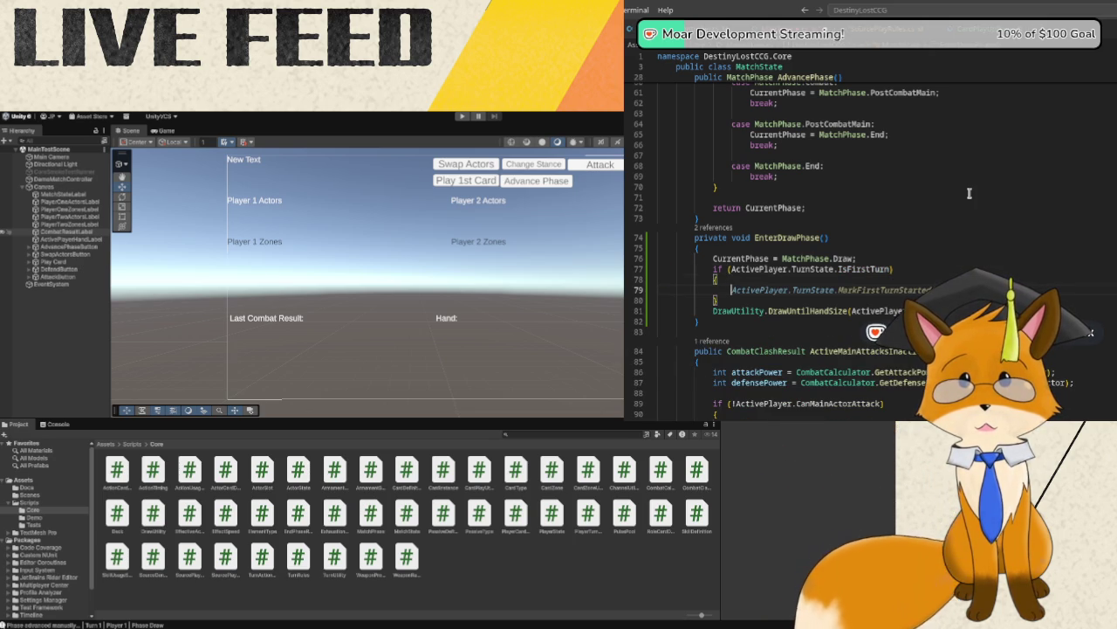
text(return;)
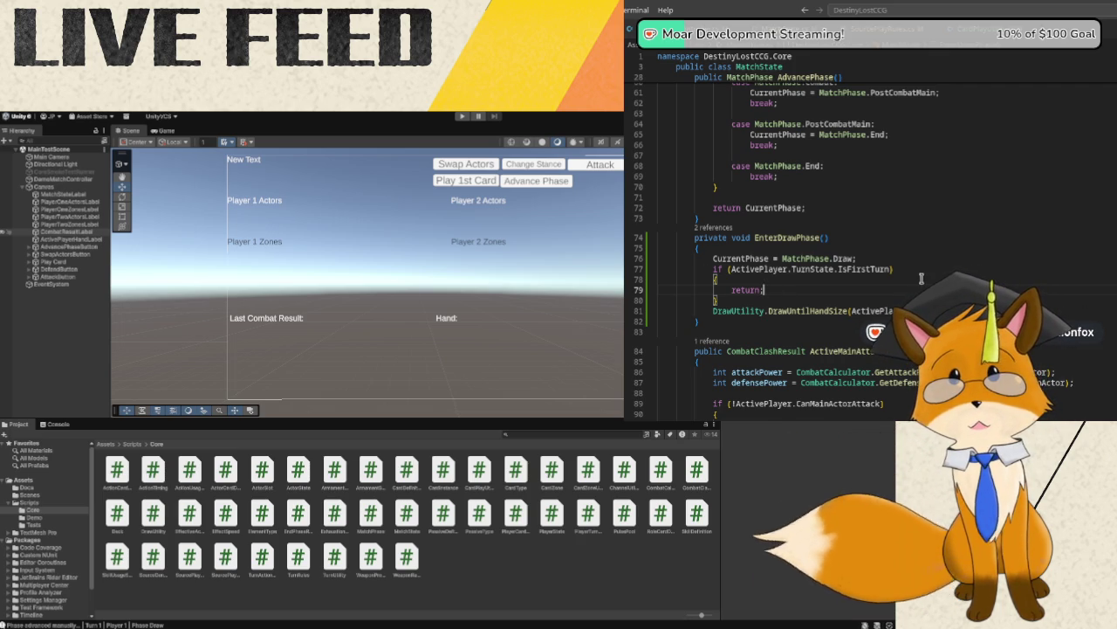
- Add blank spacing lines around the new if block, then return to Unity
click(759, 299)
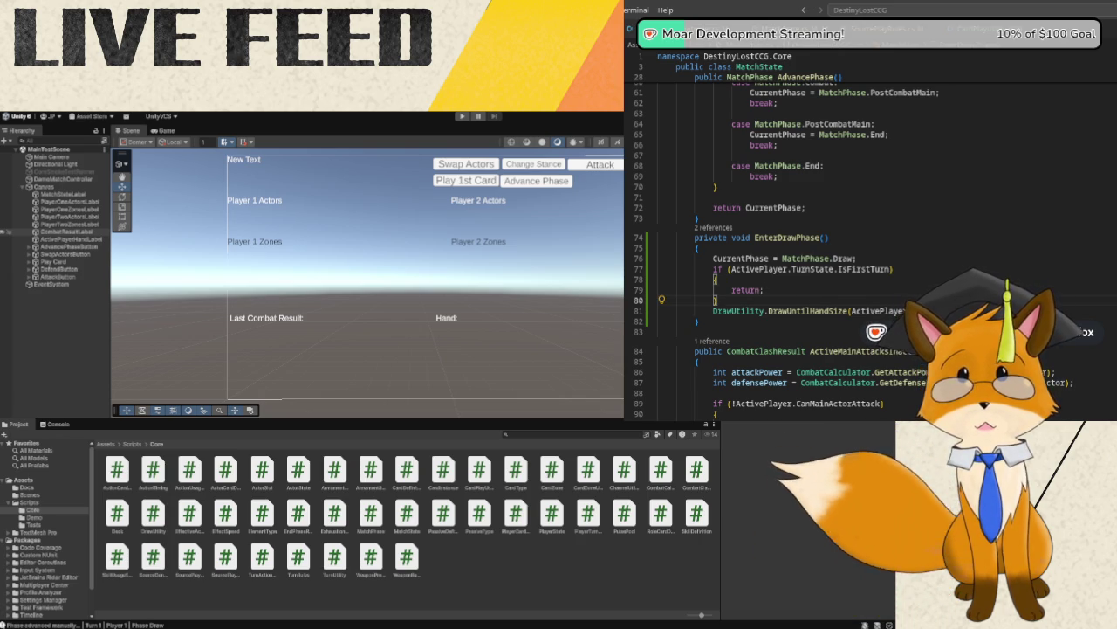
key(Return)
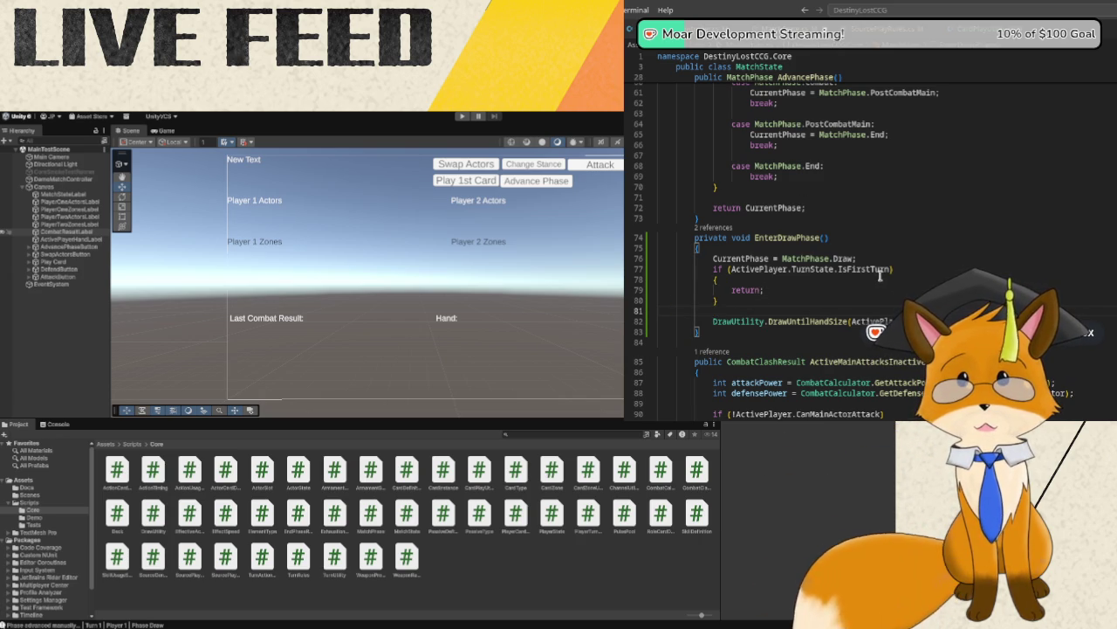
key(Return)
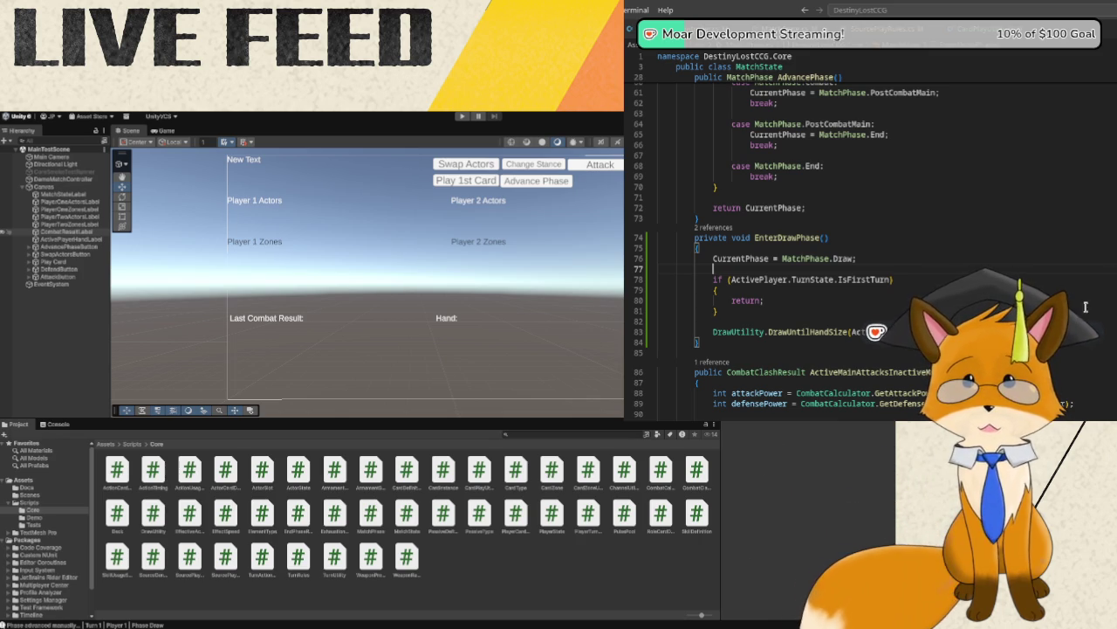
click(351, 116)
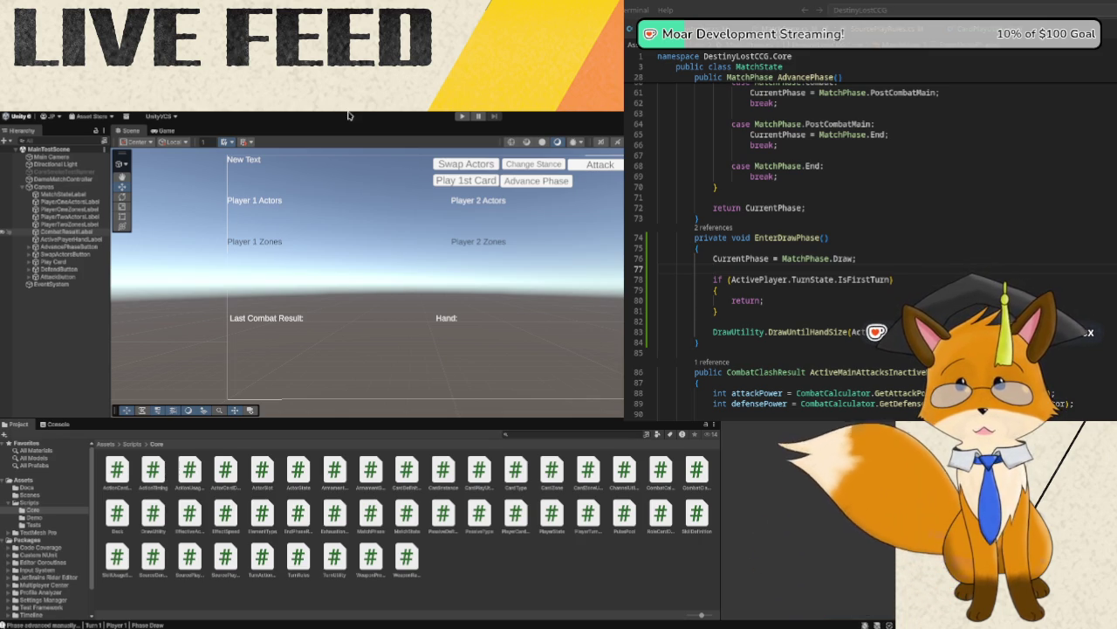
click(461, 119)
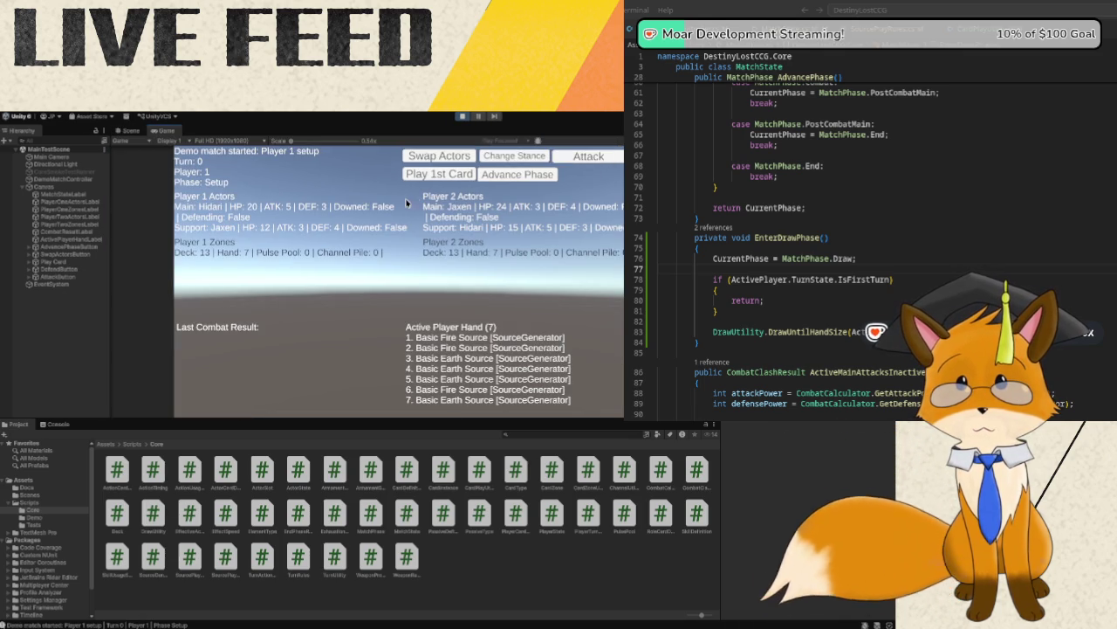
click(430, 174)
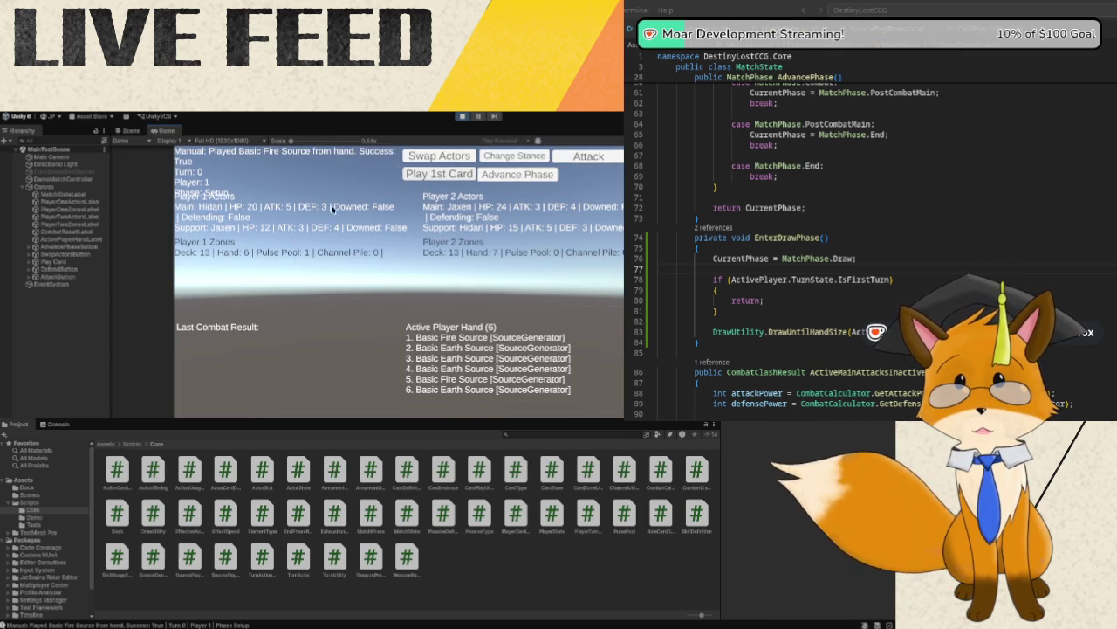
click(519, 174)
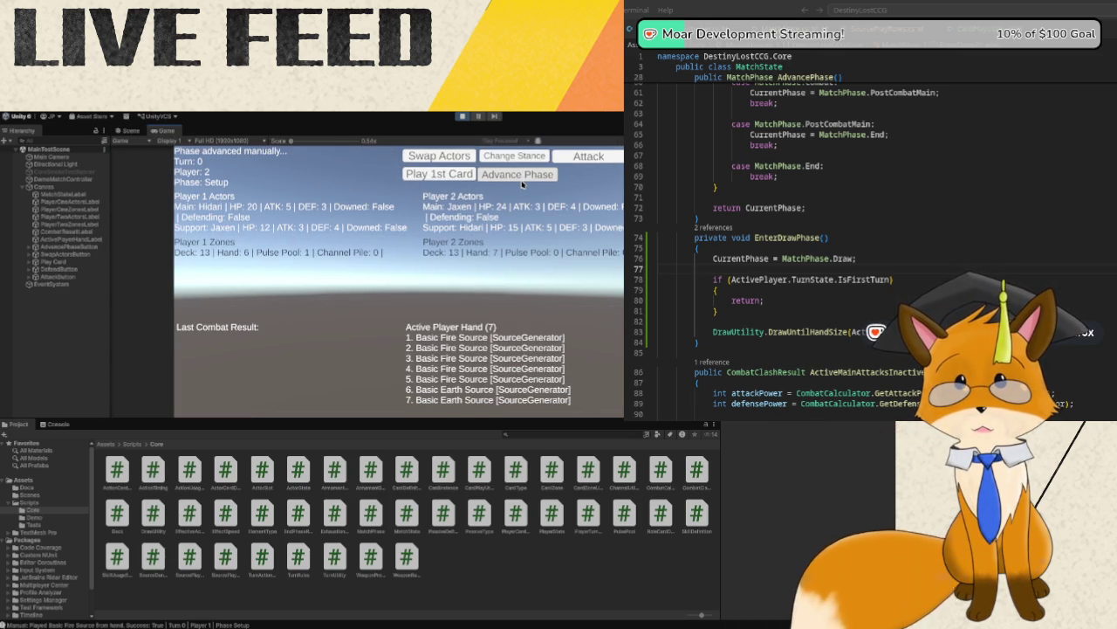
click(445, 174)
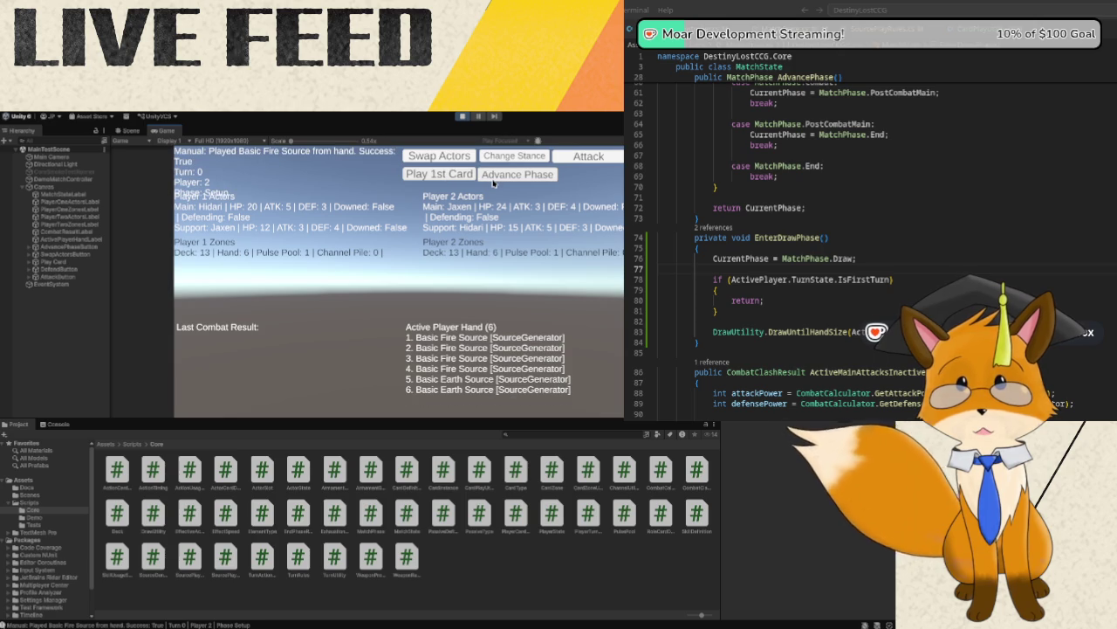
click(494, 180)
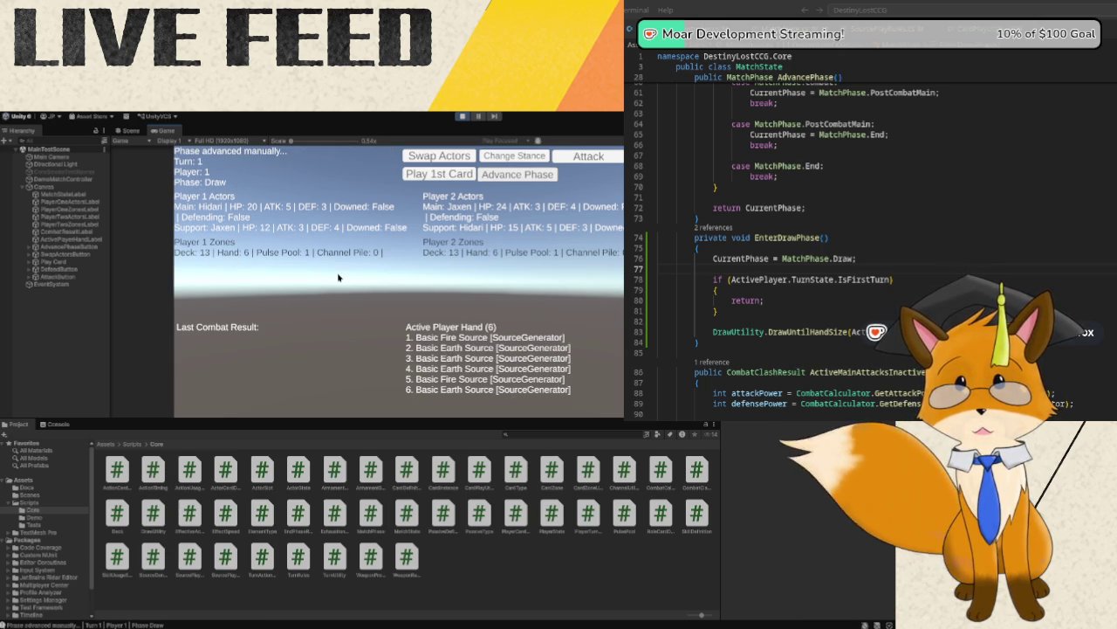
click(492, 181)
click(493, 181)
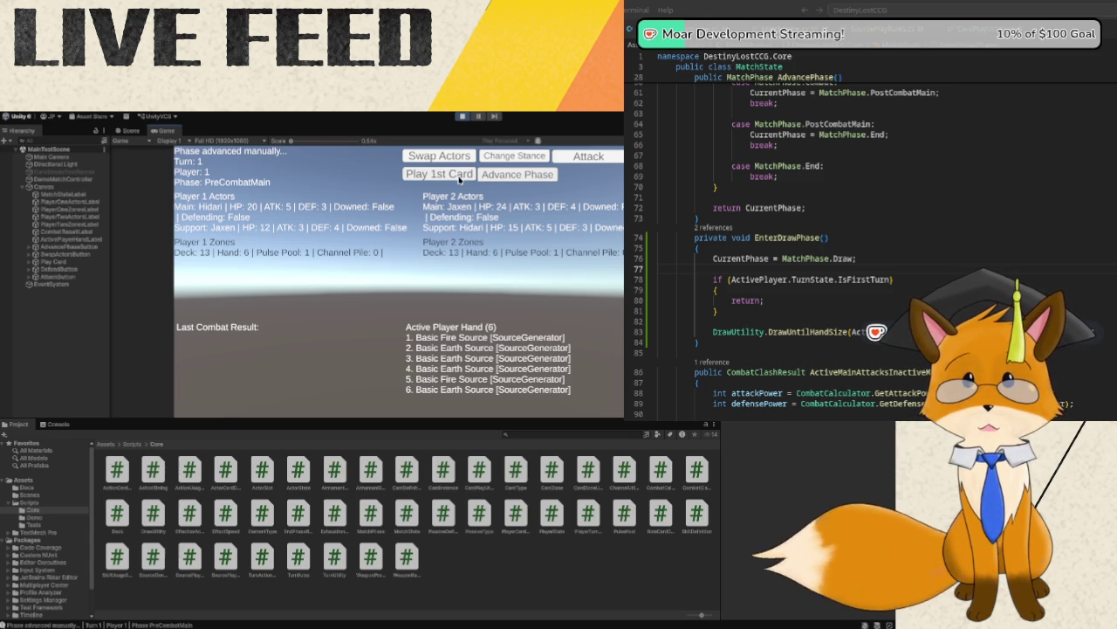
click(464, 177)
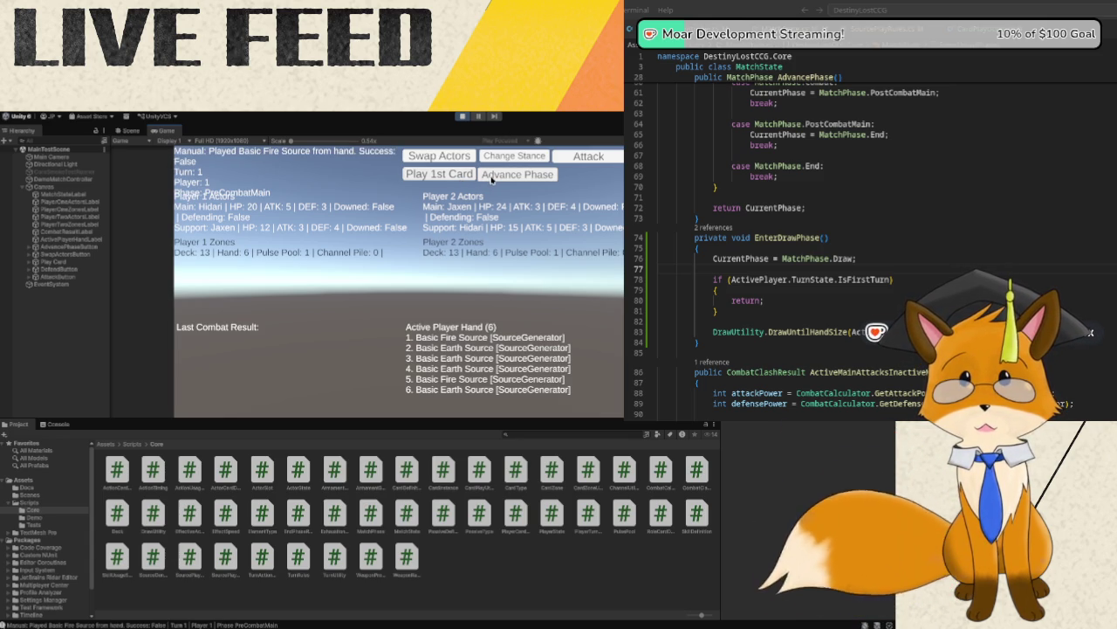
click(491, 178)
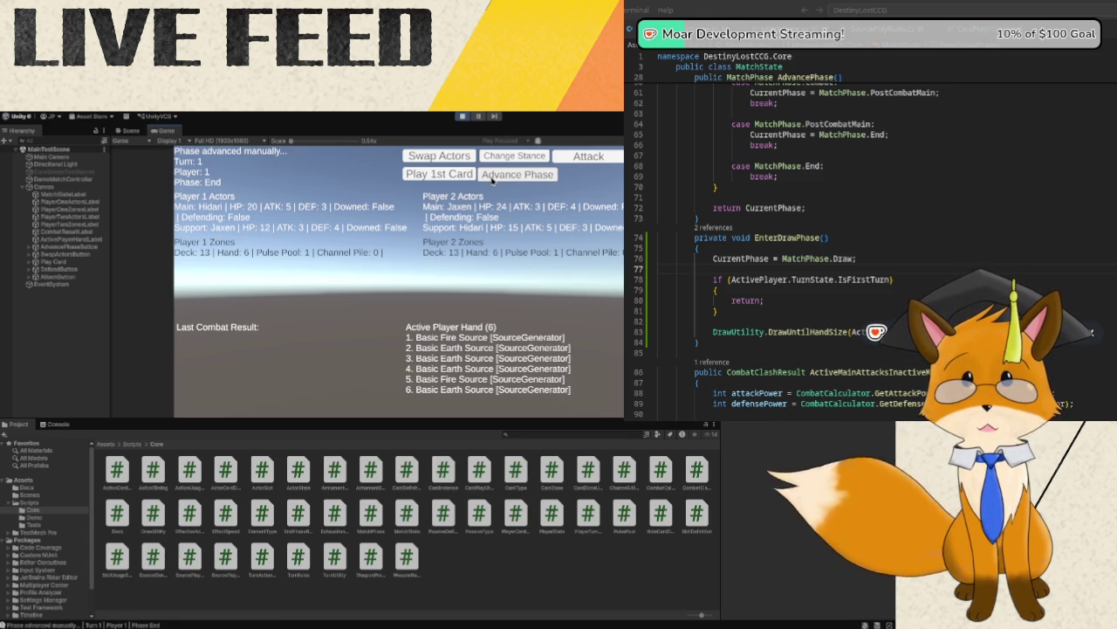
click(491, 178)
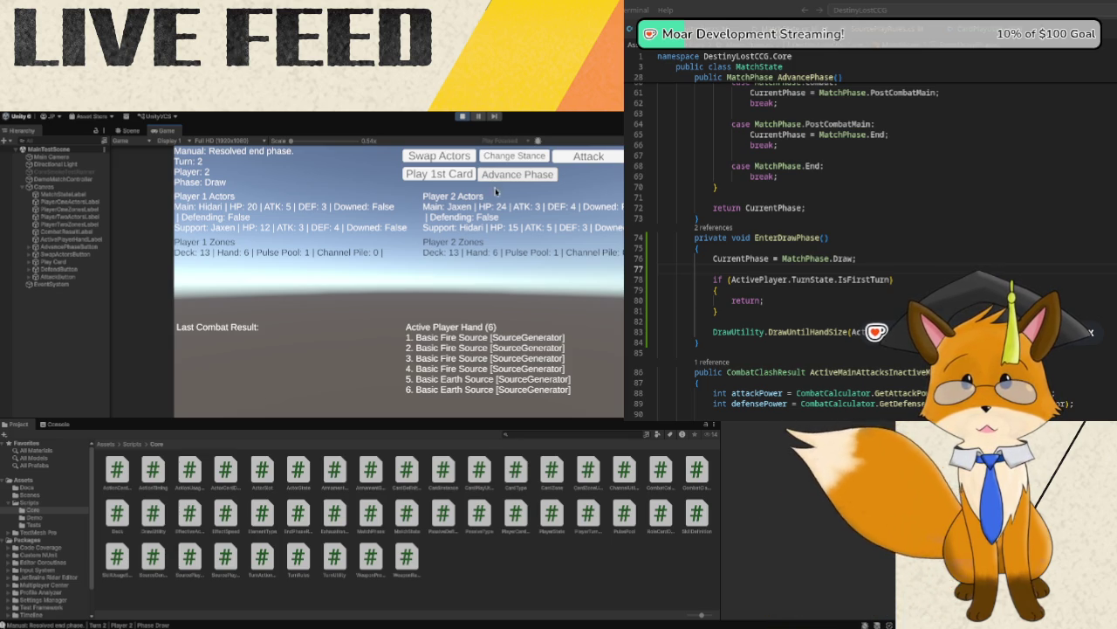
click(486, 177)
click(487, 178)
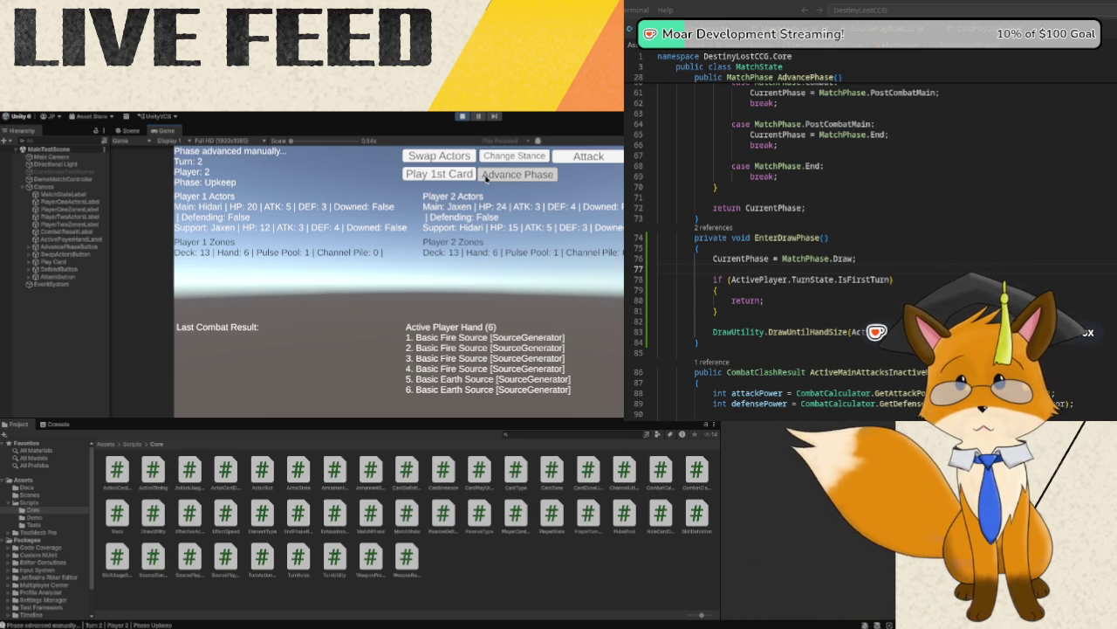
click(456, 177)
click(488, 179)
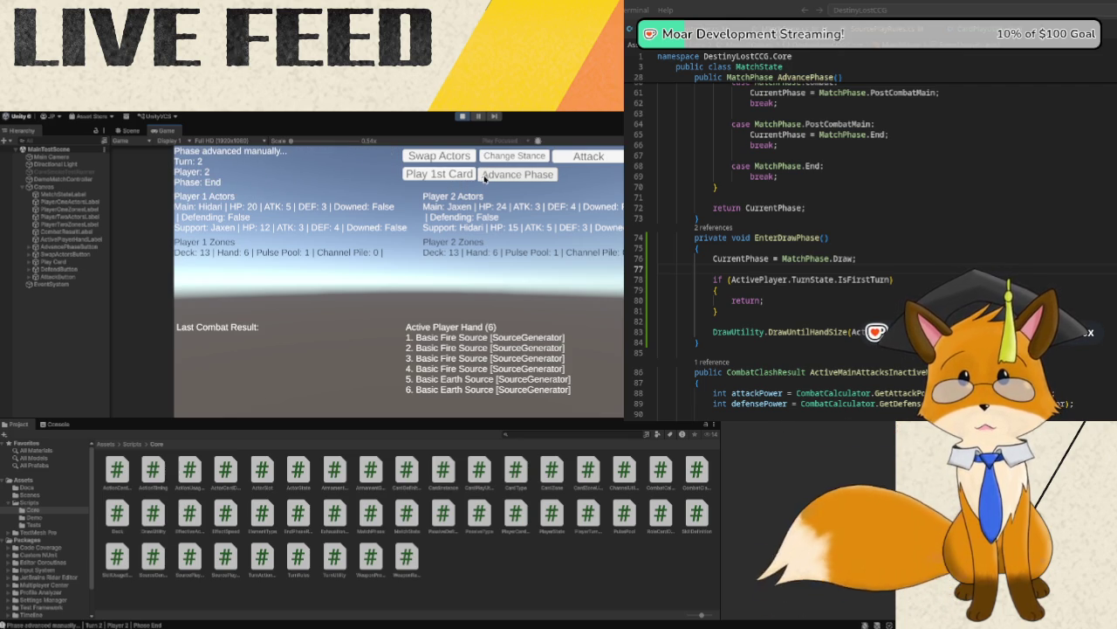
click(488, 178)
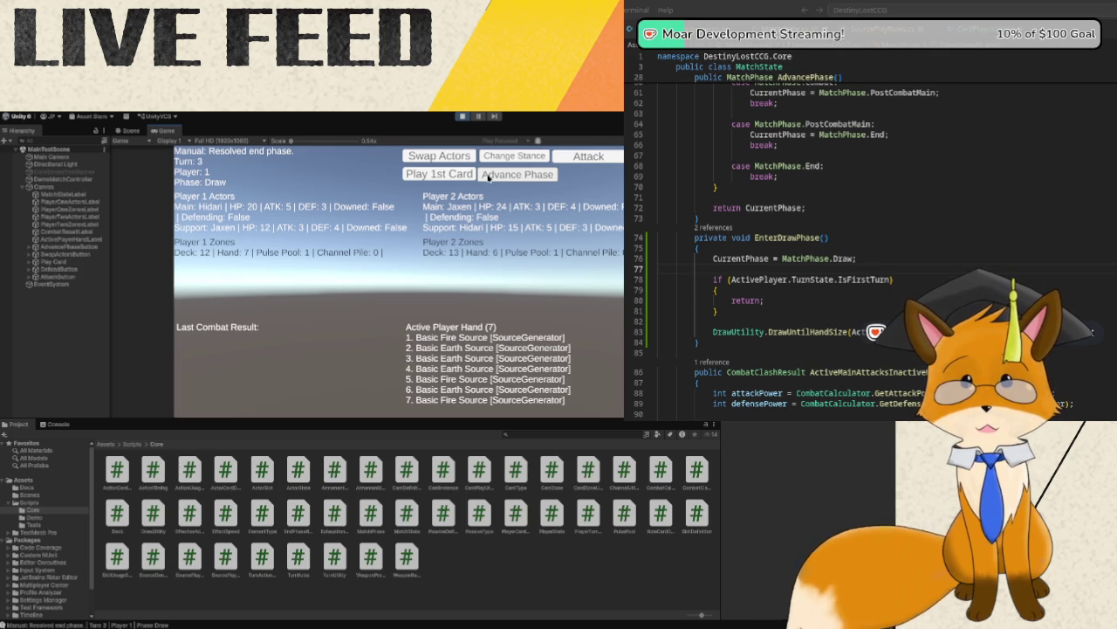
click(488, 178)
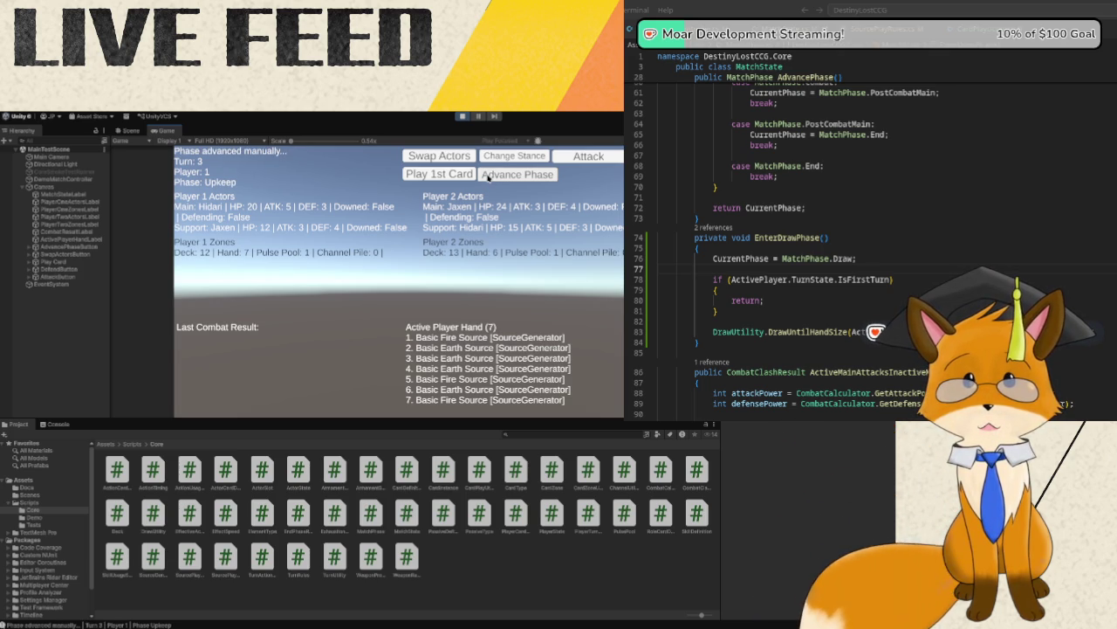
click(488, 177)
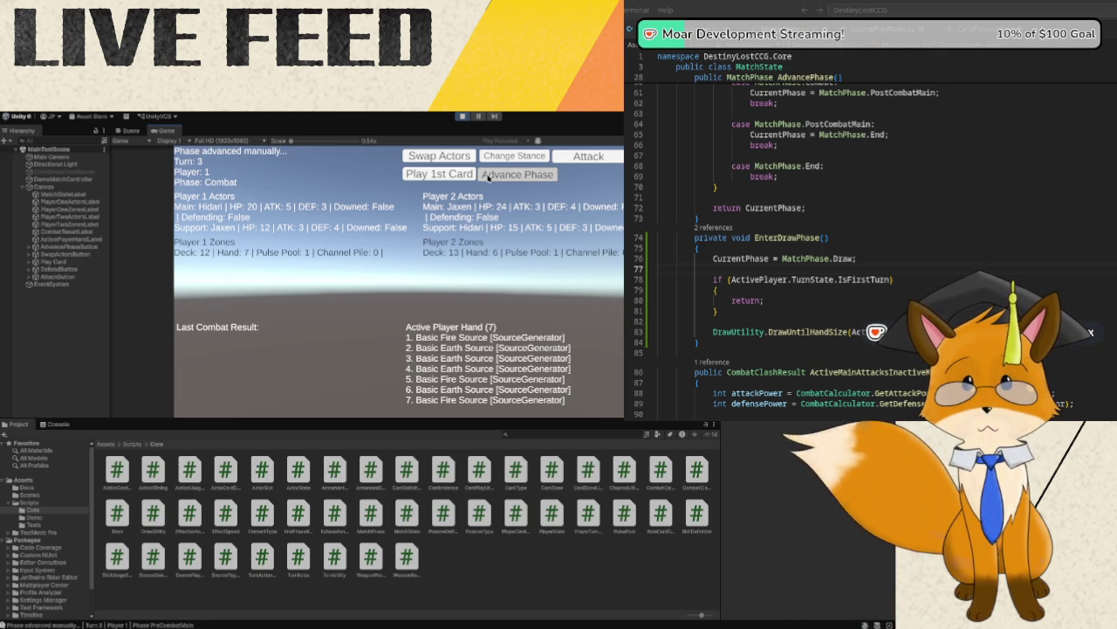
click(488, 177)
click(488, 178)
click(488, 177)
click(488, 177)
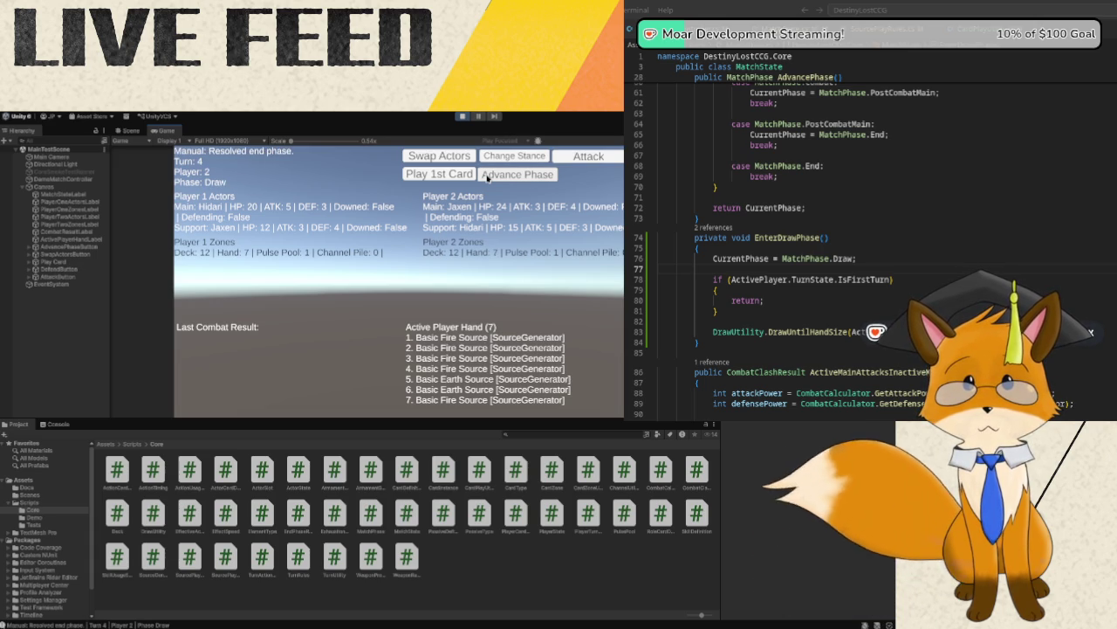
click(463, 116)
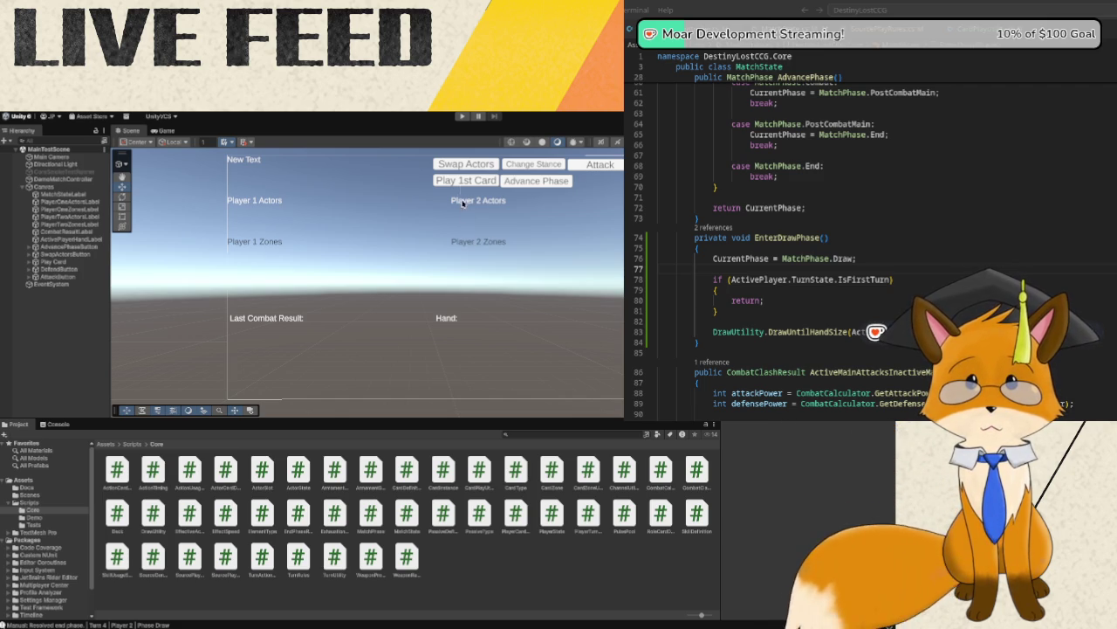
- Restart Play mode, play first cards and advance phases through to Turn 3, Player 1's Draw phase
click(462, 116)
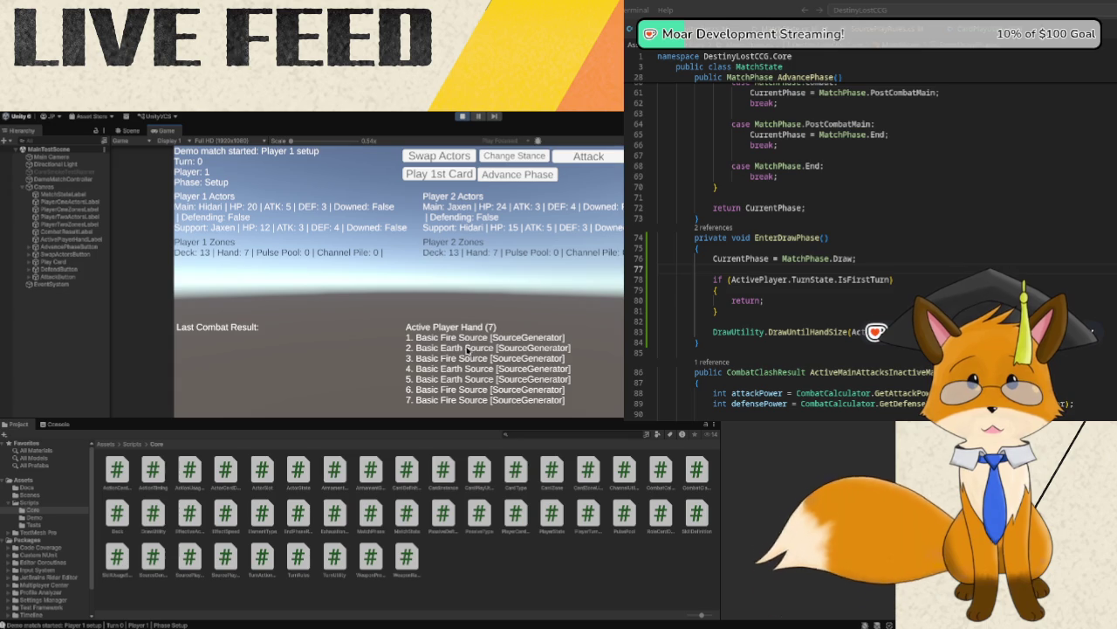
click(449, 175)
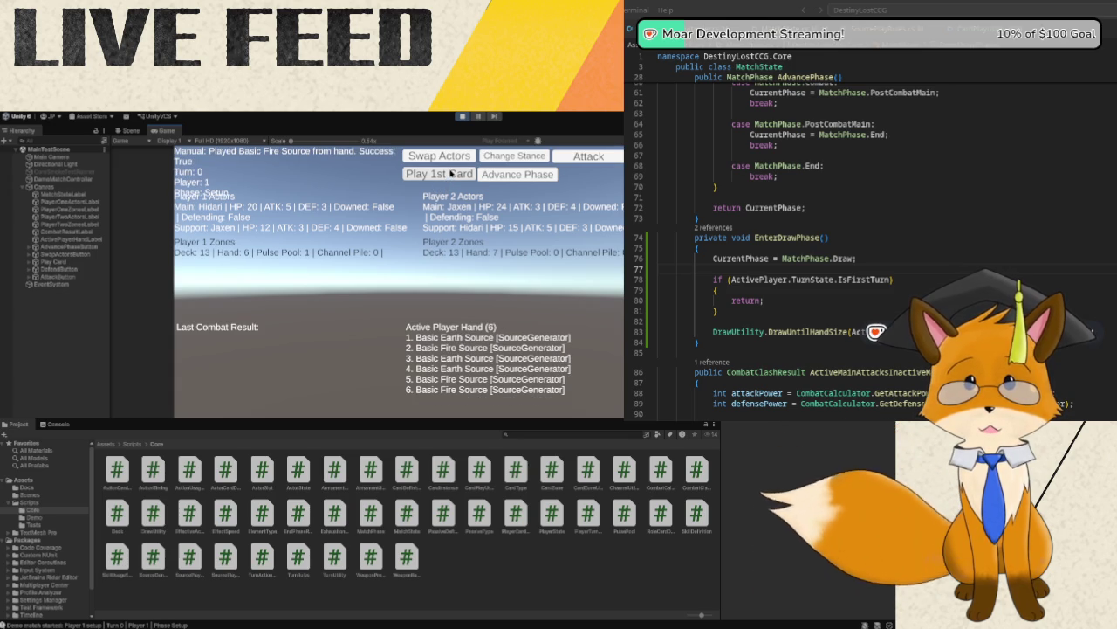
click(506, 176)
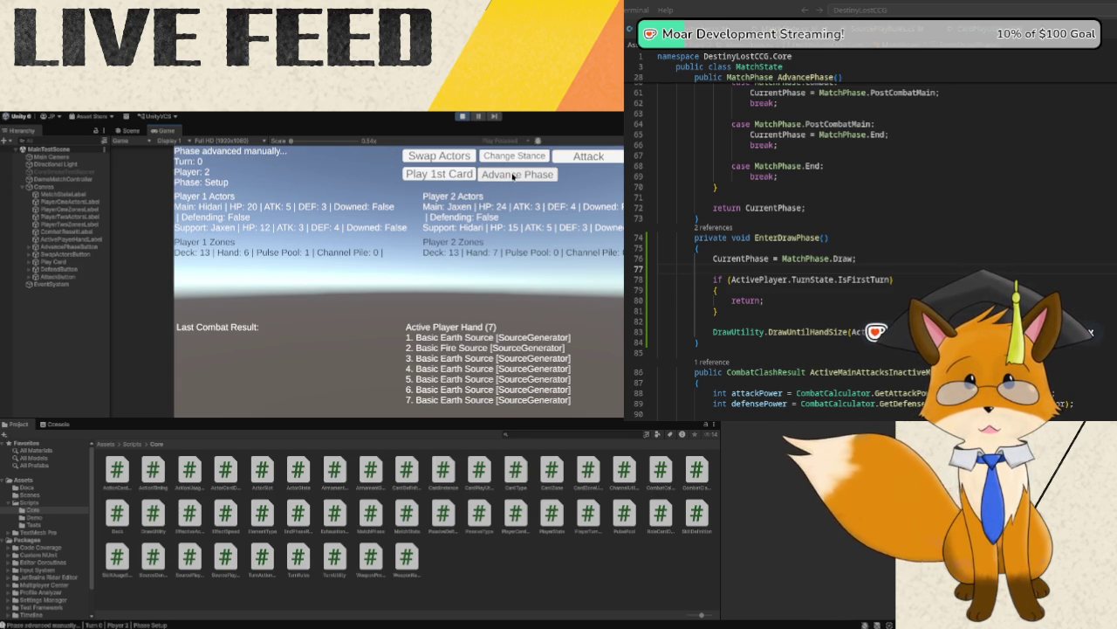
click(465, 176)
click(505, 175)
click(505, 175)
click(506, 175)
click(505, 176)
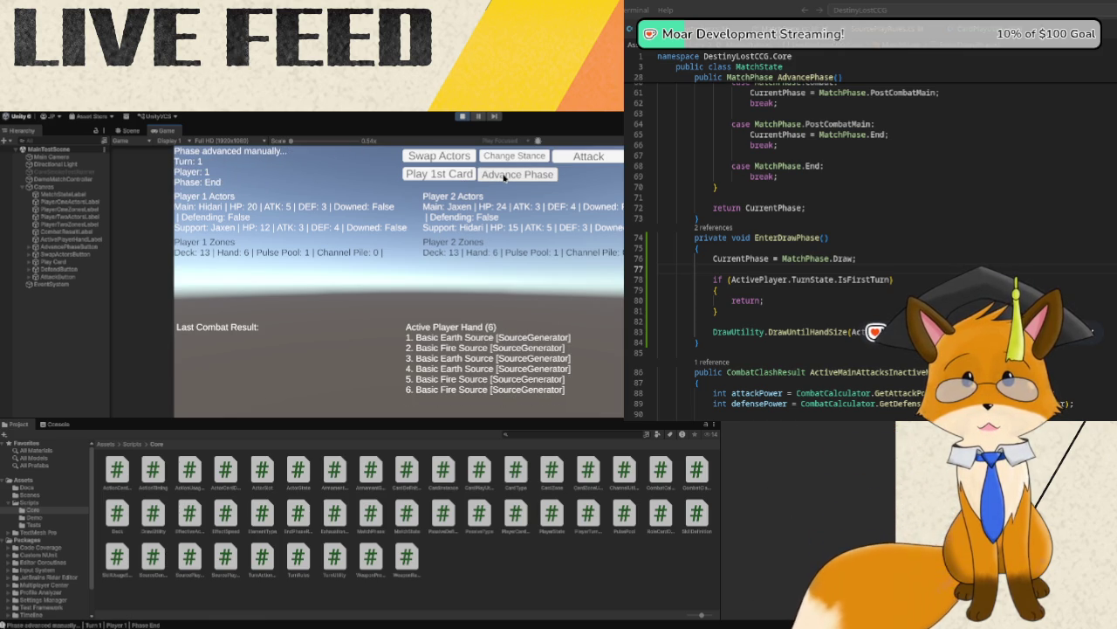
click(505, 176)
click(505, 175)
click(505, 175)
click(505, 175)
click(505, 176)
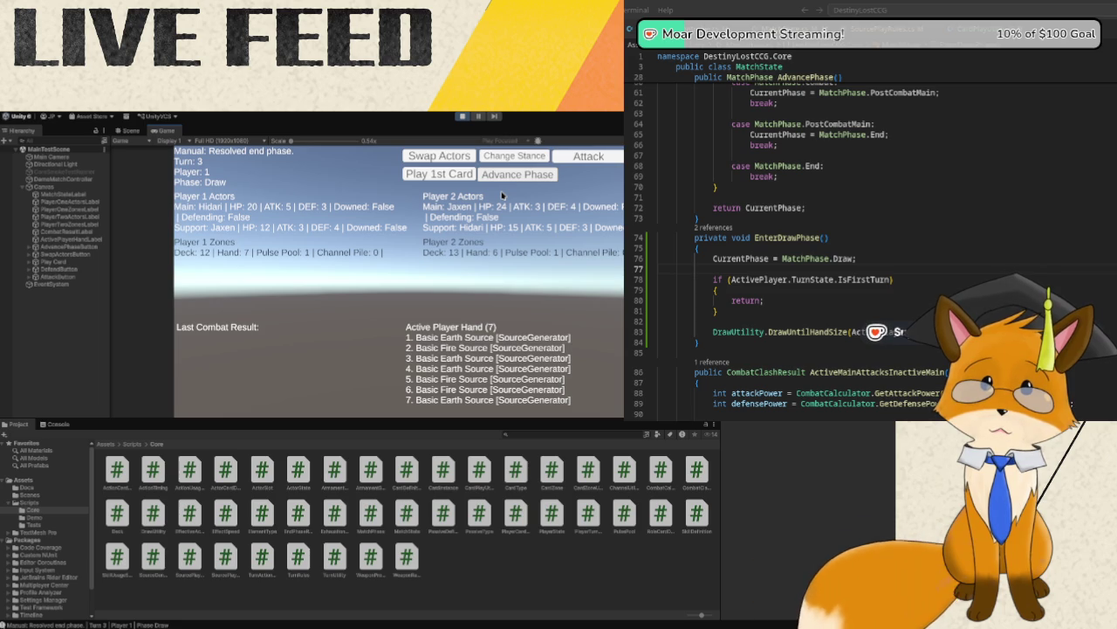
- Finish turn 3 and step through turn 4, attempting a first-card play along the way
click(510, 177)
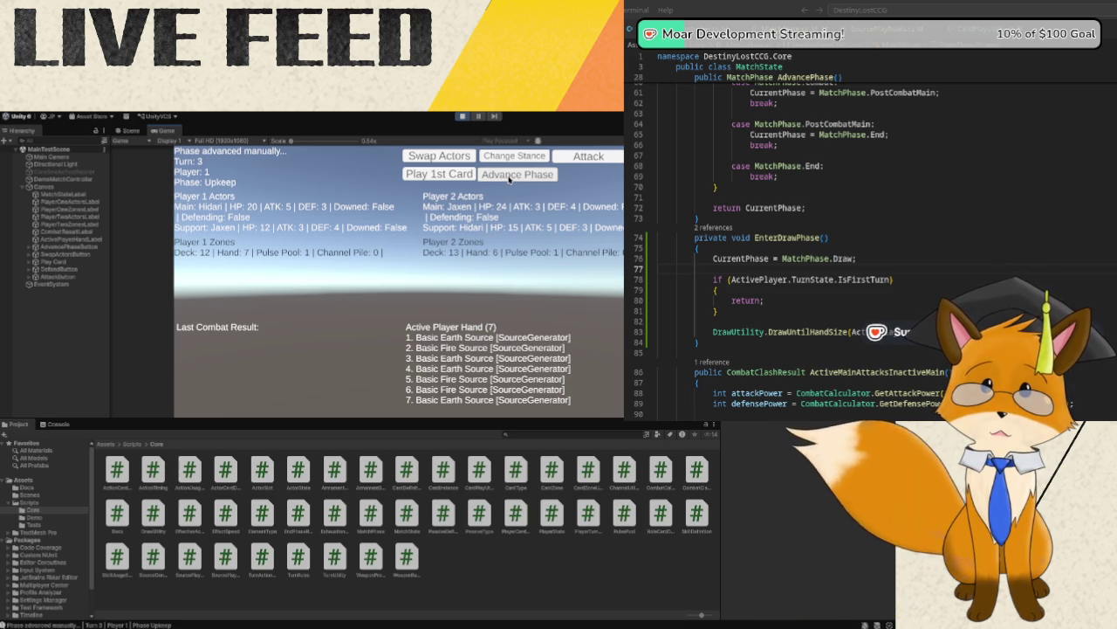
click(510, 177)
click(510, 178)
click(510, 177)
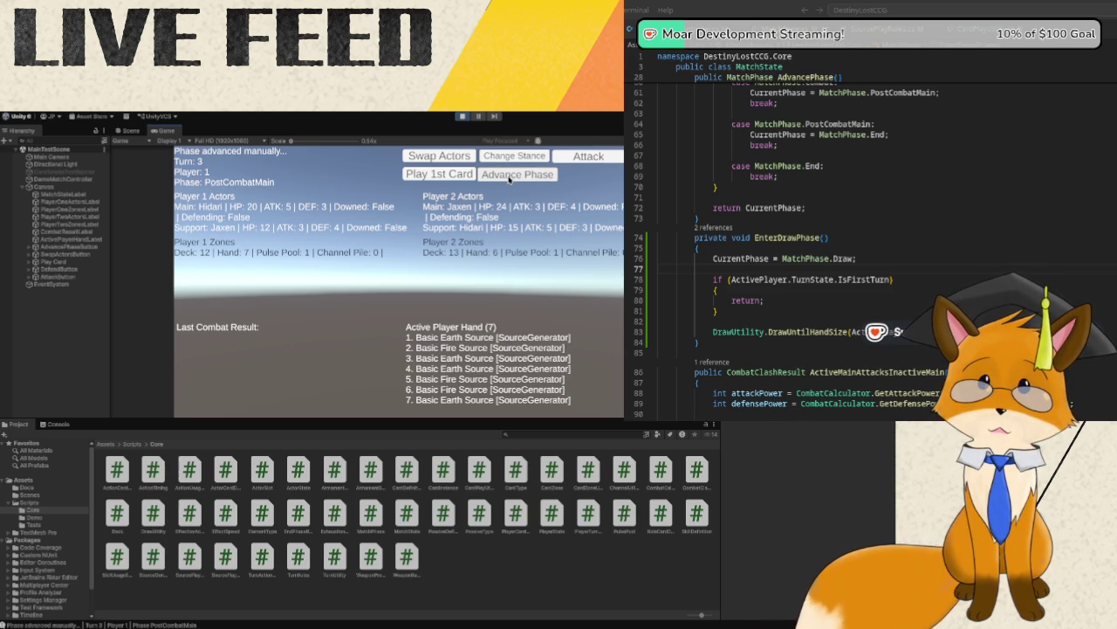
click(510, 177)
click(510, 177)
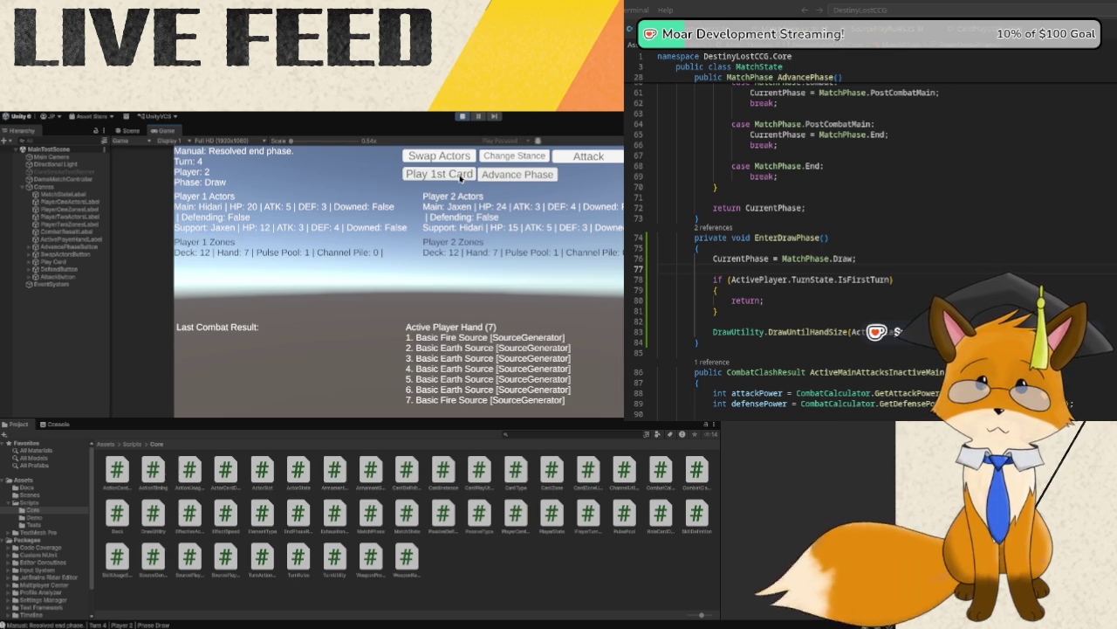
click(496, 179)
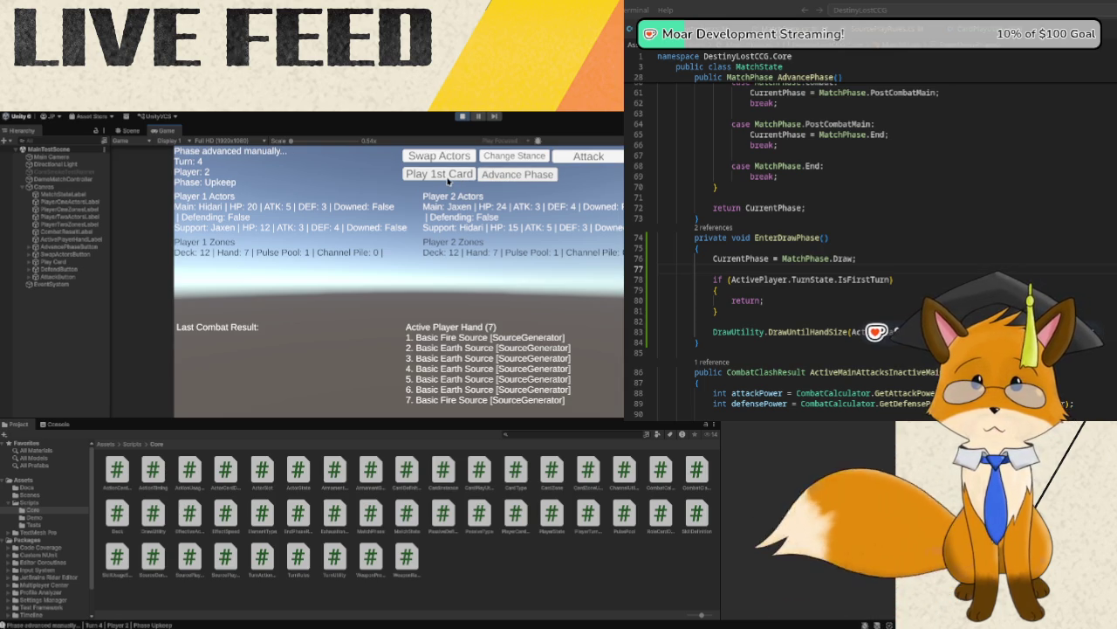
click(447, 179)
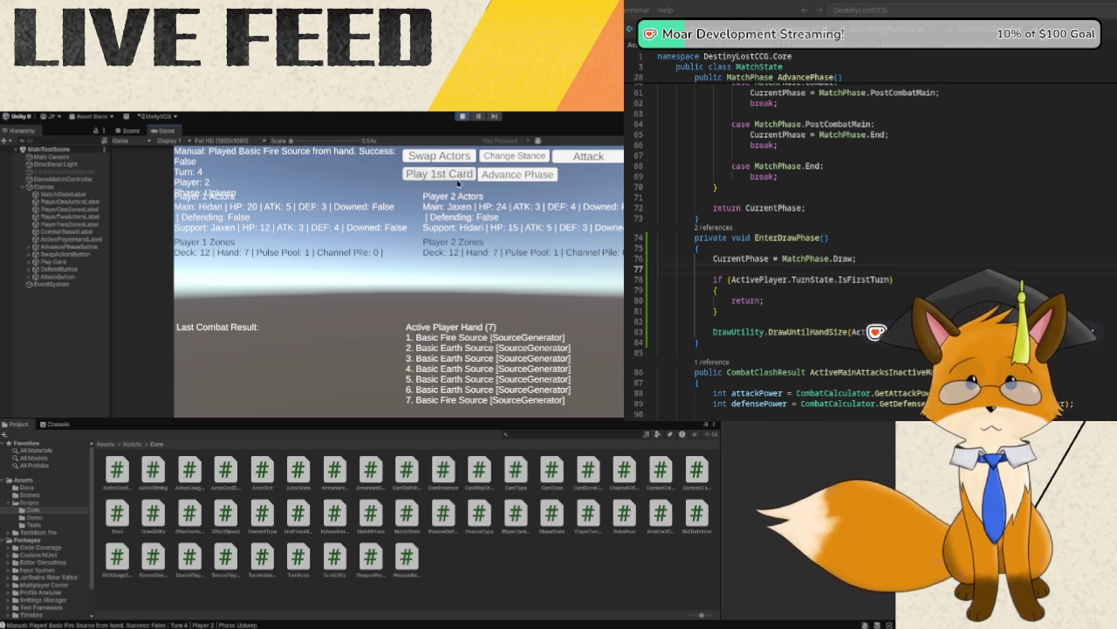
click(505, 178)
click(505, 178)
click(504, 178)
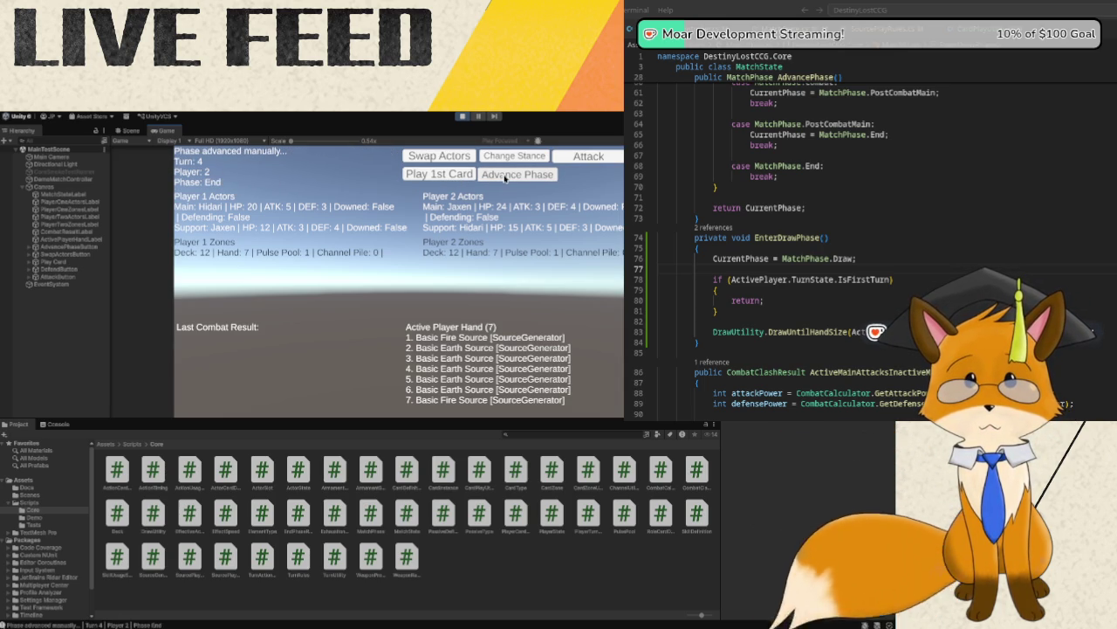
click(503, 177)
- Step through turn 5, playing the first card in PreCombatMain
click(469, 175)
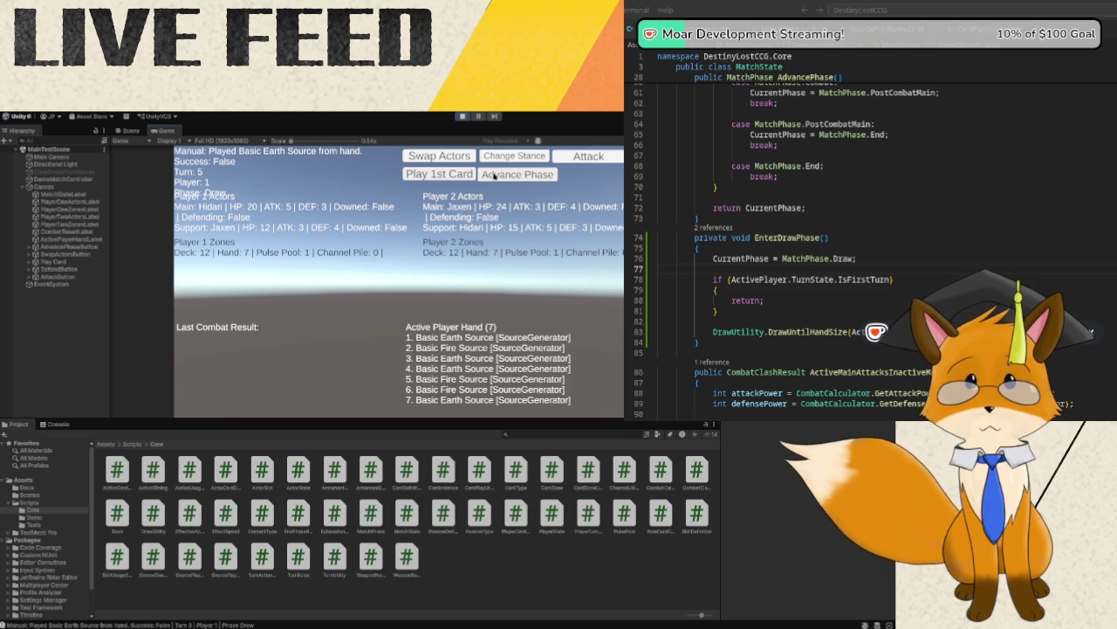
click(481, 177)
click(469, 175)
click(504, 178)
click(469, 176)
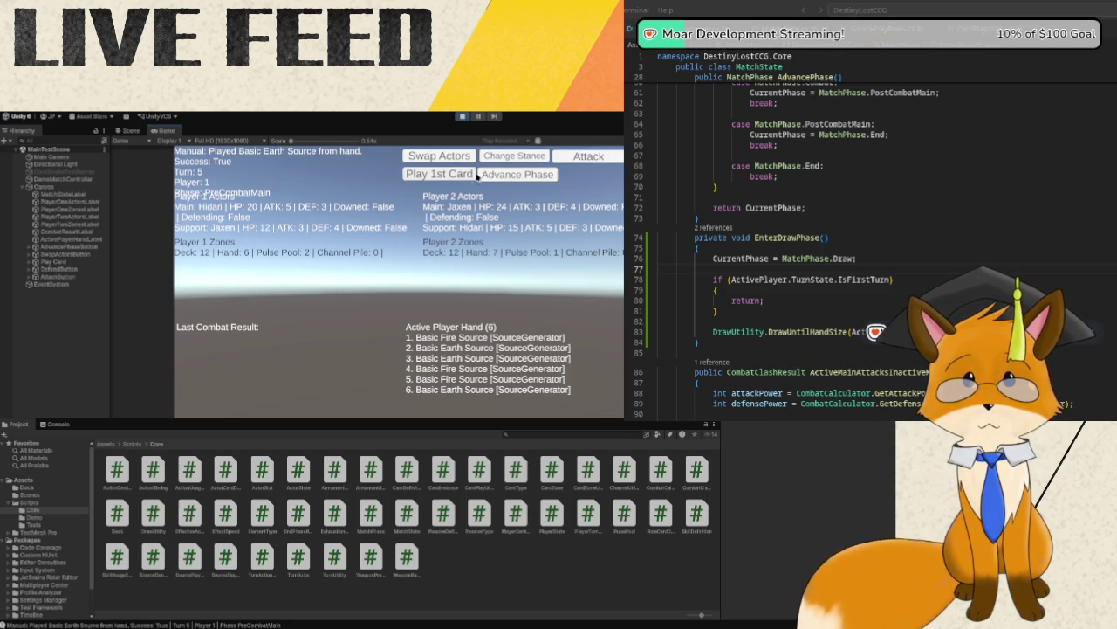
click(502, 178)
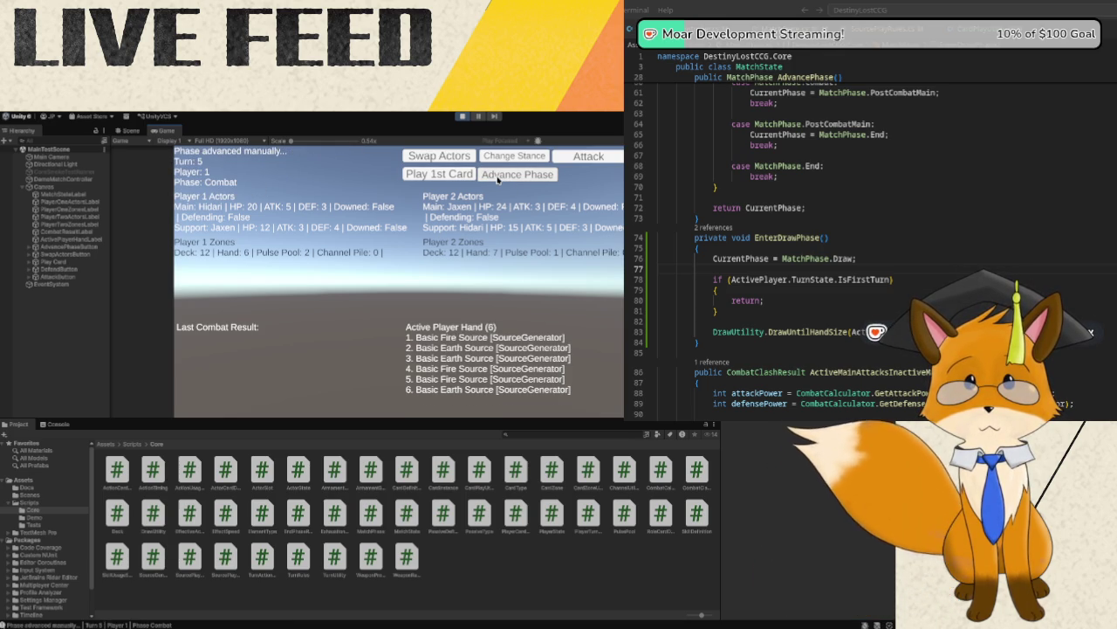
click(499, 178)
click(498, 178)
click(498, 178)
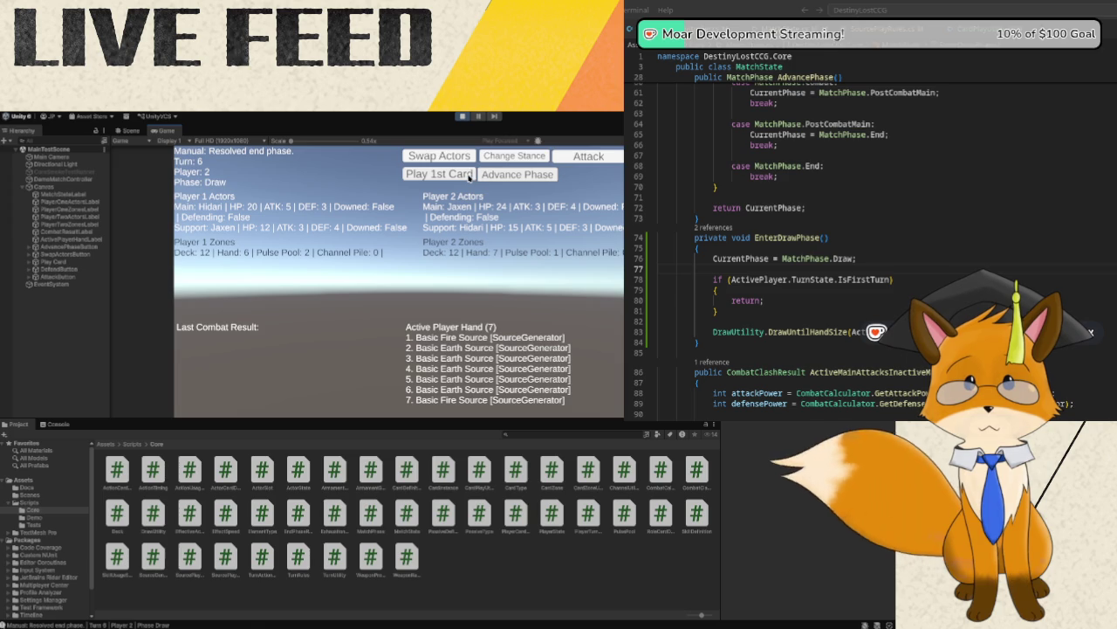
- Step through turn 6, trying the first card early and playing it in PreCombatMain
click(469, 176)
click(481, 177)
click(472, 176)
click(507, 177)
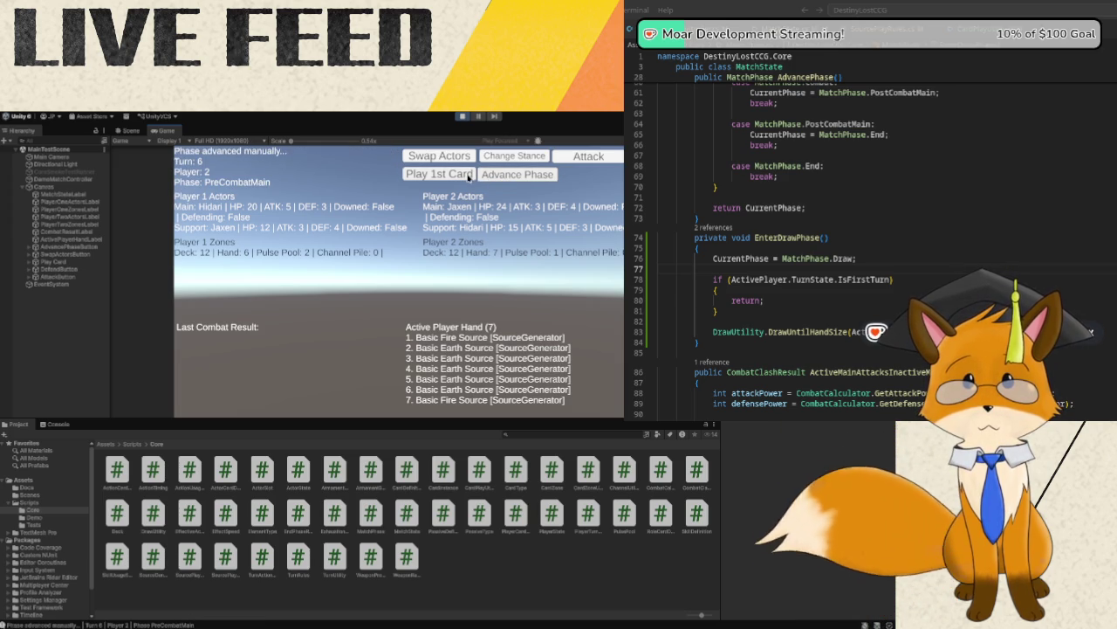
click(454, 175)
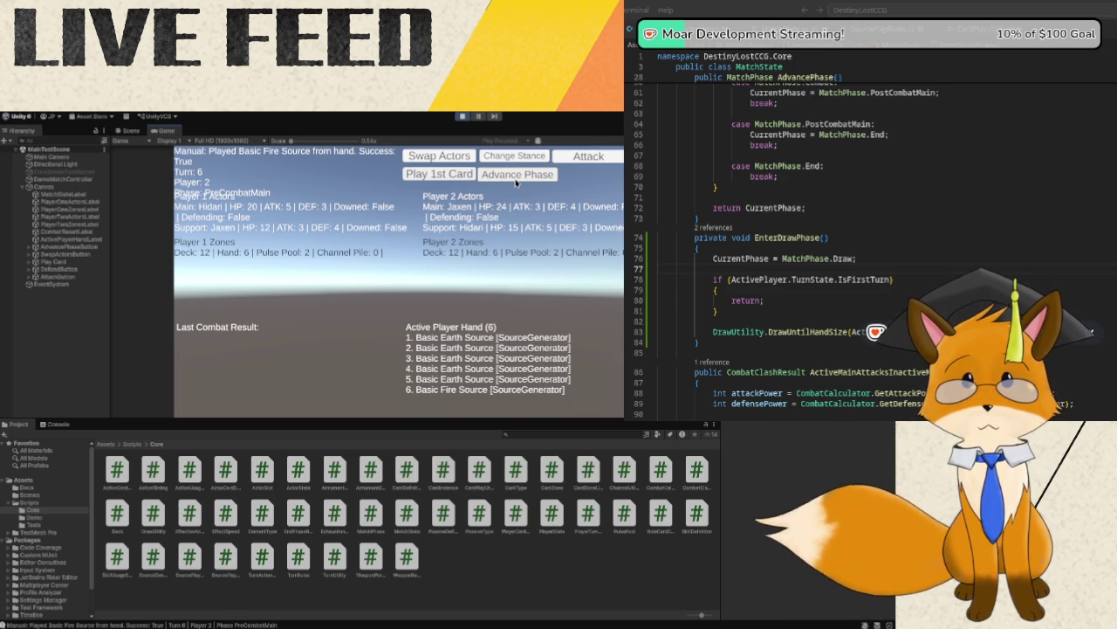
click(516, 179)
click(516, 179)
click(516, 179)
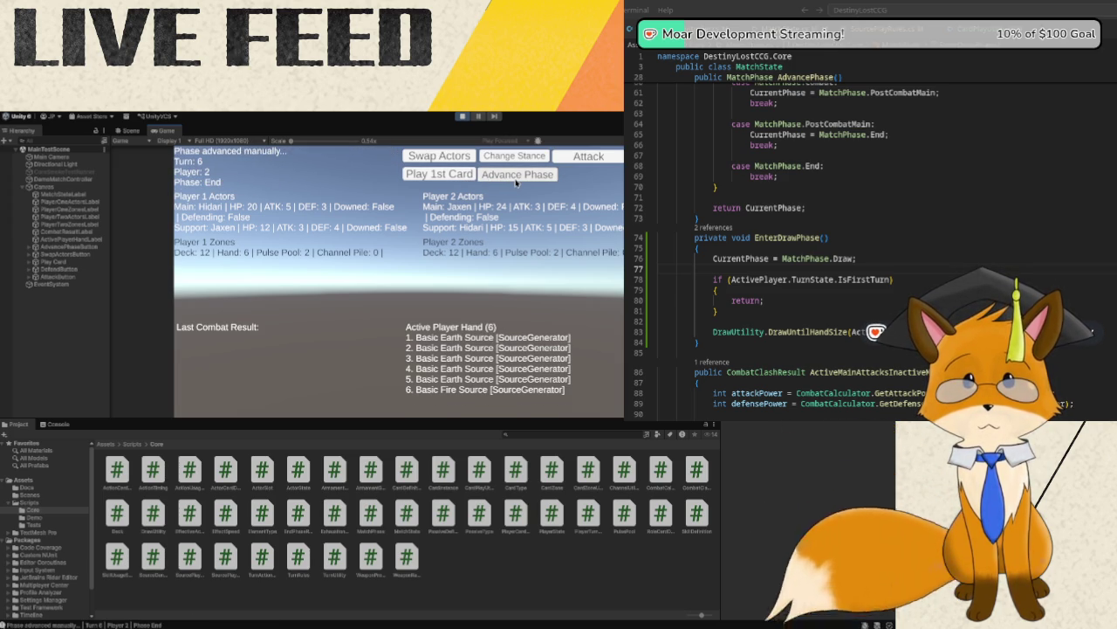
click(516, 179)
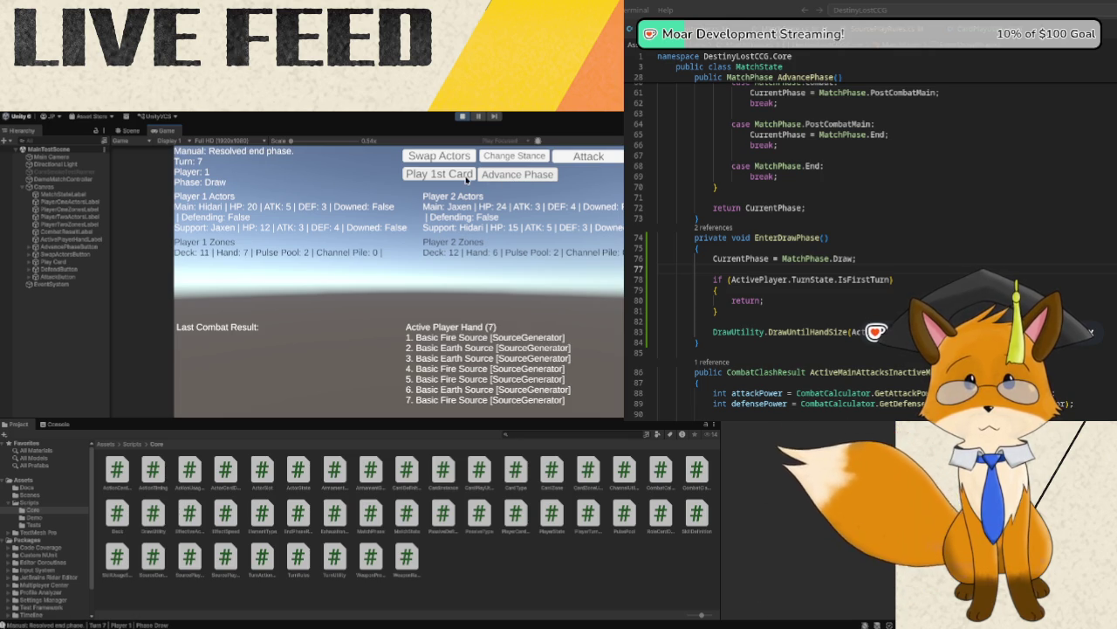
- Step through turn 7, trying the first card before combat and again in PostCombatMain
click(479, 177)
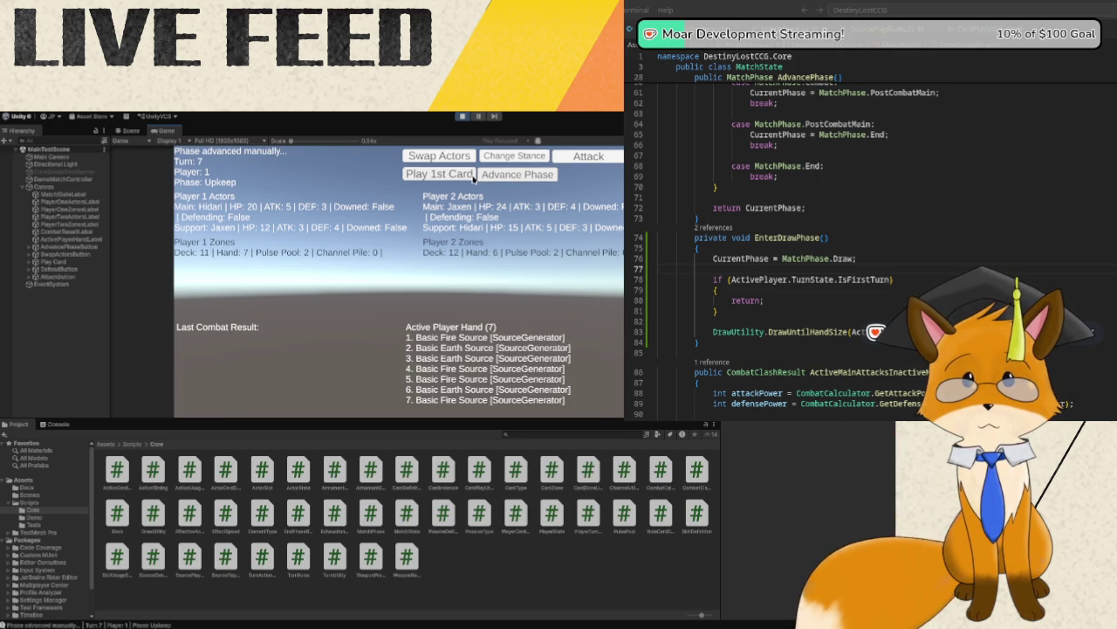
click(498, 179)
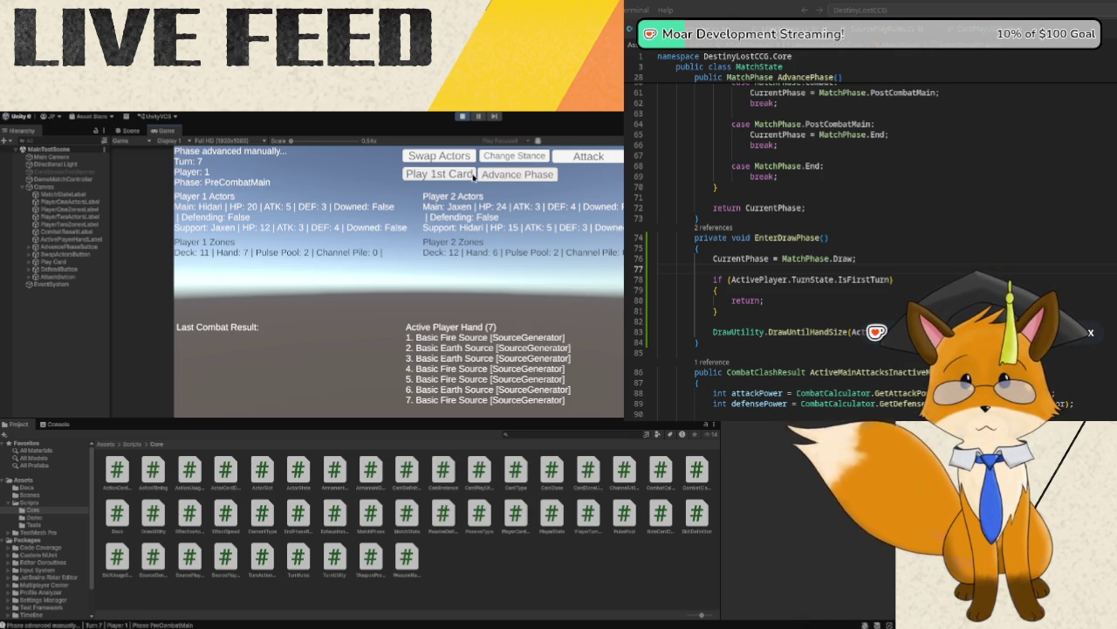
key(1)
click(499, 177)
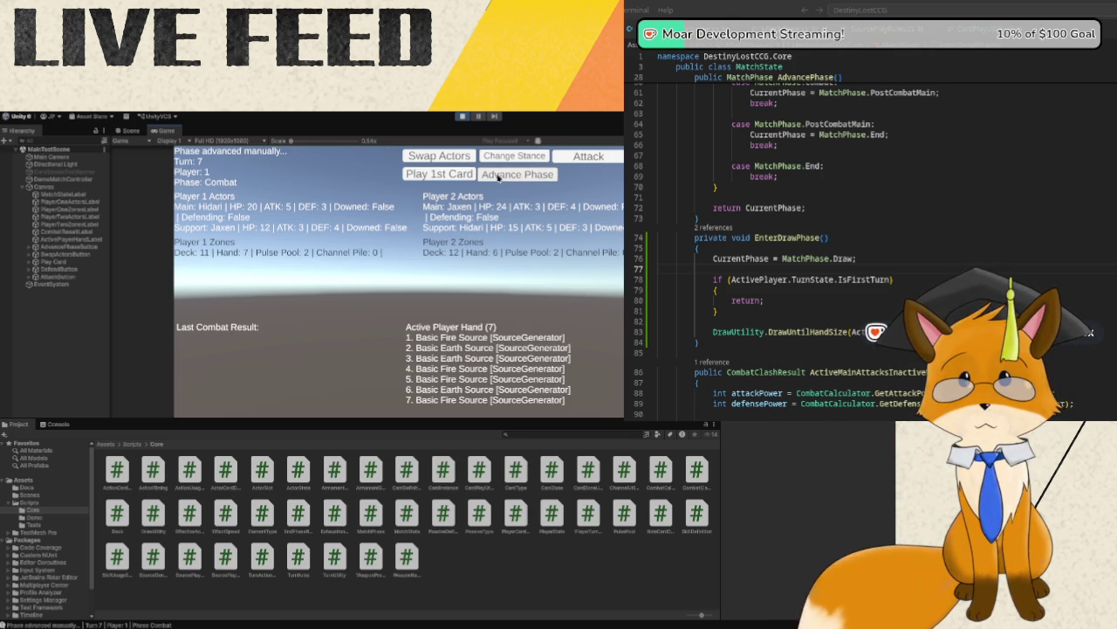
click(499, 178)
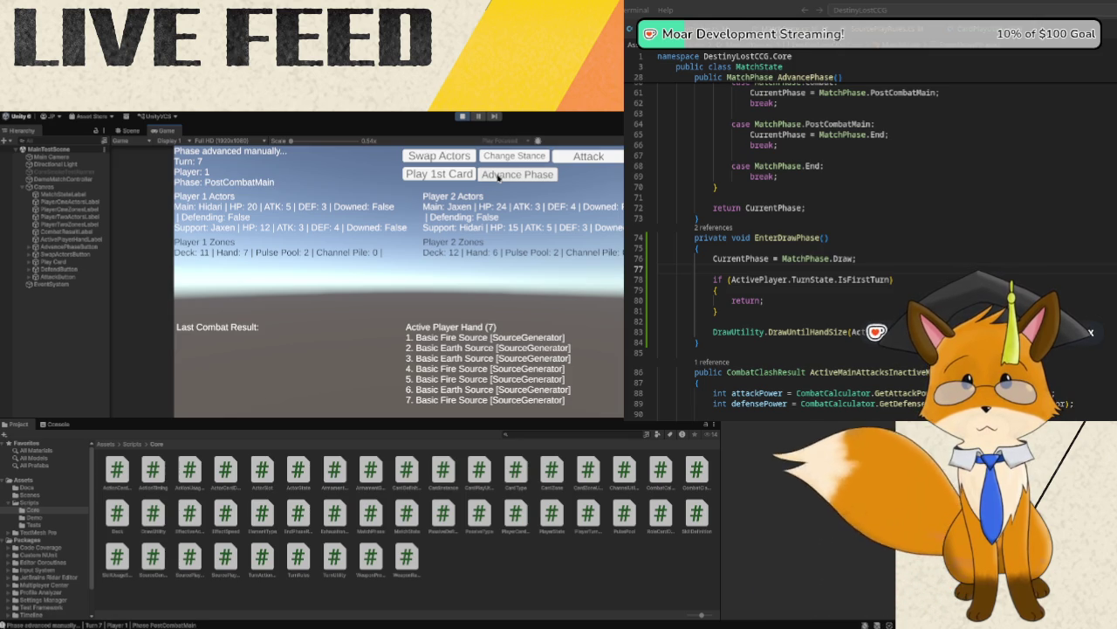
click(472, 175)
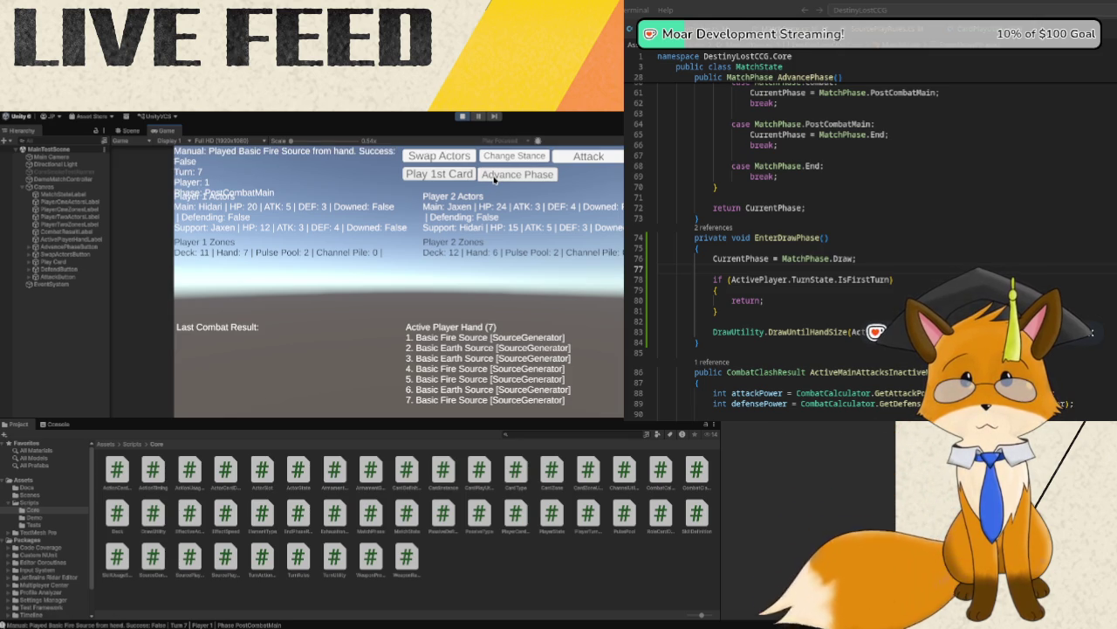
click(494, 177)
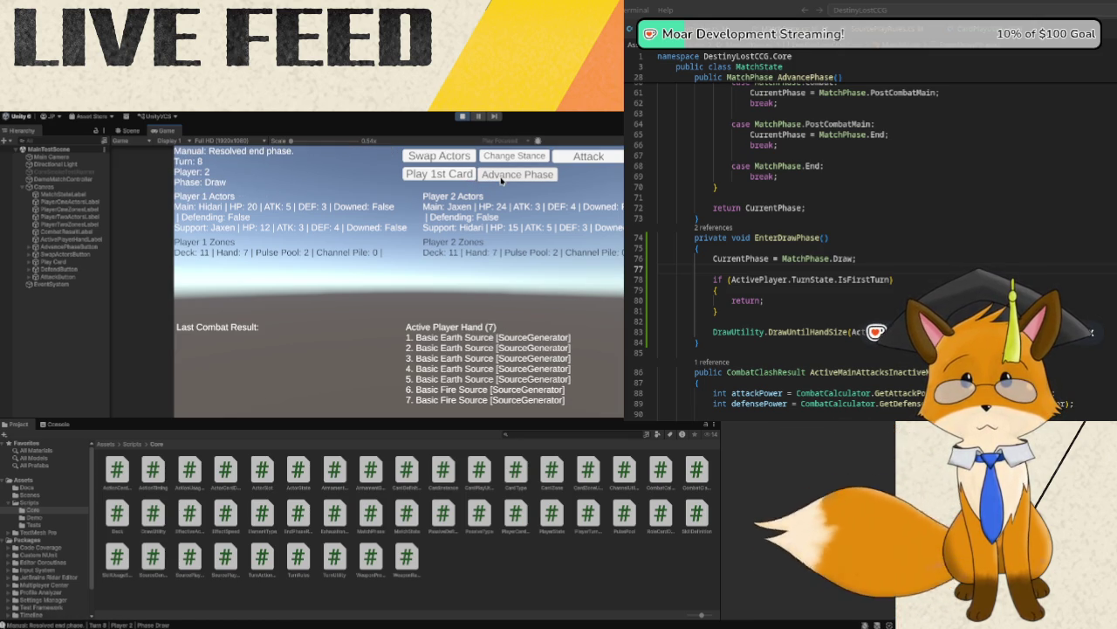
click(499, 179)
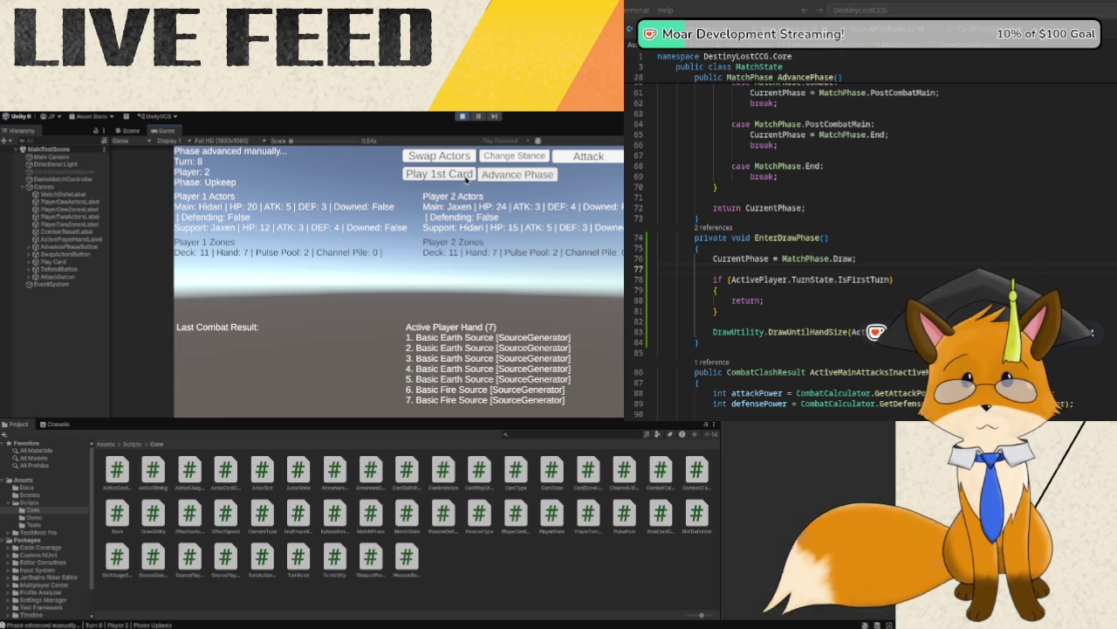
- Step through turn 8, attempting to play the first card in every phase
click(467, 178)
click(506, 178)
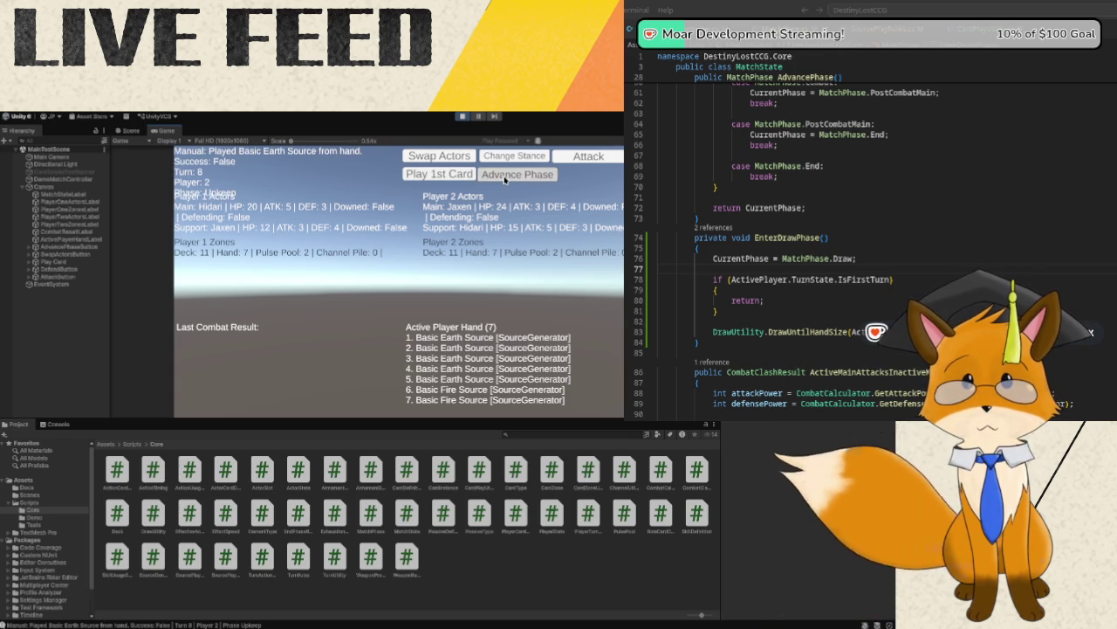
click(467, 174)
click(505, 174)
click(467, 175)
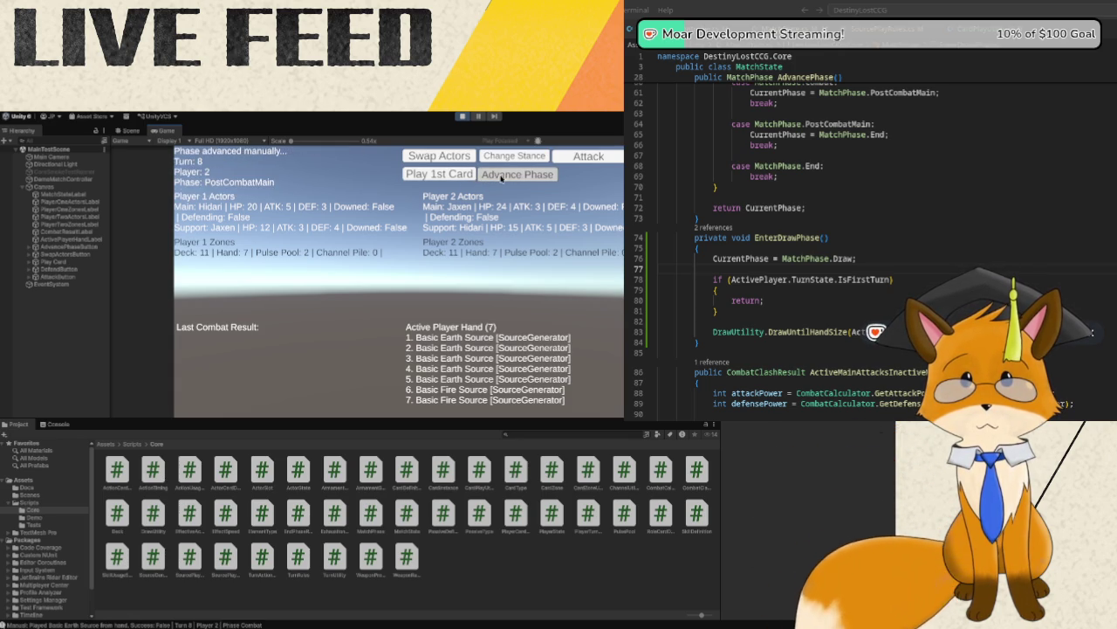
click(505, 174)
click(464, 175)
click(513, 175)
click(464, 174)
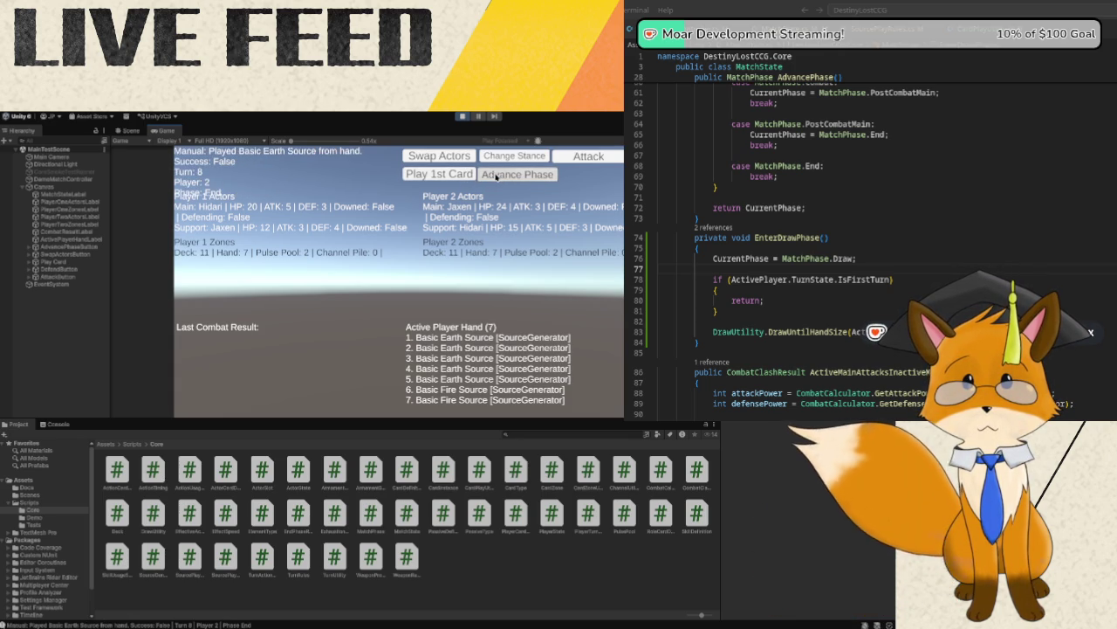
click(513, 174)
click(464, 175)
- Step through turn 9, attempting the first-card play in each phase
click(513, 175)
click(464, 174)
click(513, 175)
click(467, 174)
click(506, 178)
click(465, 175)
click(497, 176)
click(463, 175)
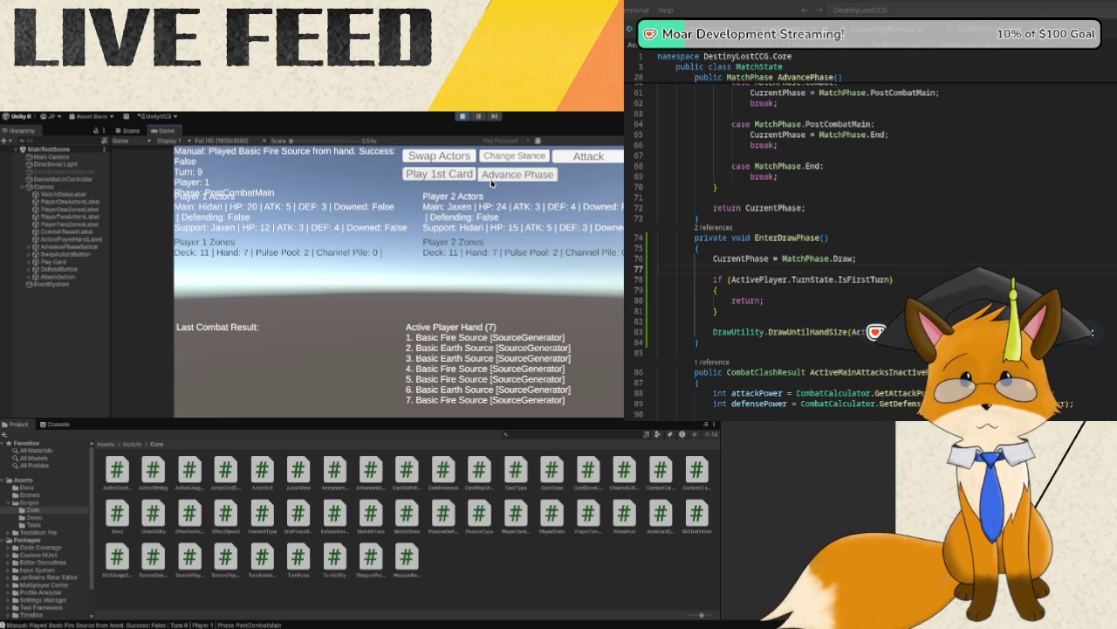
click(507, 177)
click(459, 175)
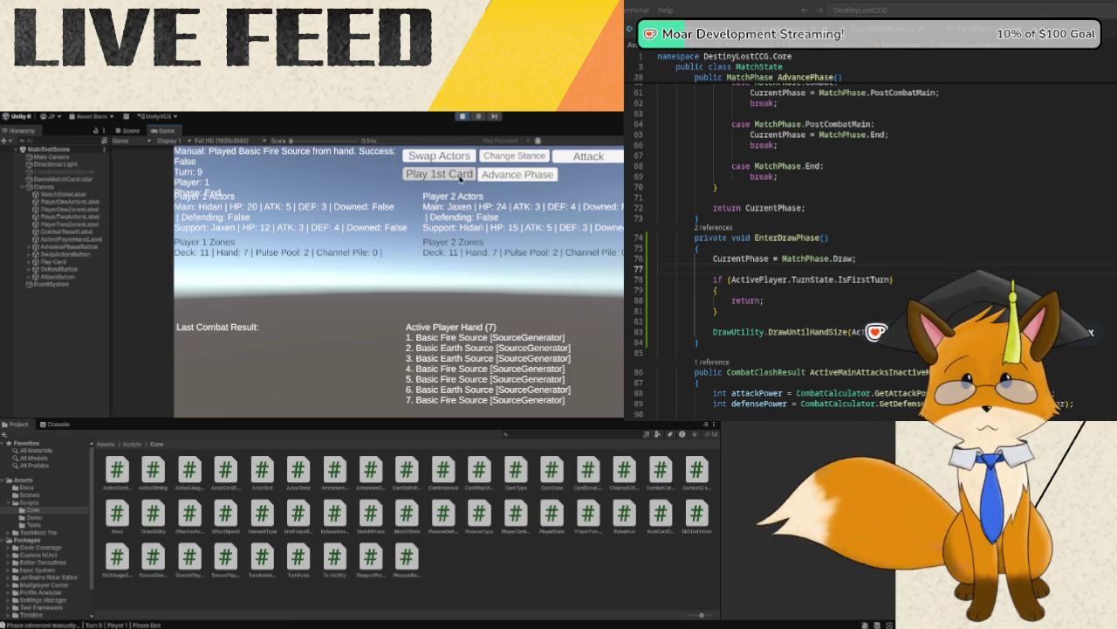
- Advance turn 10 to PreCombatMain and try the first card twice, getting Success: False
click(507, 176)
click(466, 175)
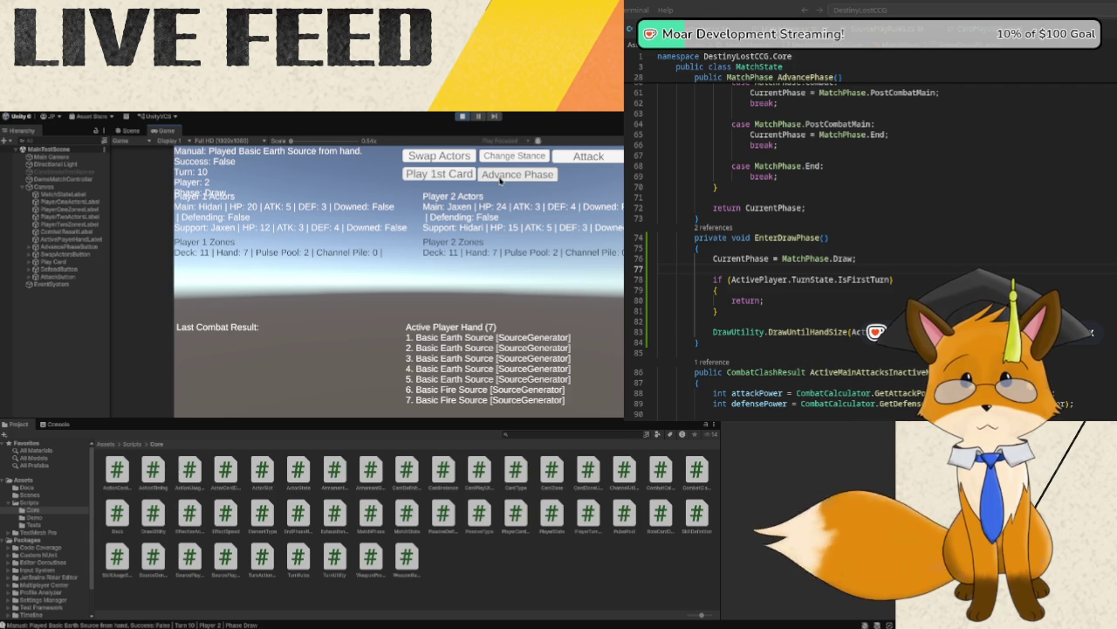
click(485, 176)
click(496, 179)
click(472, 178)
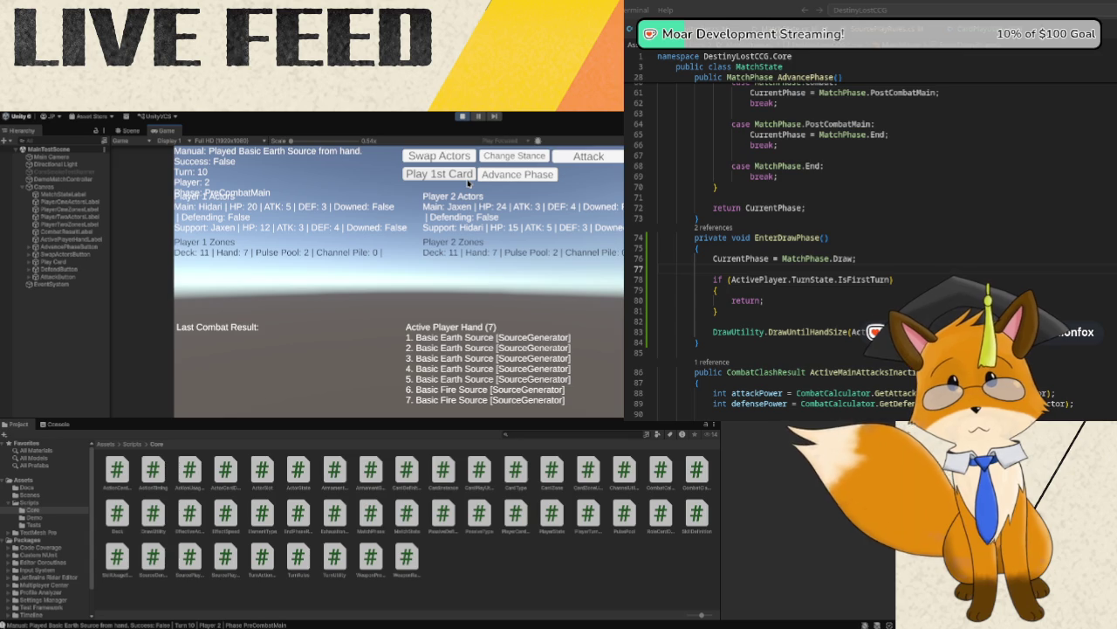
click(470, 179)
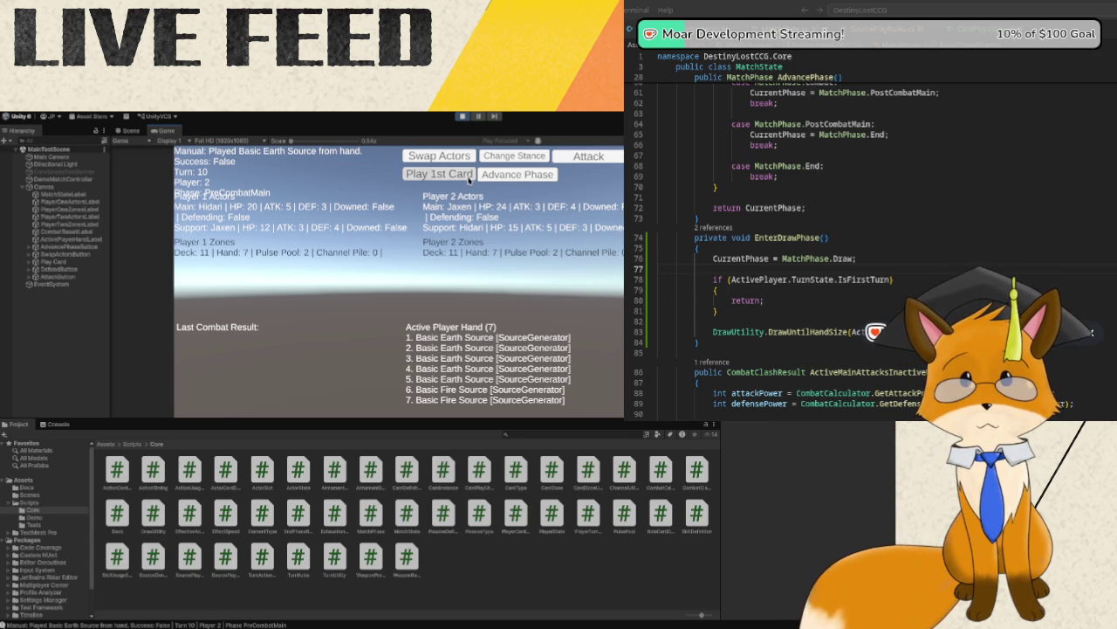
- Restart Play mode and play each player's first card during setup
click(463, 116)
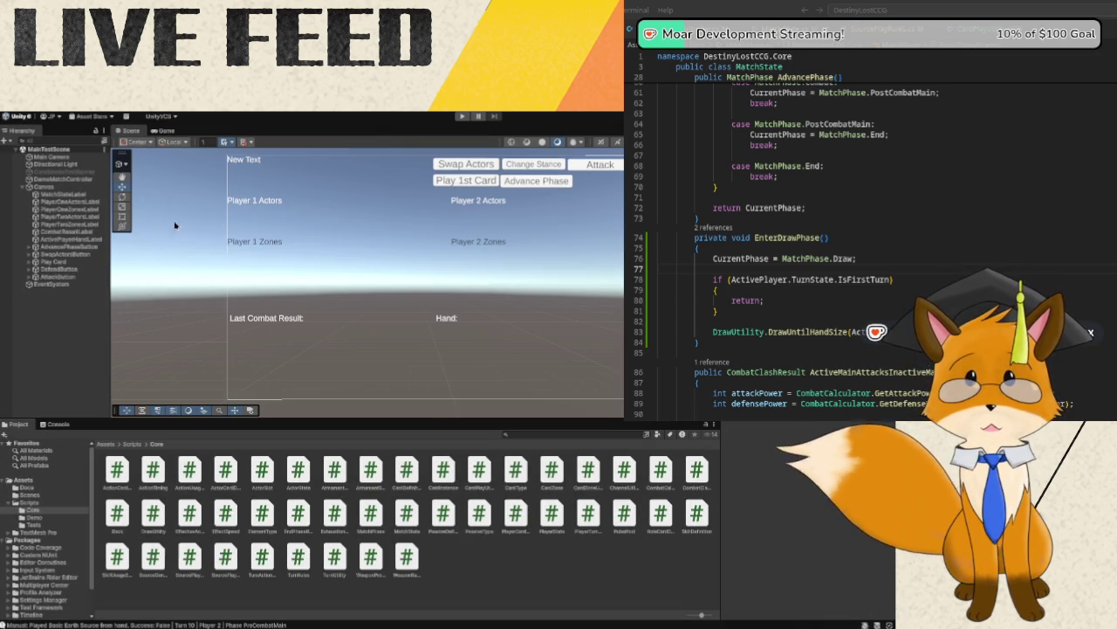
click(462, 119)
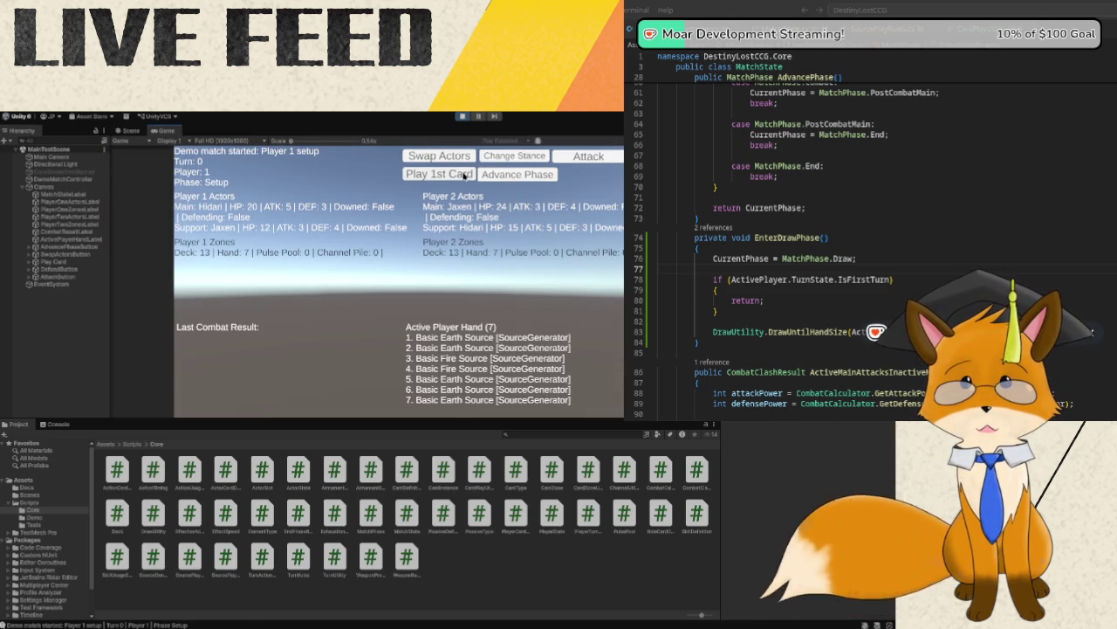
click(466, 175)
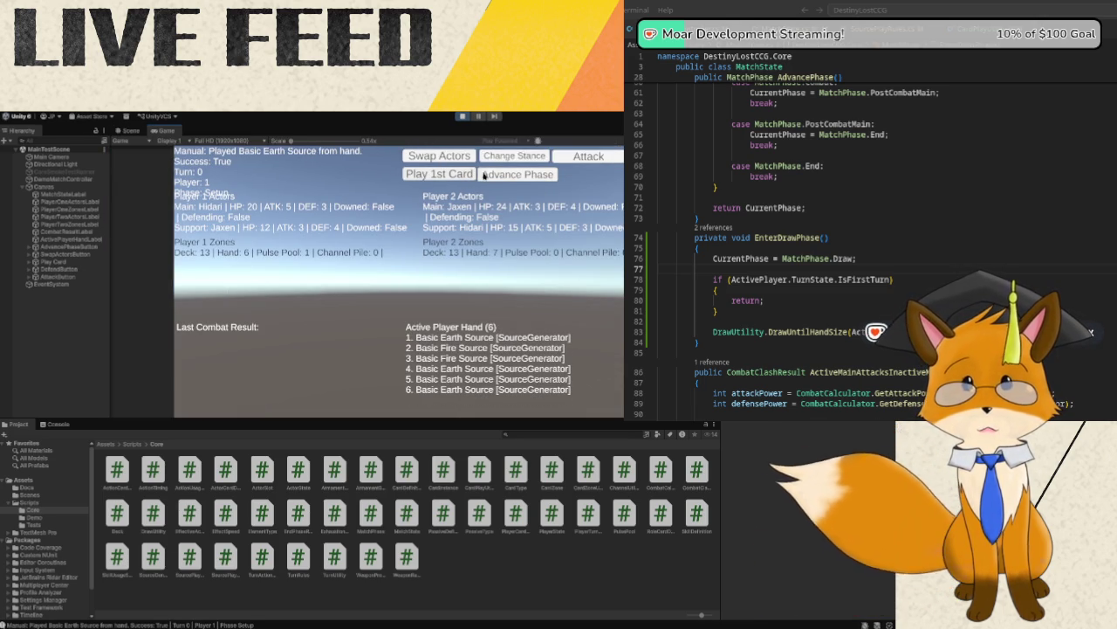
click(485, 175)
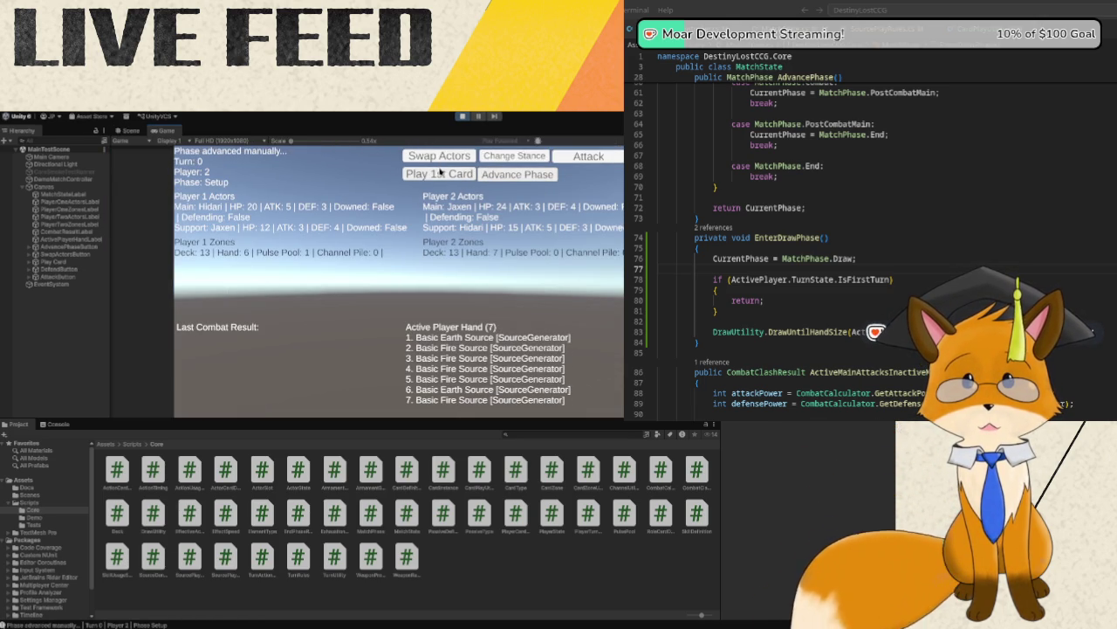
click(443, 173)
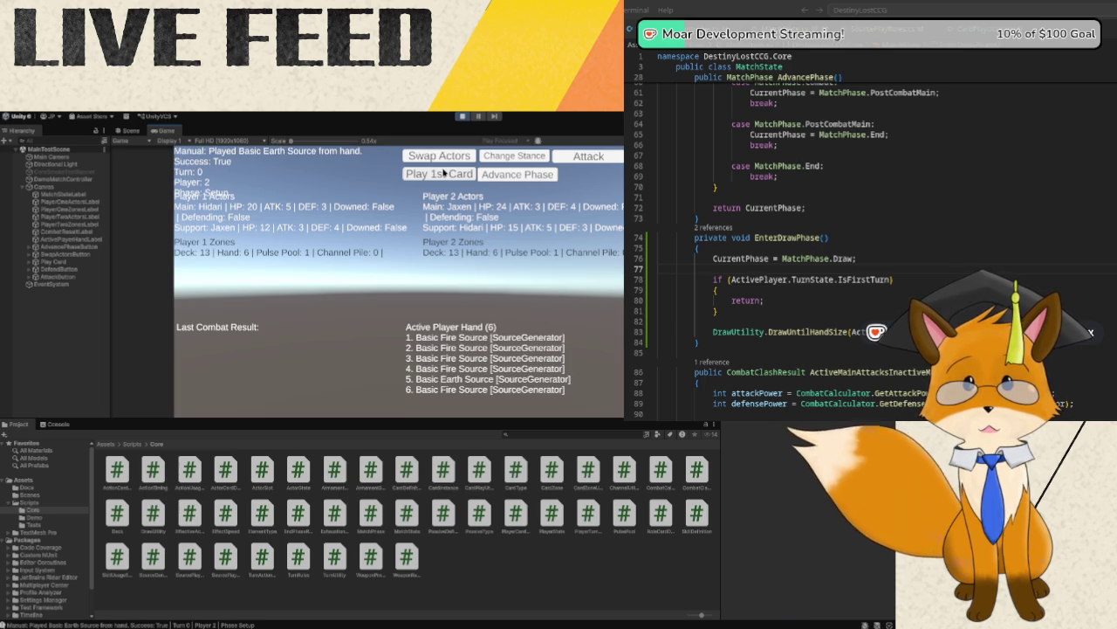
- Advance to PreCombatMain on turns 1 and 2, trying a source play each time
click(495, 178)
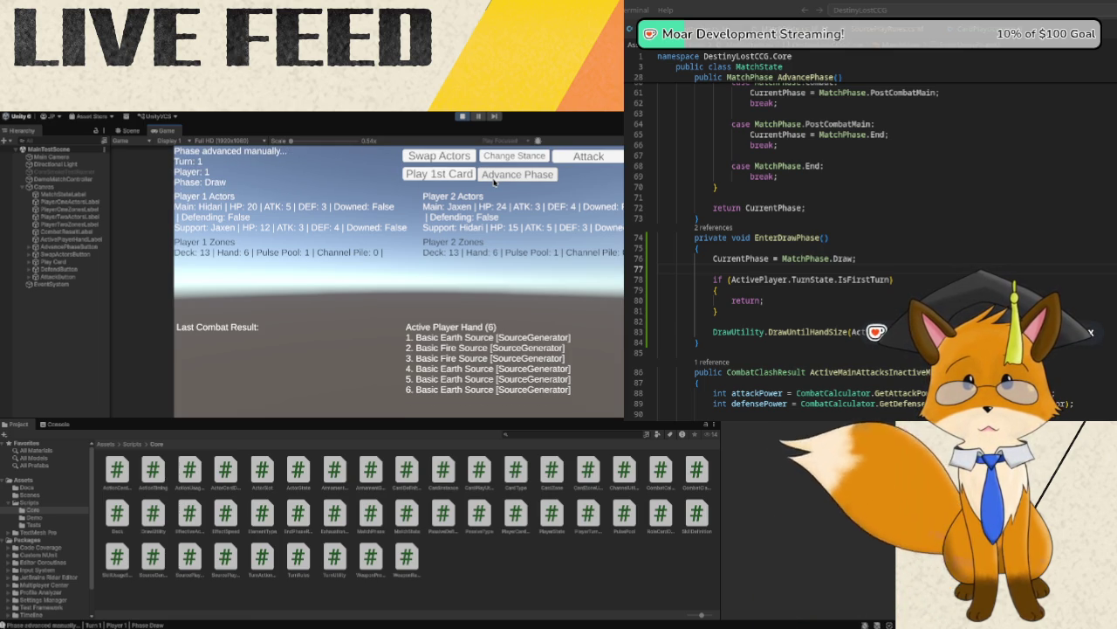
click(494, 181)
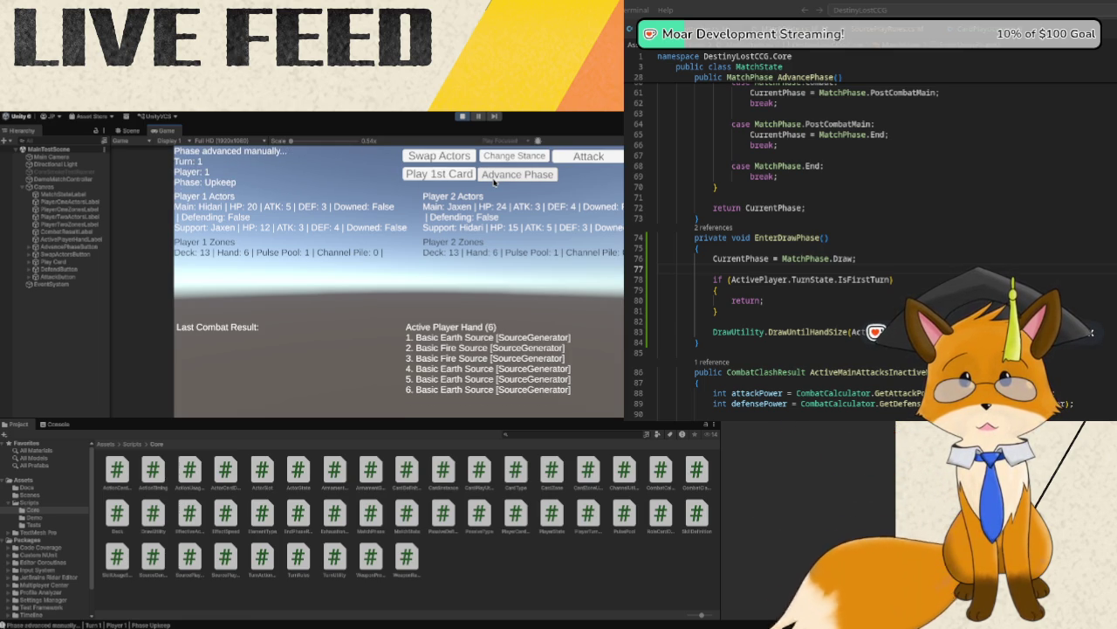
click(494, 179)
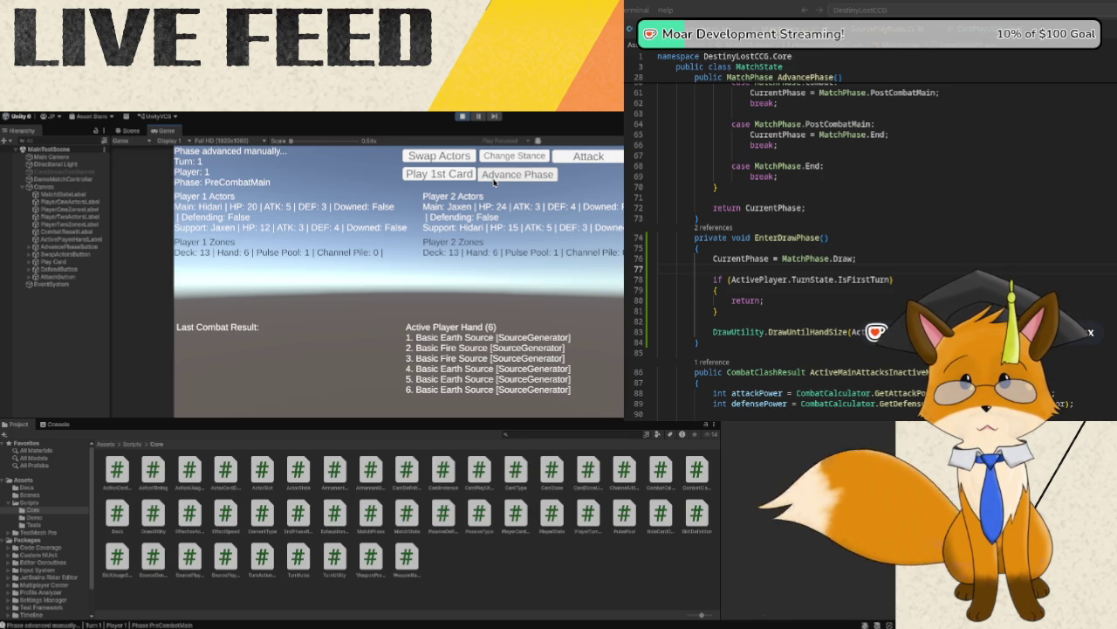
click(441, 176)
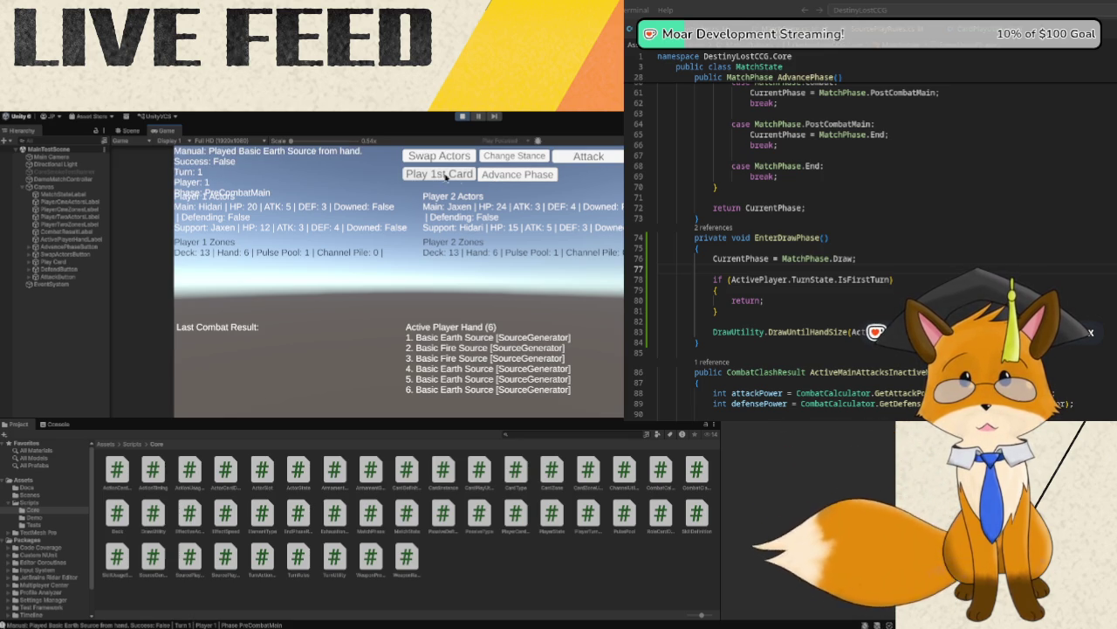
click(484, 177)
click(483, 177)
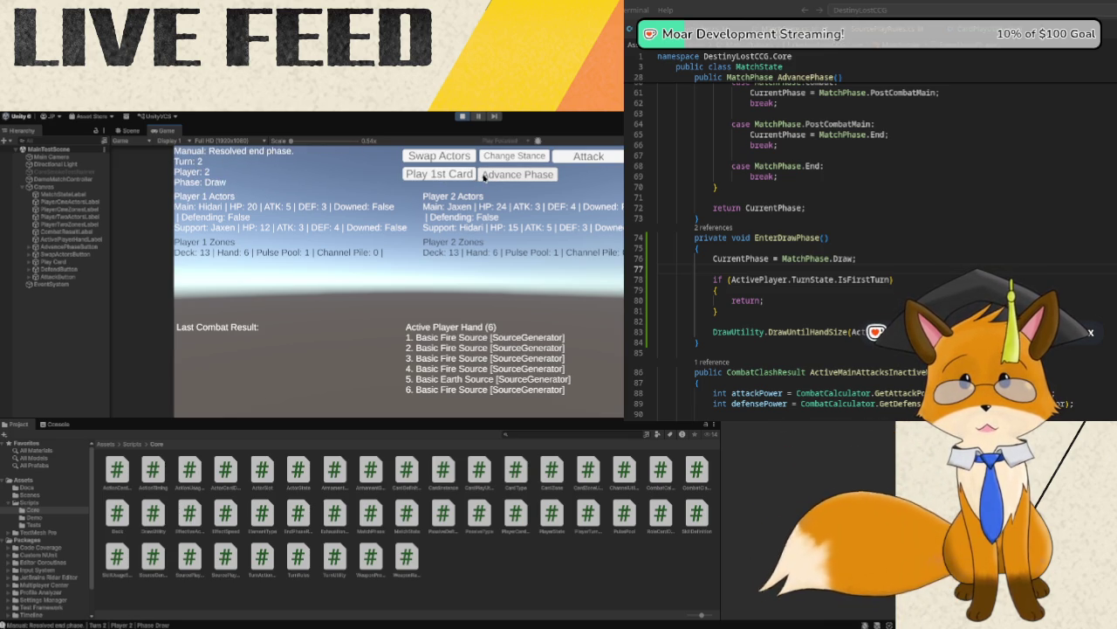
click(484, 177)
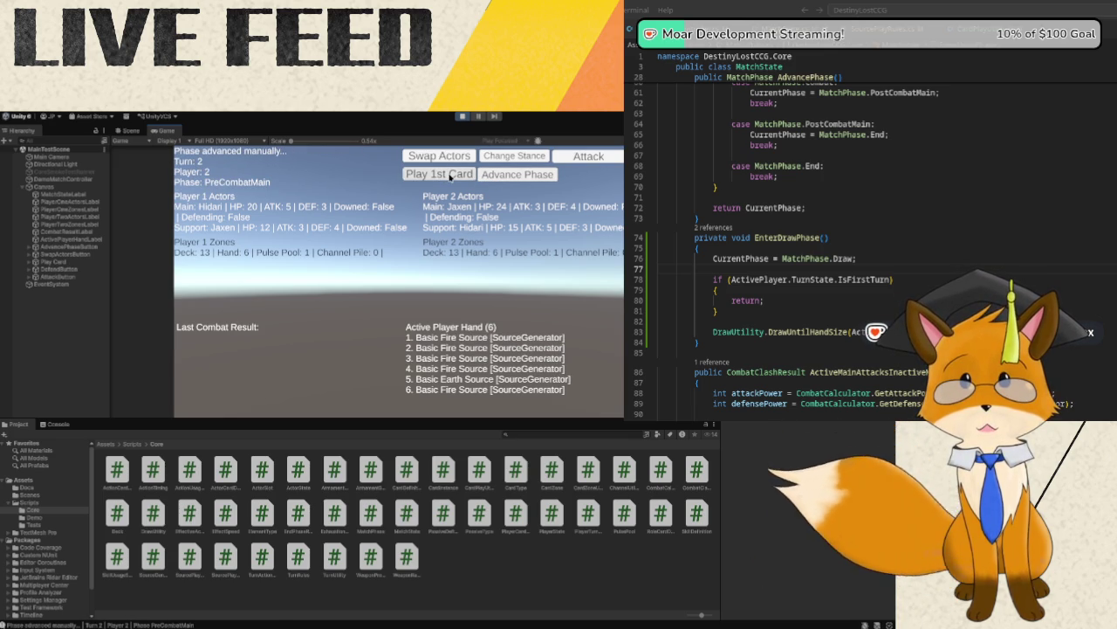
click(452, 177)
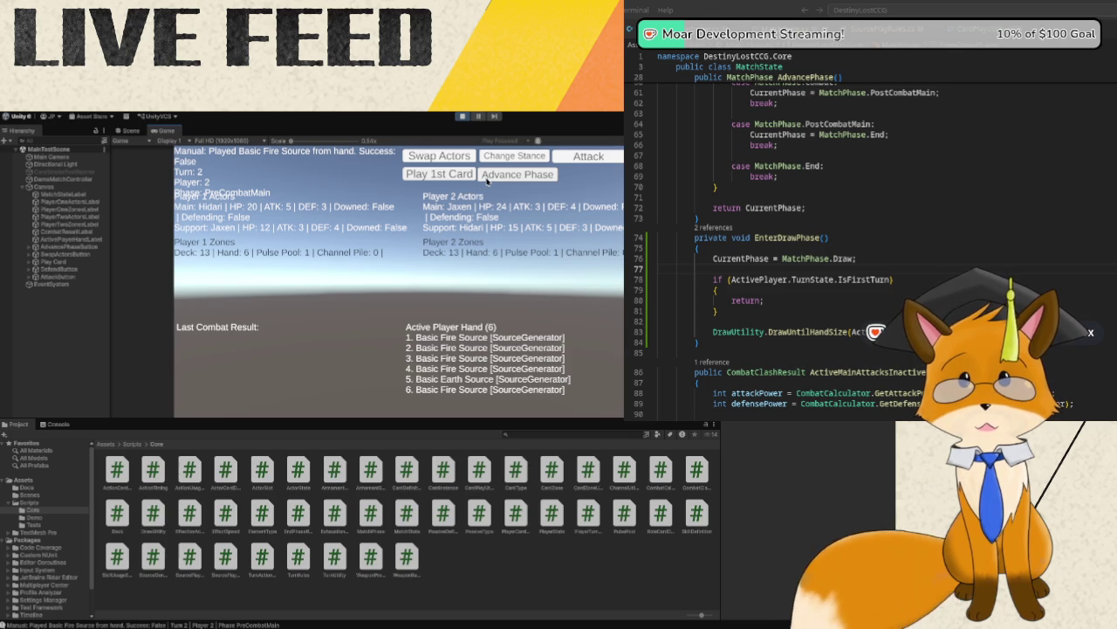
- Reach turn 3's PreCombatMain, play a source successfully, then finish turn 3
click(487, 177)
click(487, 178)
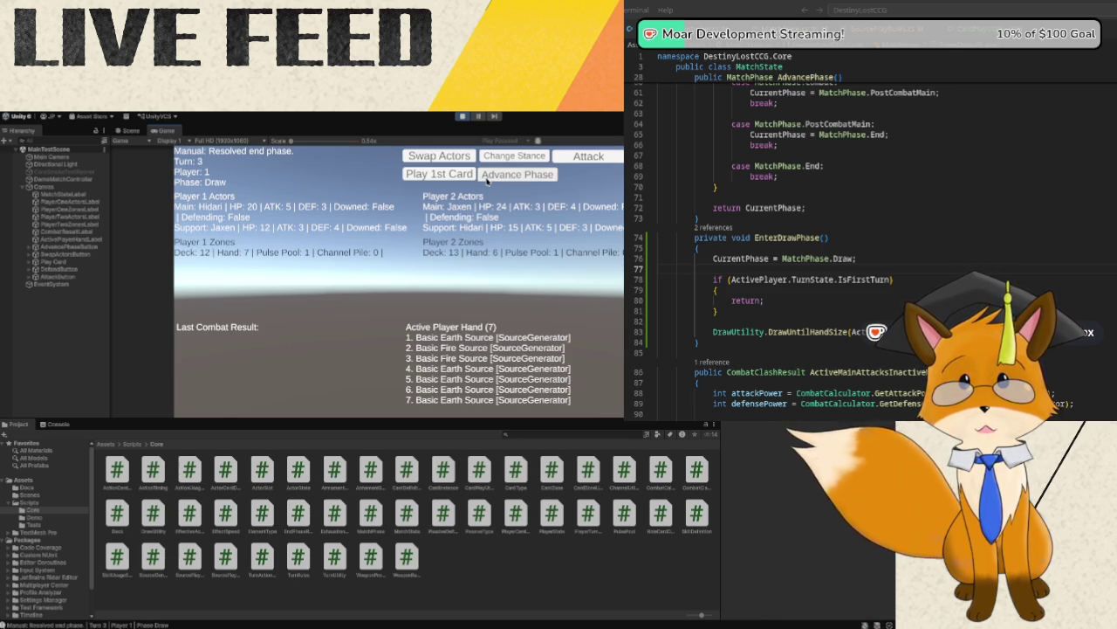
click(487, 177)
click(486, 177)
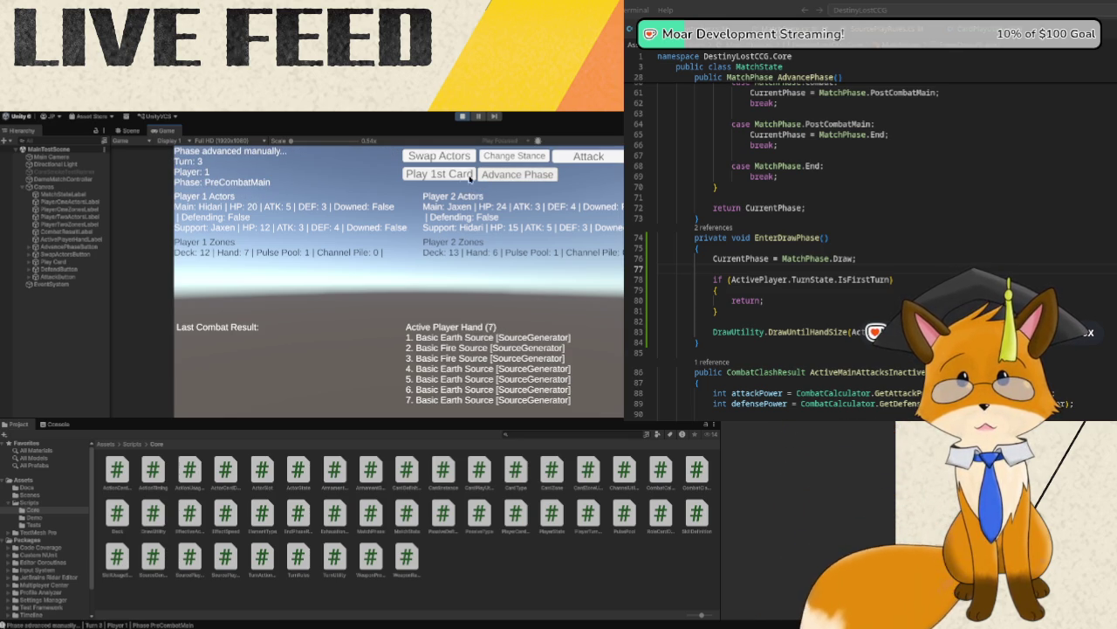
click(460, 176)
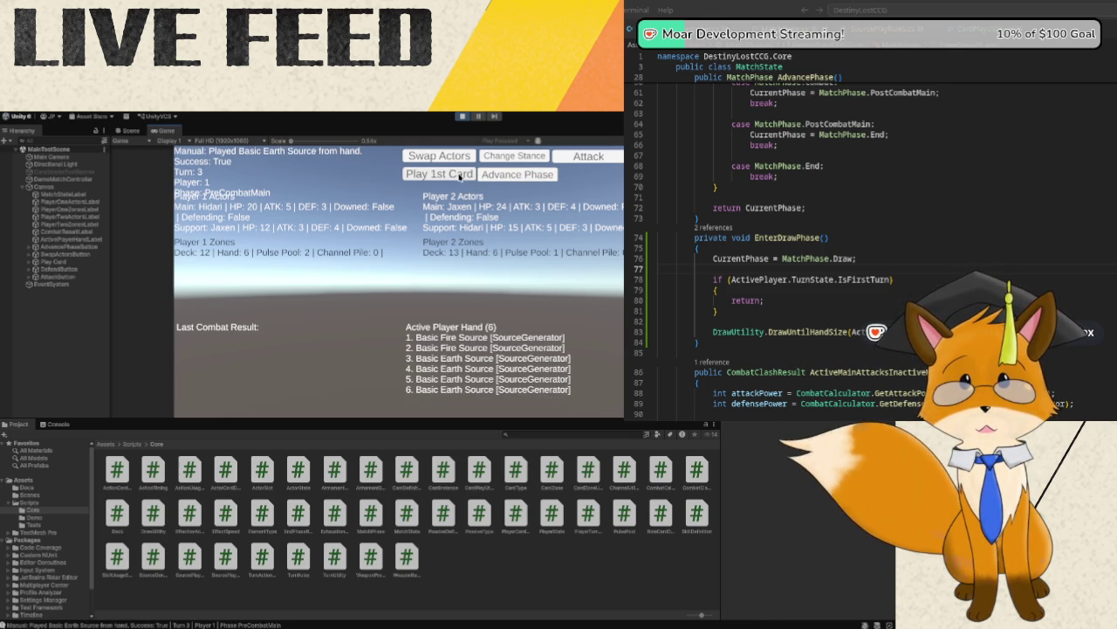
click(489, 177)
click(489, 177)
click(490, 177)
click(490, 177)
- Play a source in turn 4's PostCombatMain, then try another in turn 5's PreCombatMain
click(489, 177)
click(490, 178)
click(490, 178)
click(490, 177)
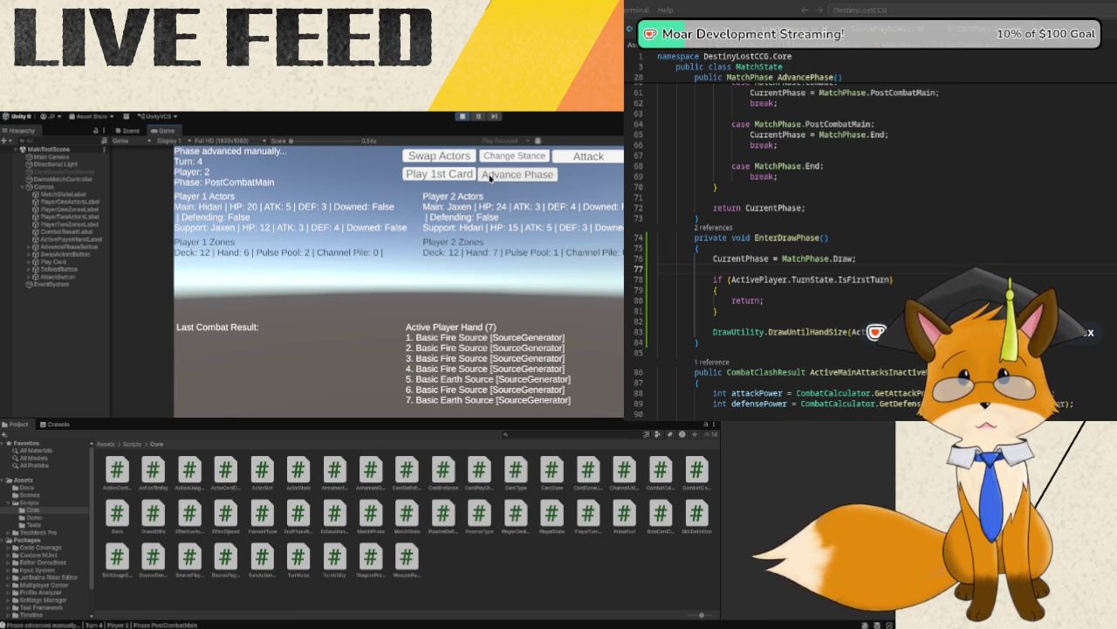
click(460, 176)
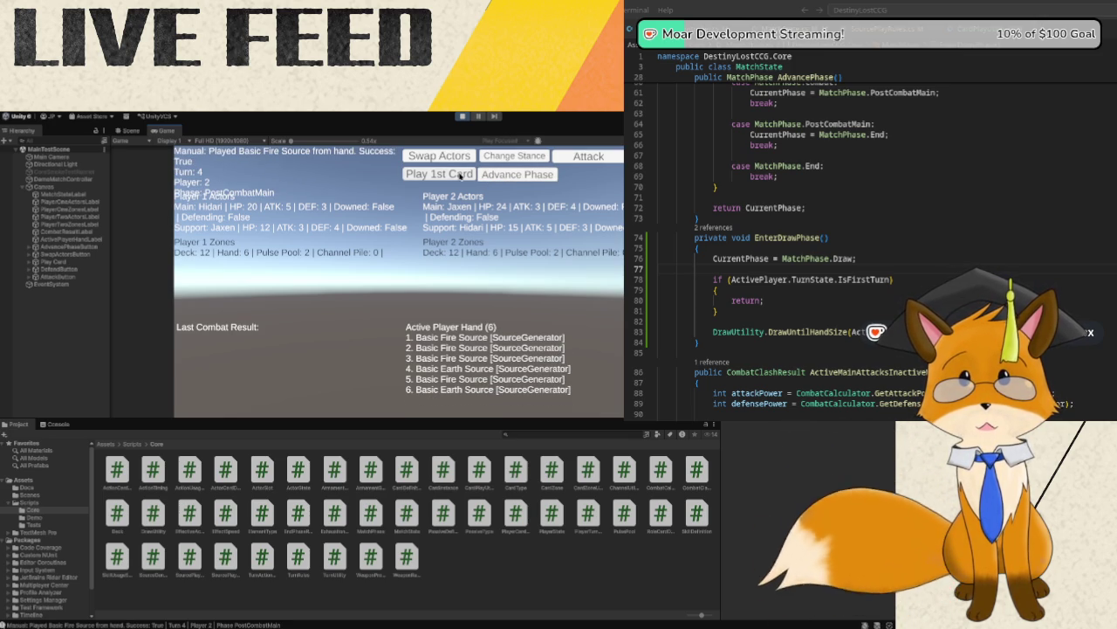
click(488, 179)
click(489, 179)
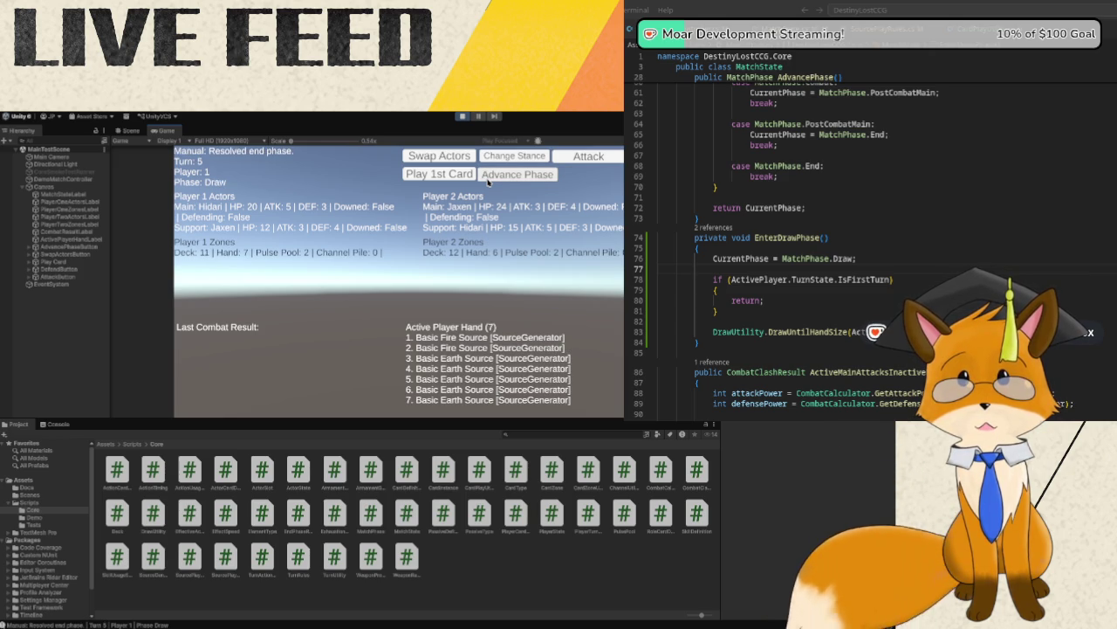
click(489, 178)
click(488, 179)
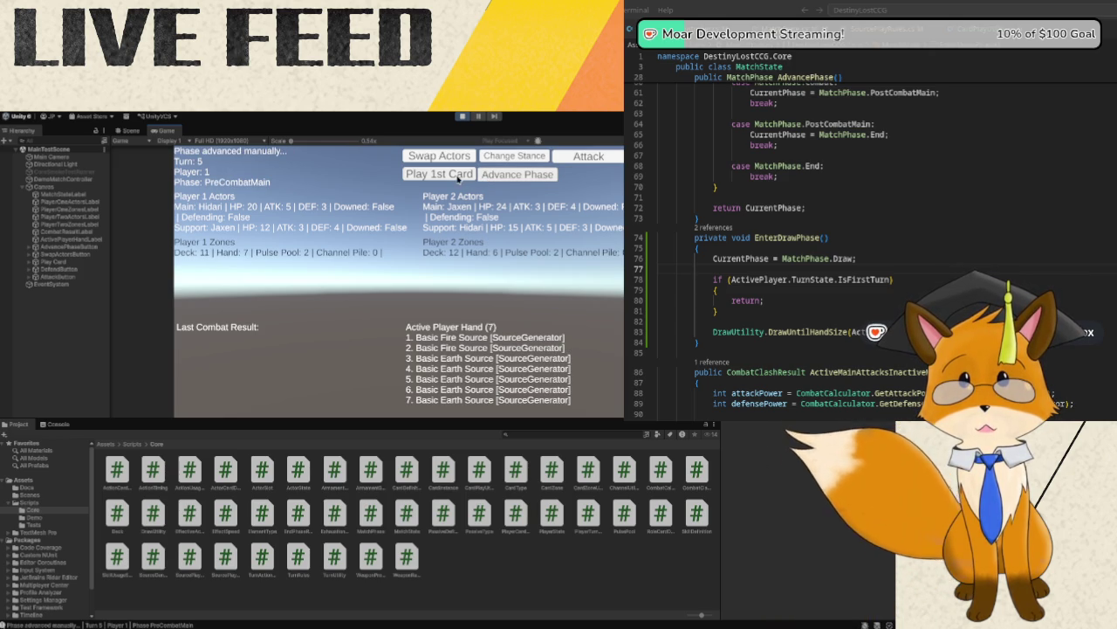
click(459, 177)
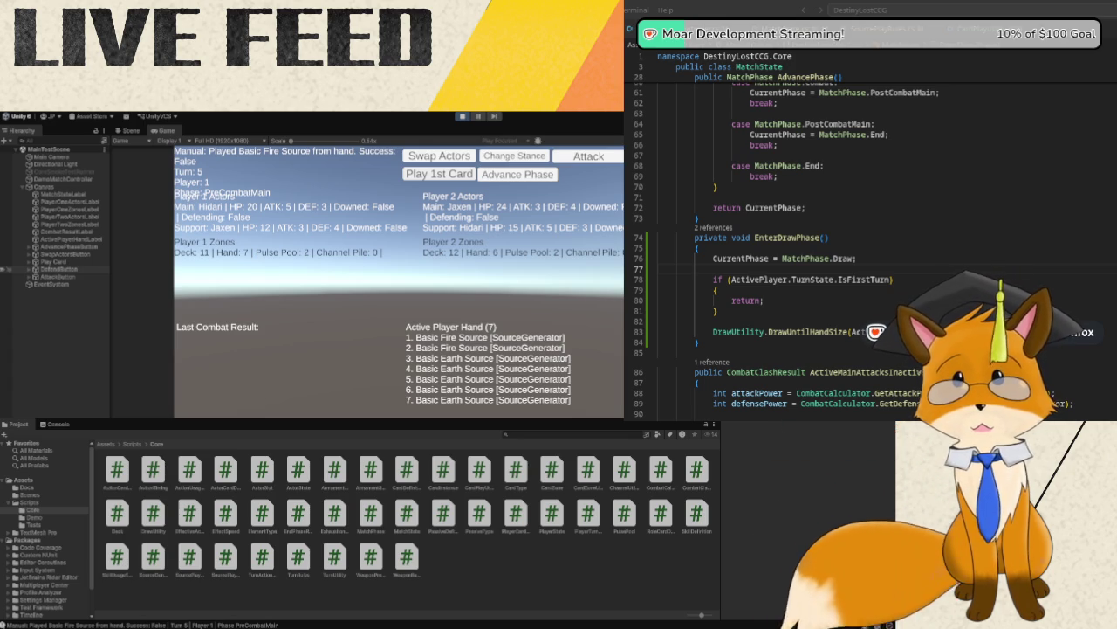
- Exit Play mode and switch Visual Studio to the SourcePlayRules file
click(462, 116)
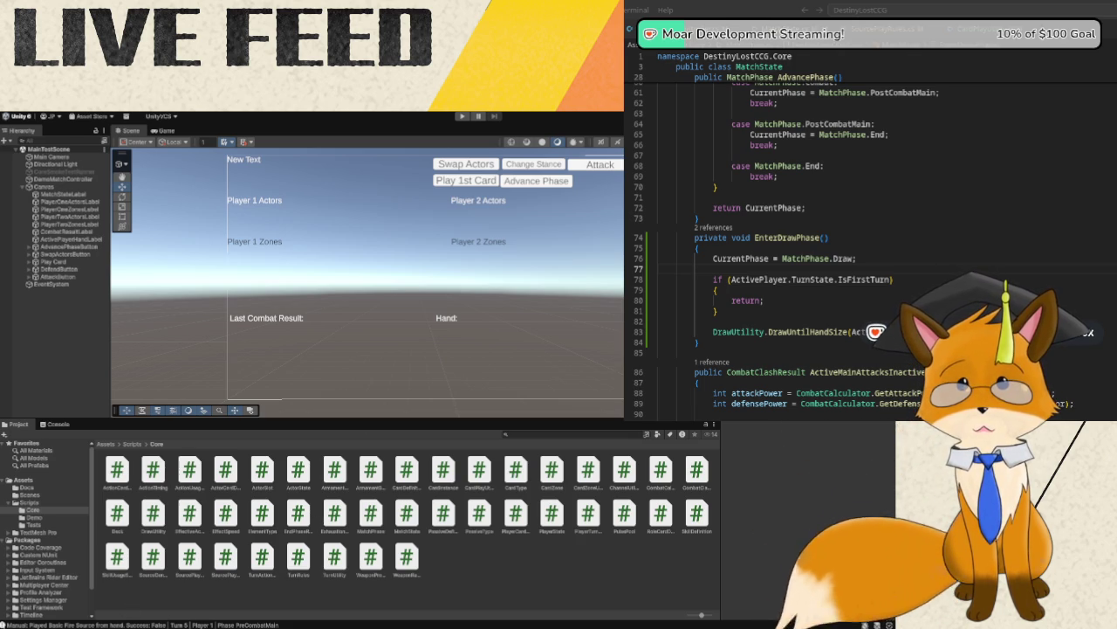
click(777, 463)
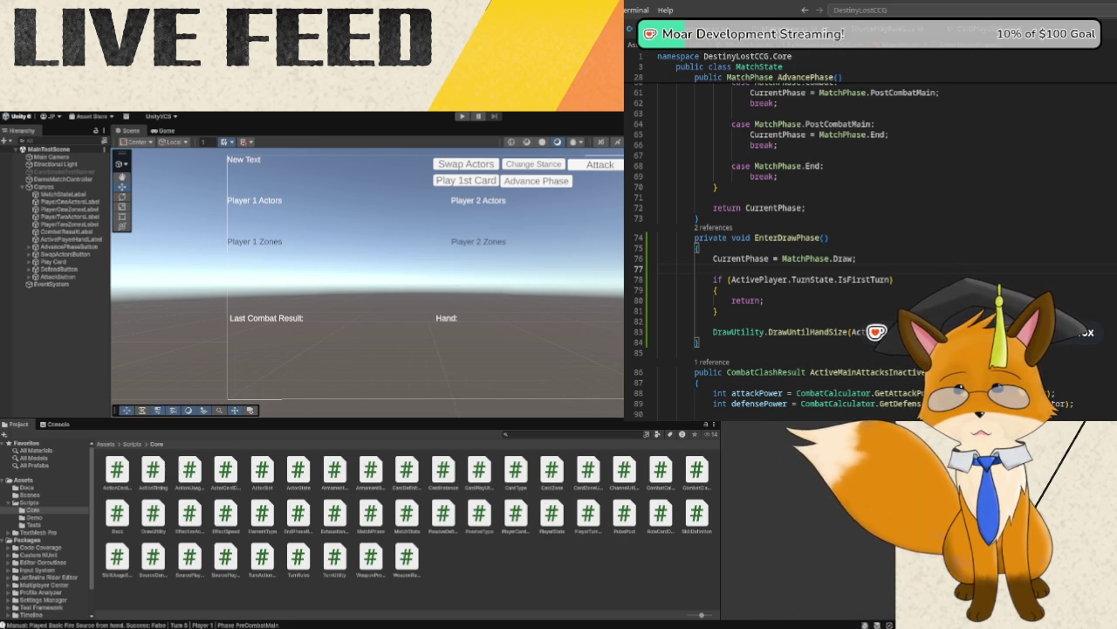
key(ctrl+Tab)
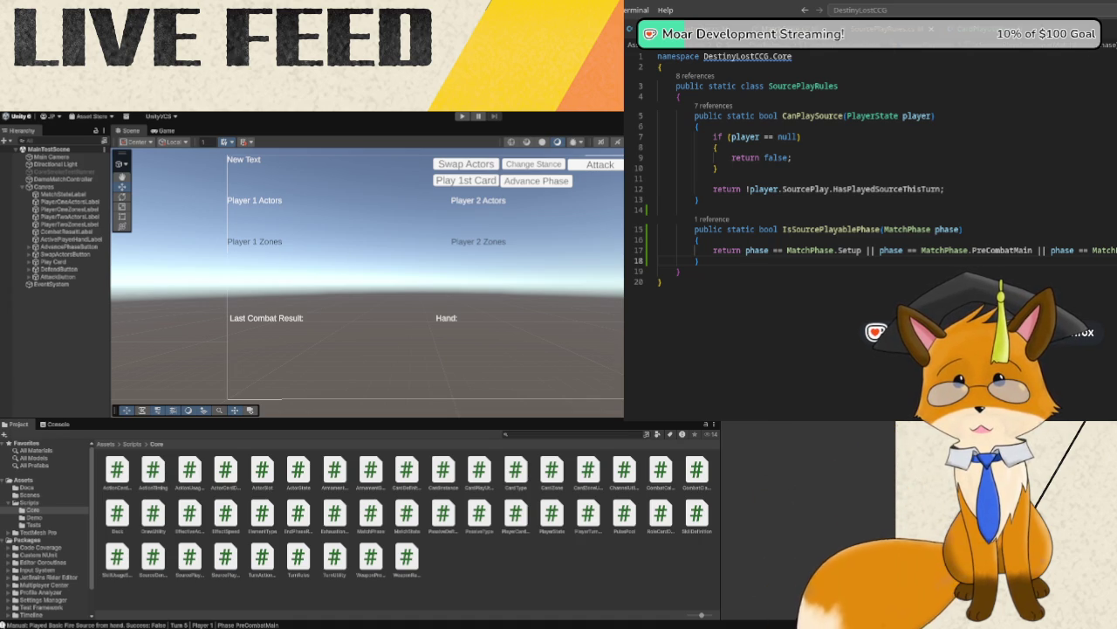
- Cycle through the TurnRules and TurnActionRules files, scrolling through TurnActionRules
key(ctrl+Tab)
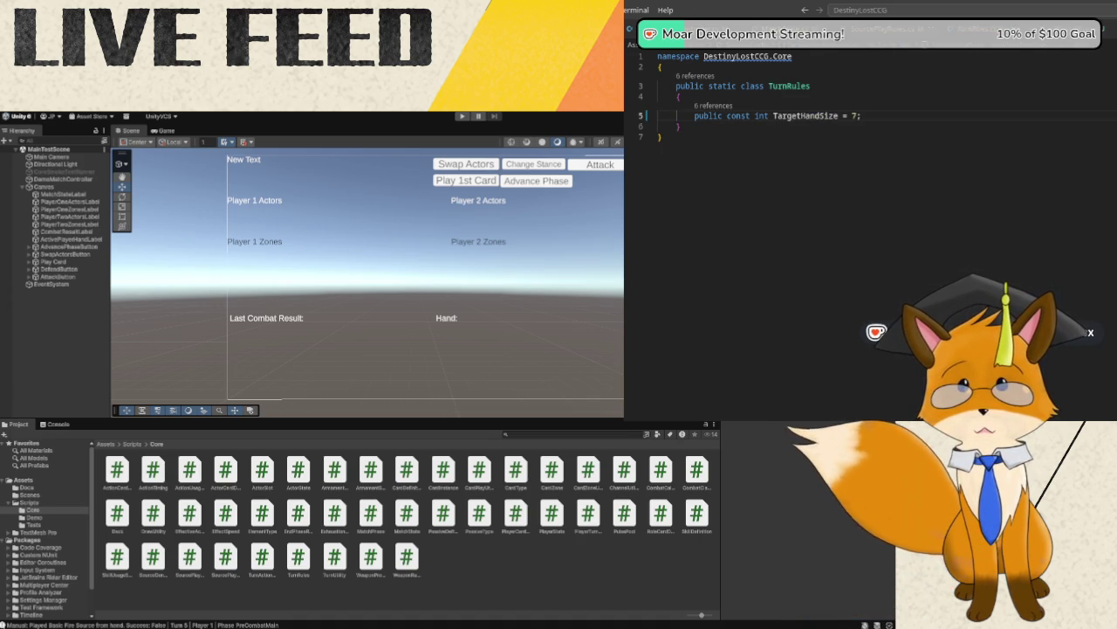
key(ctrl+Tab)
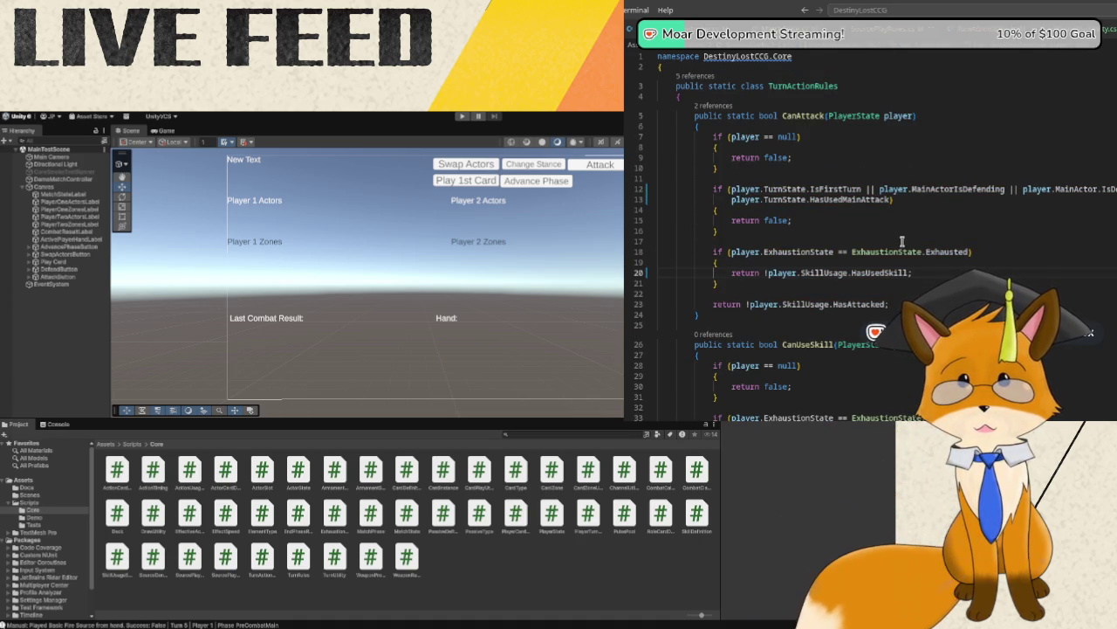
scroll(902, 241, down, 7)
scroll(901, 241, down, 8)
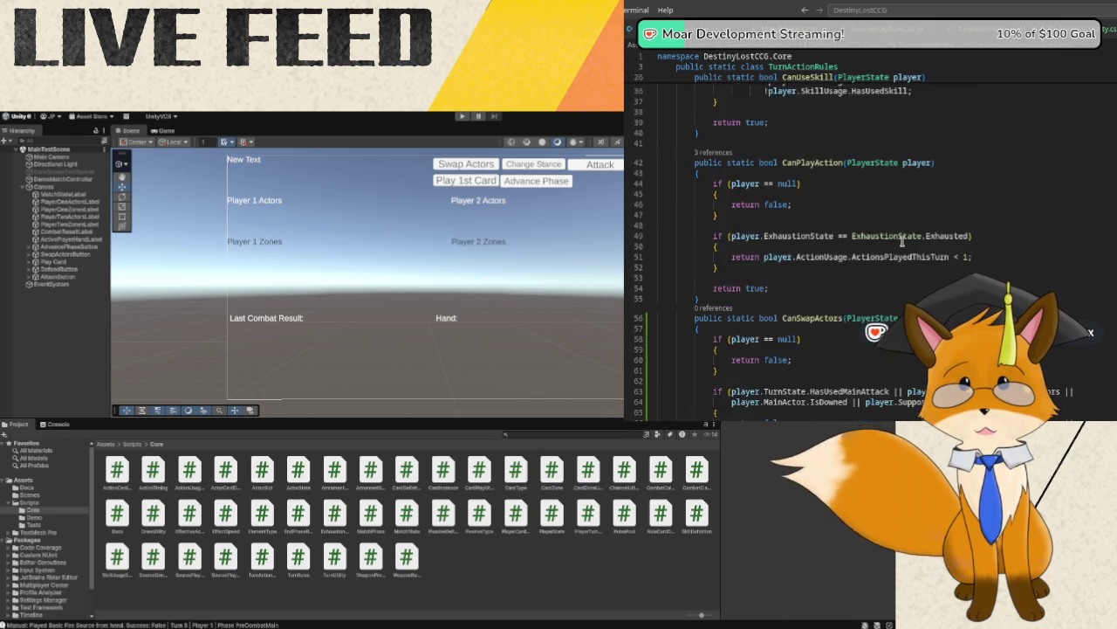
scroll(902, 241, down, 3)
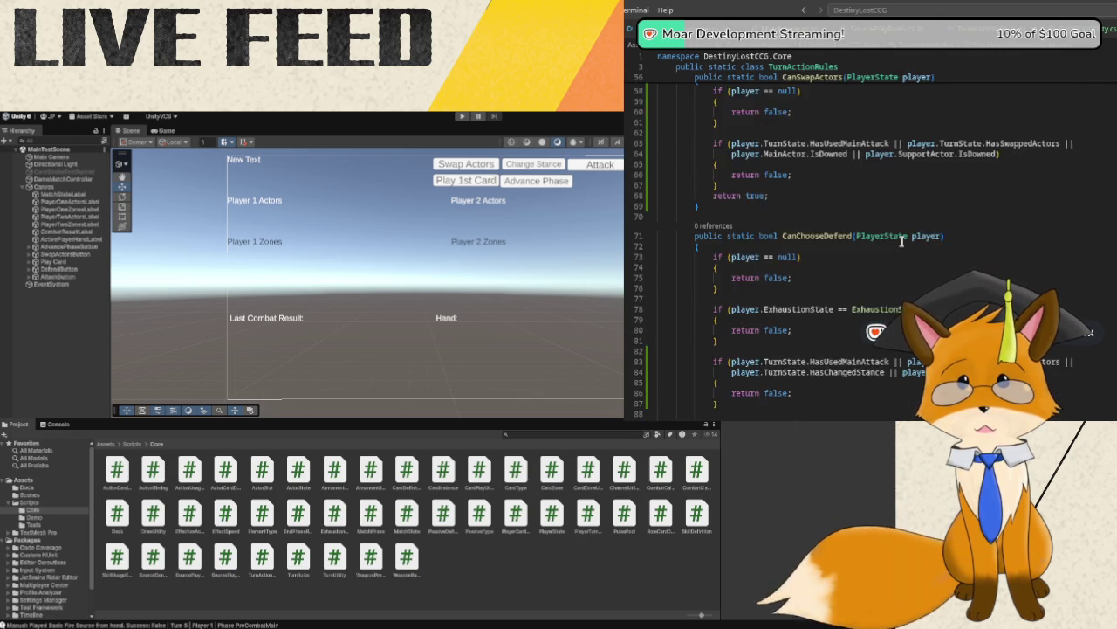
scroll(901, 240, up, 15)
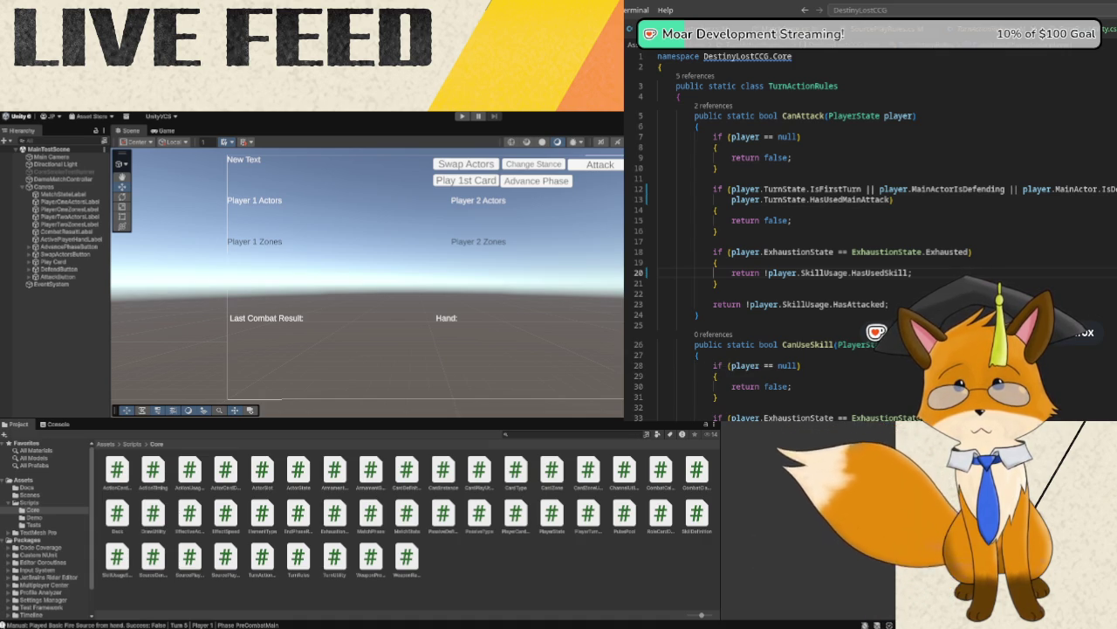
- Open PlayerTurnState.cs and show the references to ResetTurnActions
click(699, 29)
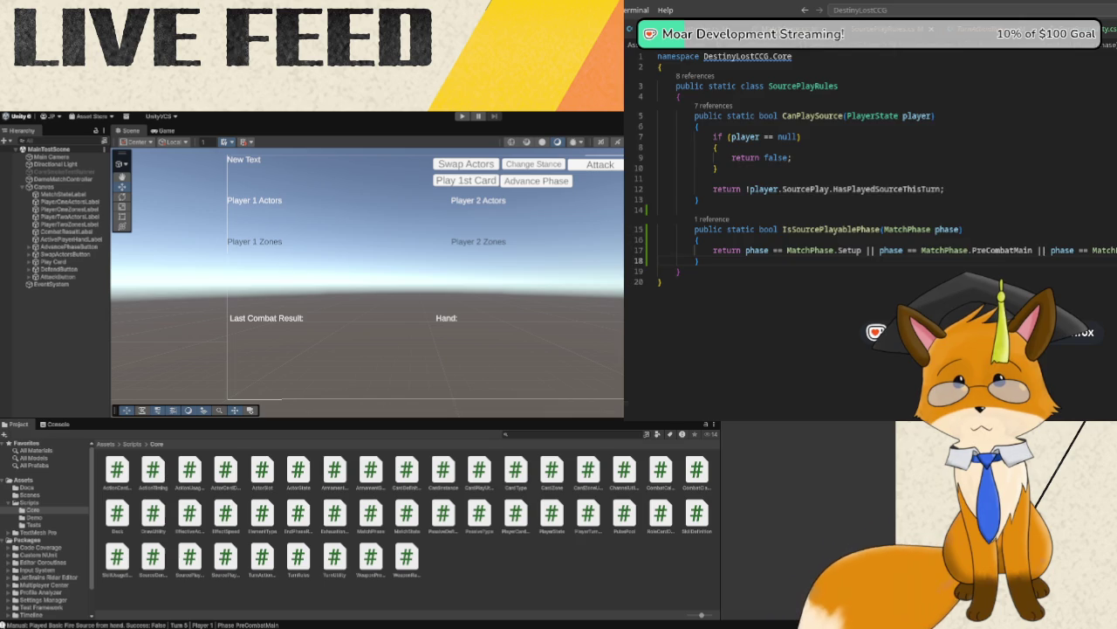
click(969, 29)
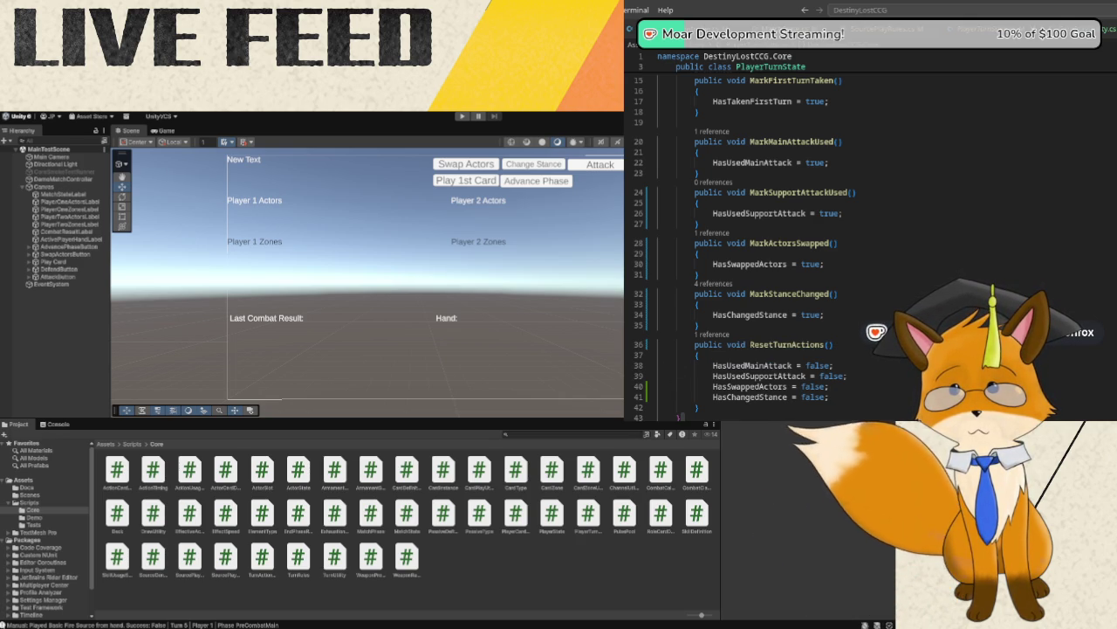
click(714, 336)
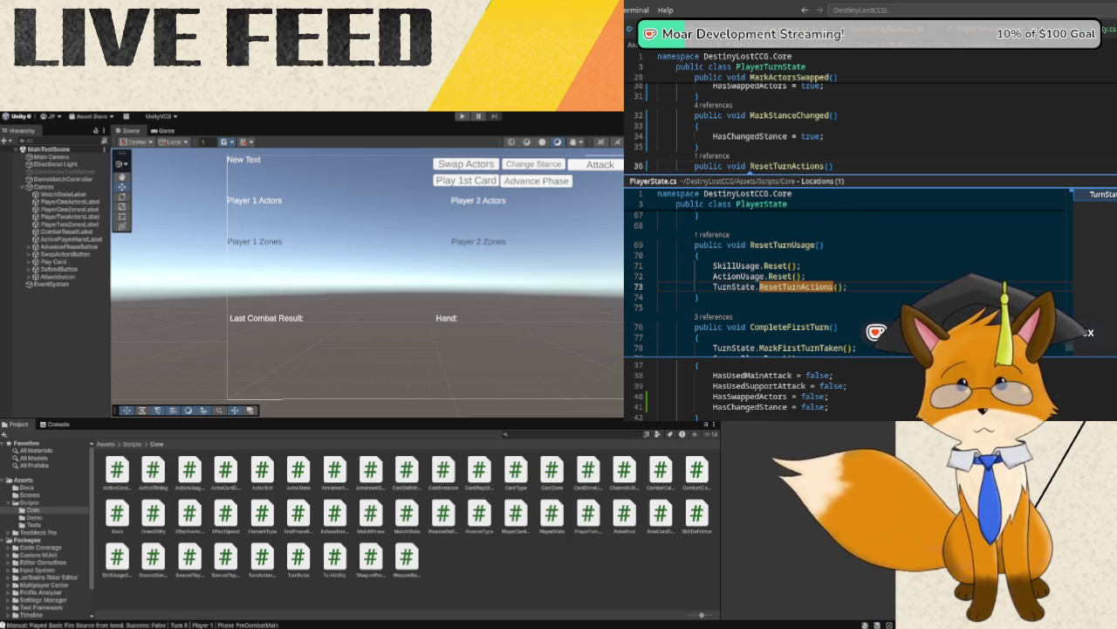
- Open PlayerState.cs from the reference and place the cursor after ActionUsage.Reset(); in ResetTurnUsage
double_click(1092, 194)
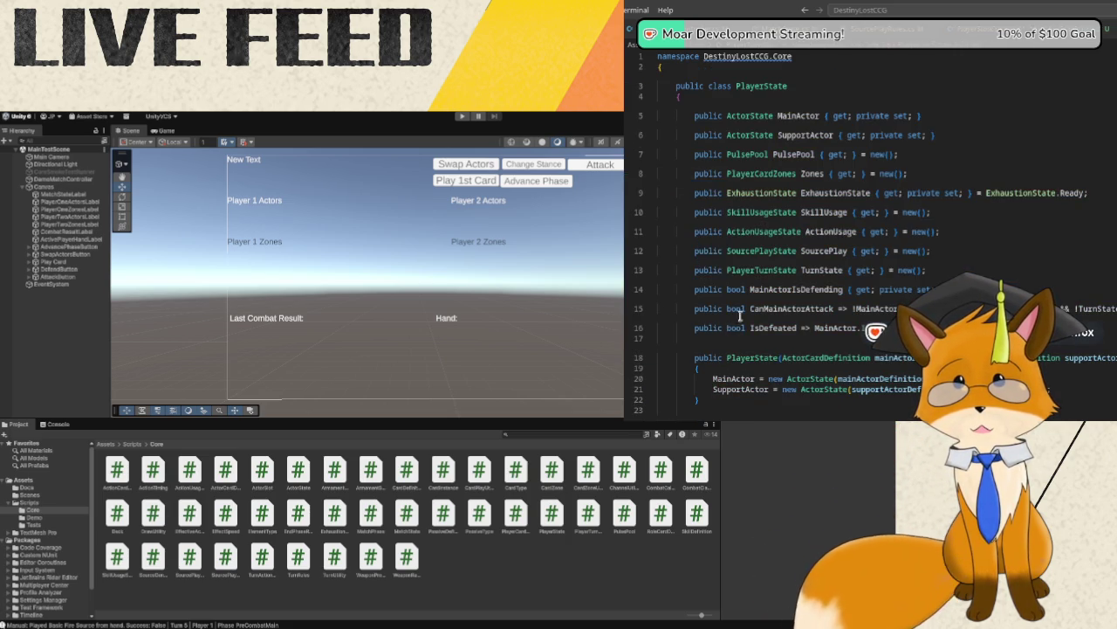
scroll(793, 280, down, 5)
scroll(793, 280, down, 2)
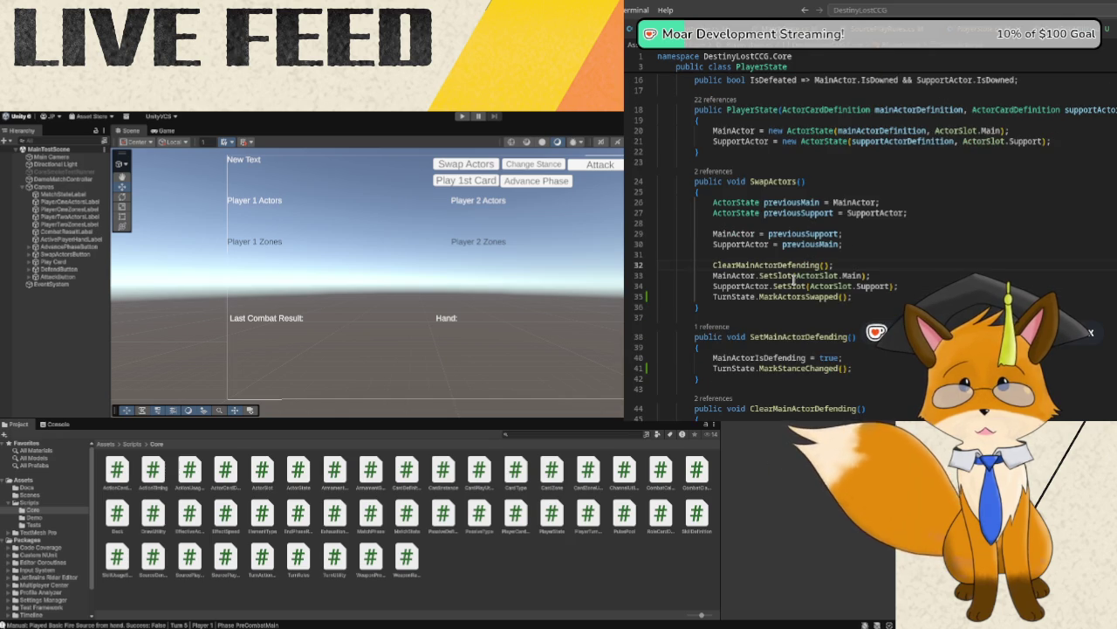
scroll(900, 300, down, 4)
scroll(900, 299, down, 8)
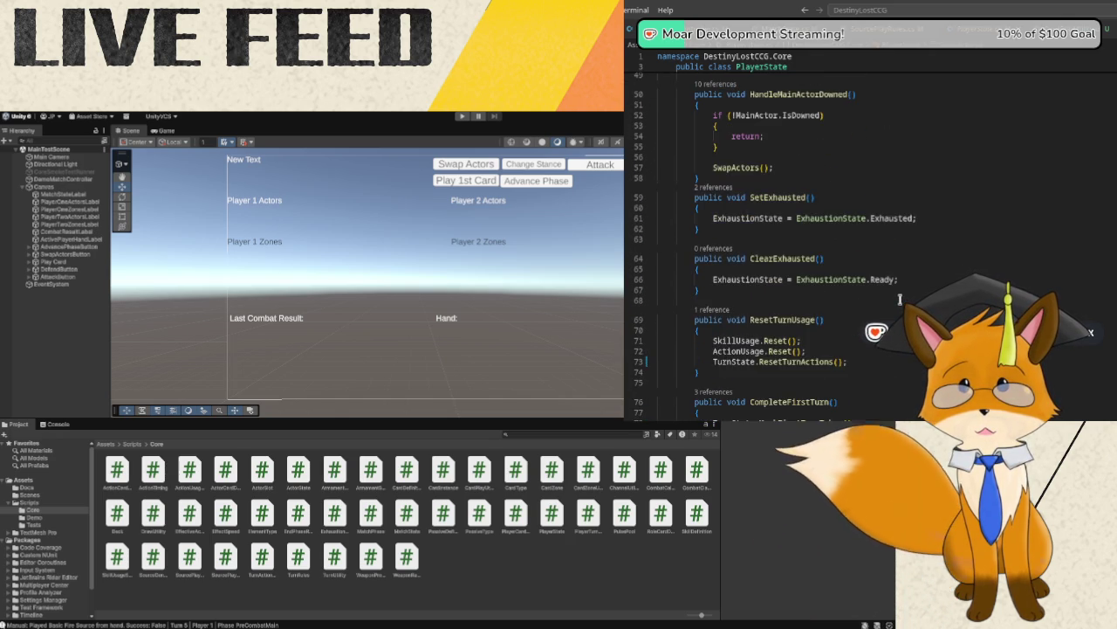
scroll(900, 299, down, 2)
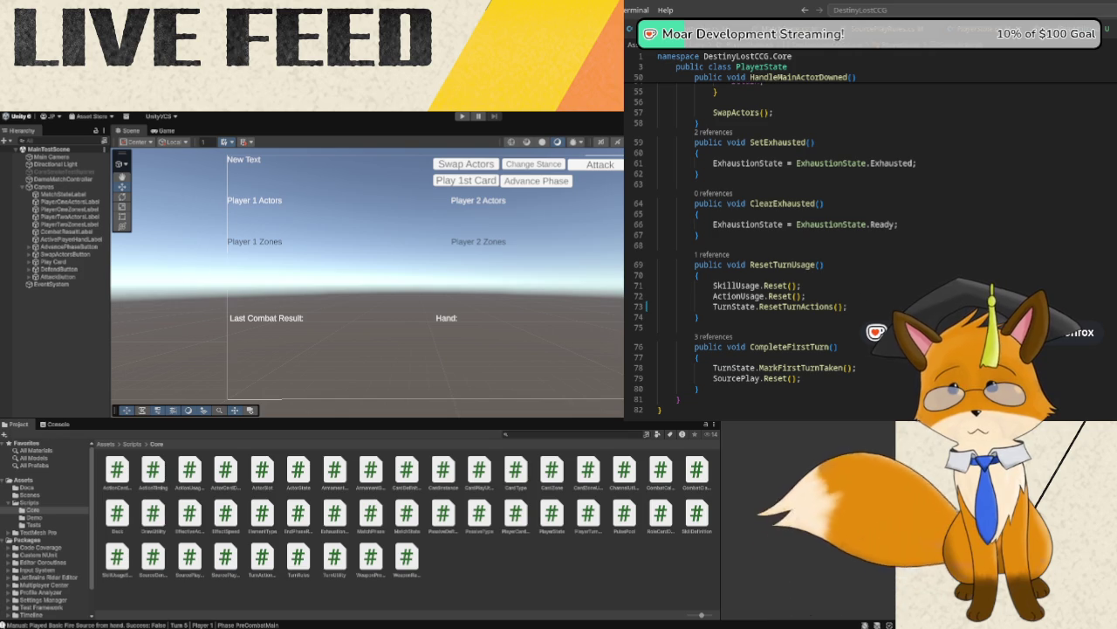
click(823, 297)
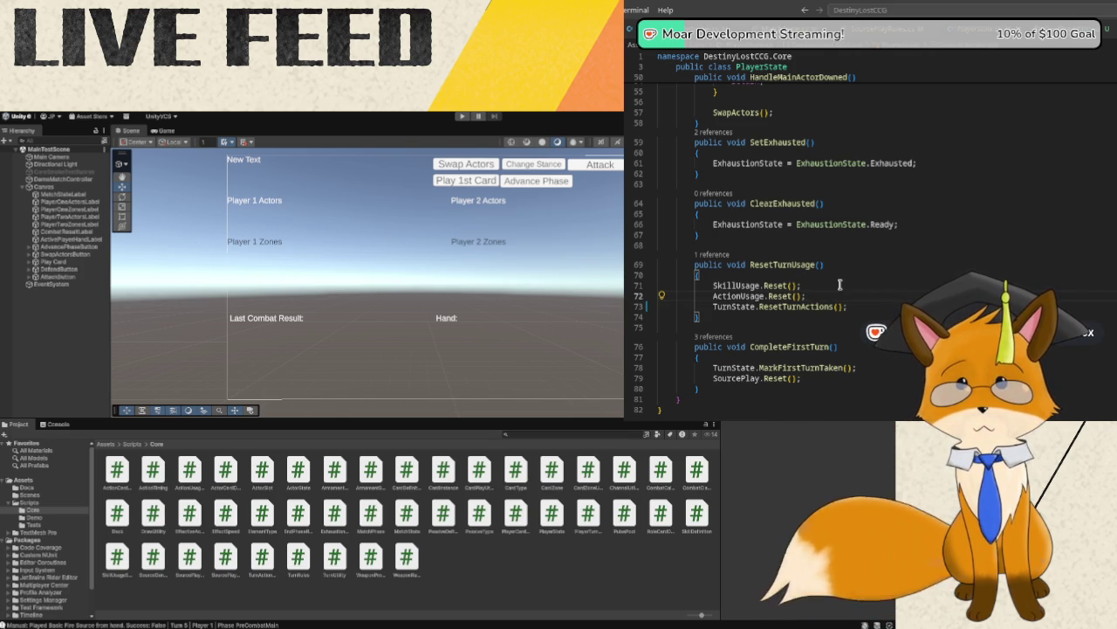
- Add a SourcePlay.Reset(); line to ResetTurnUsage and start Play mode to test it
key(Return)
text(SourcePlay)
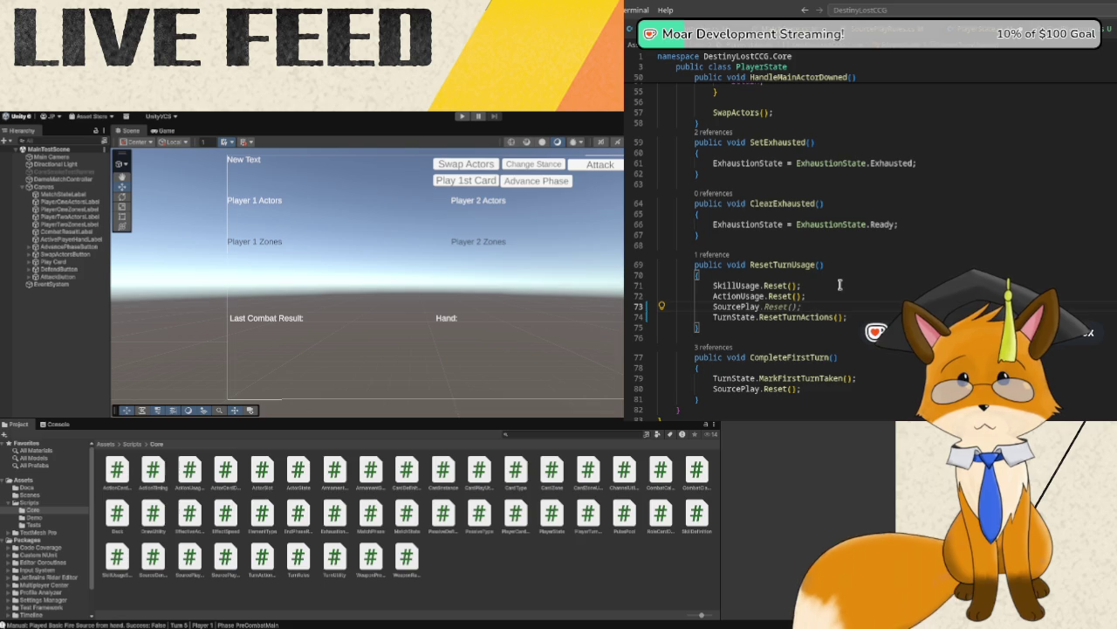
text(.Rese)
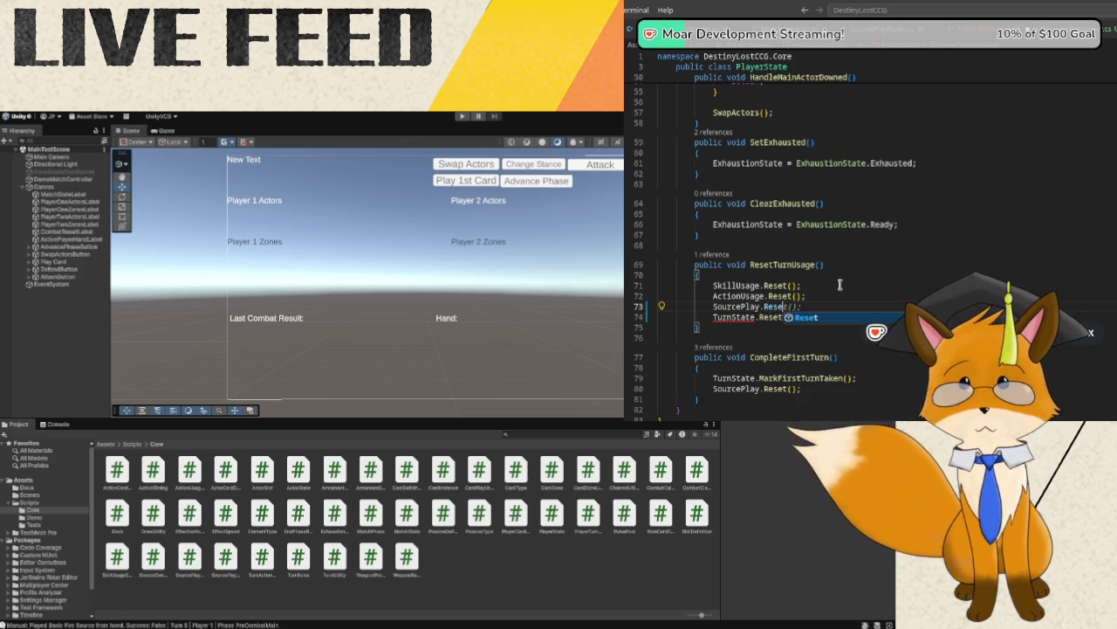
text(t();)
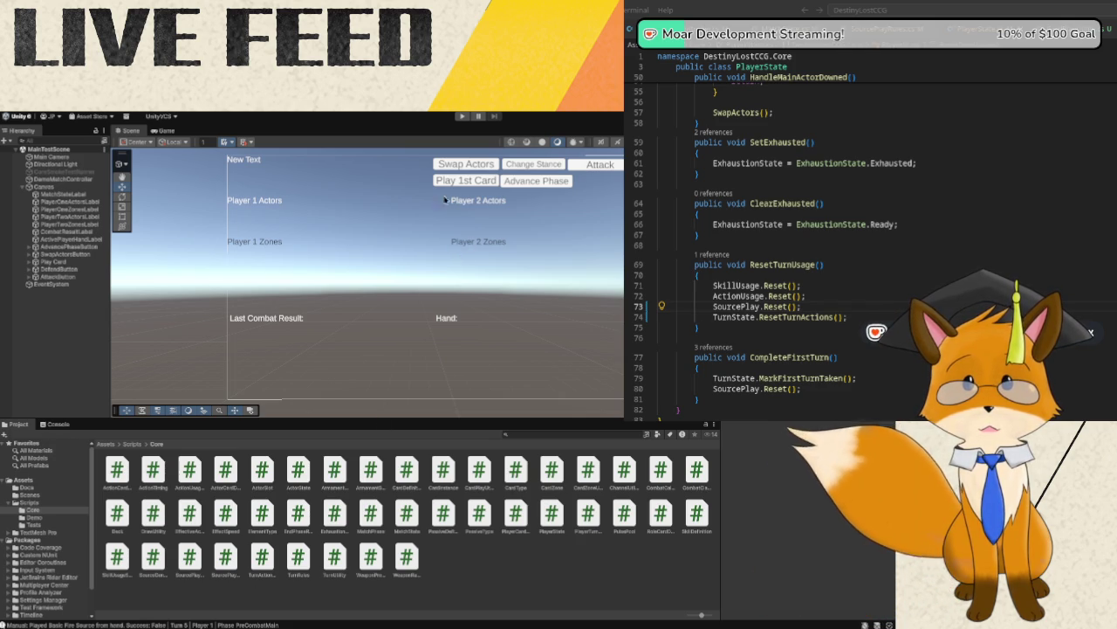
click(463, 119)
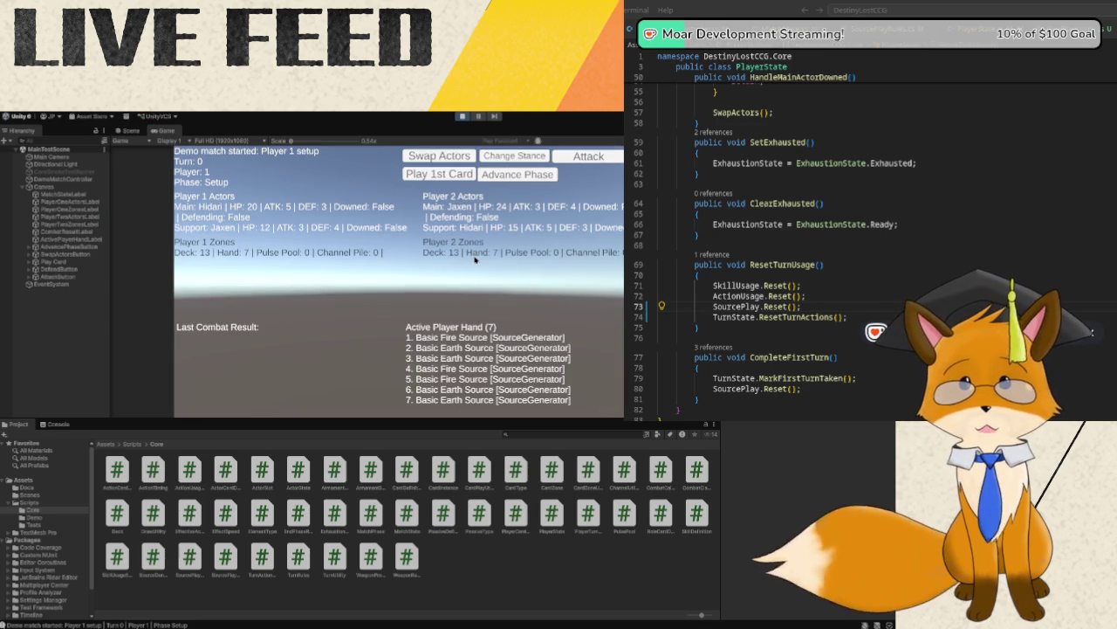
- Play both players' setup sources, then a Basic Earth Source in turn 1's PreCombatMain
click(437, 176)
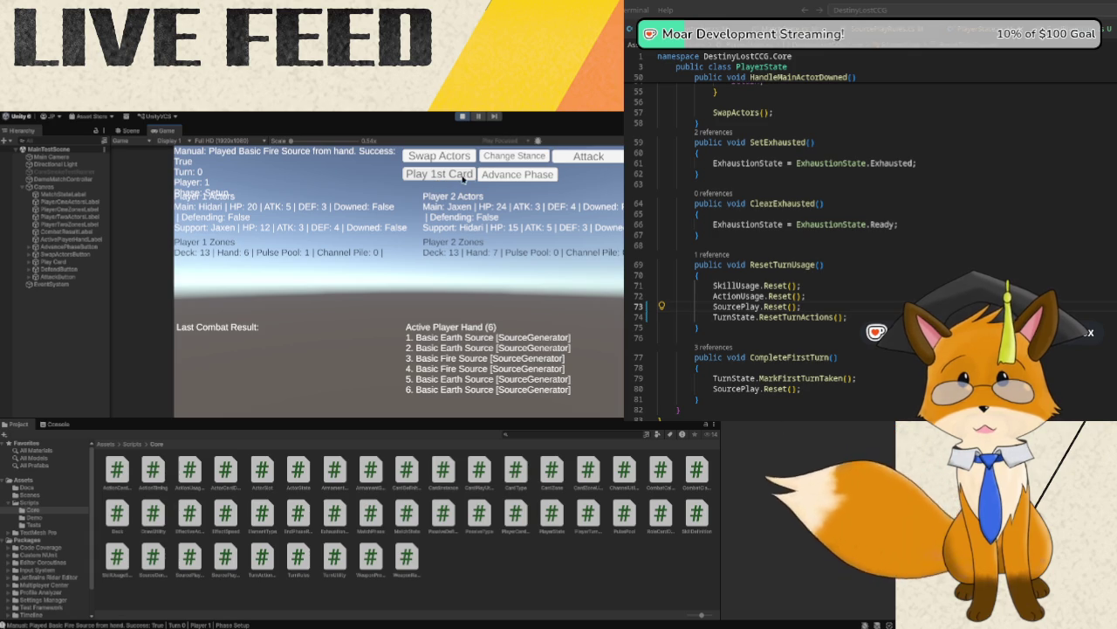
click(497, 177)
click(446, 178)
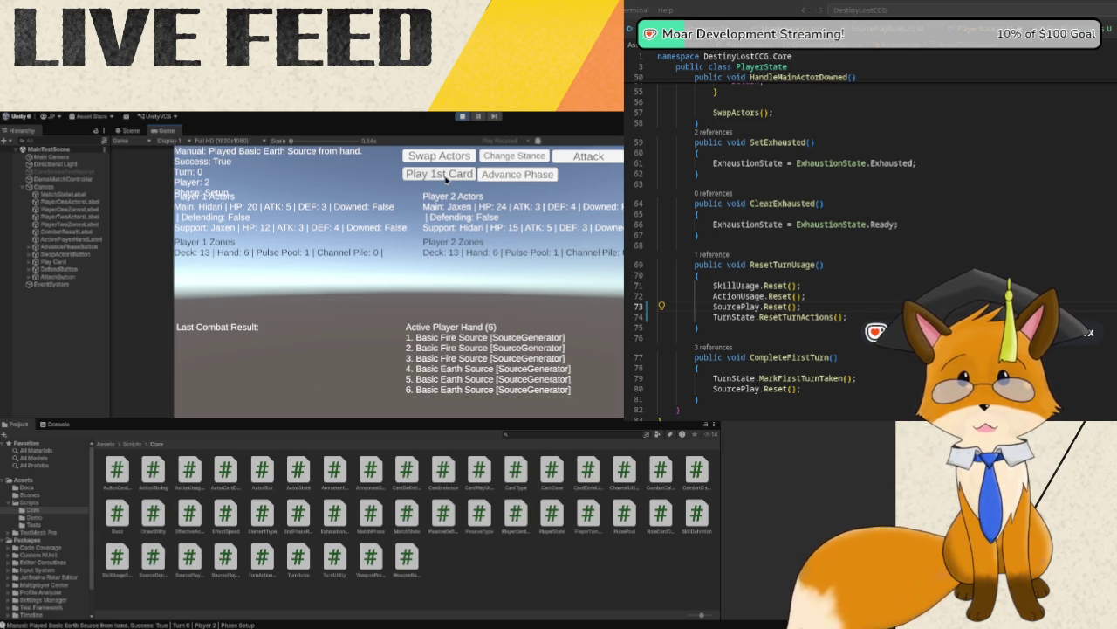
click(492, 181)
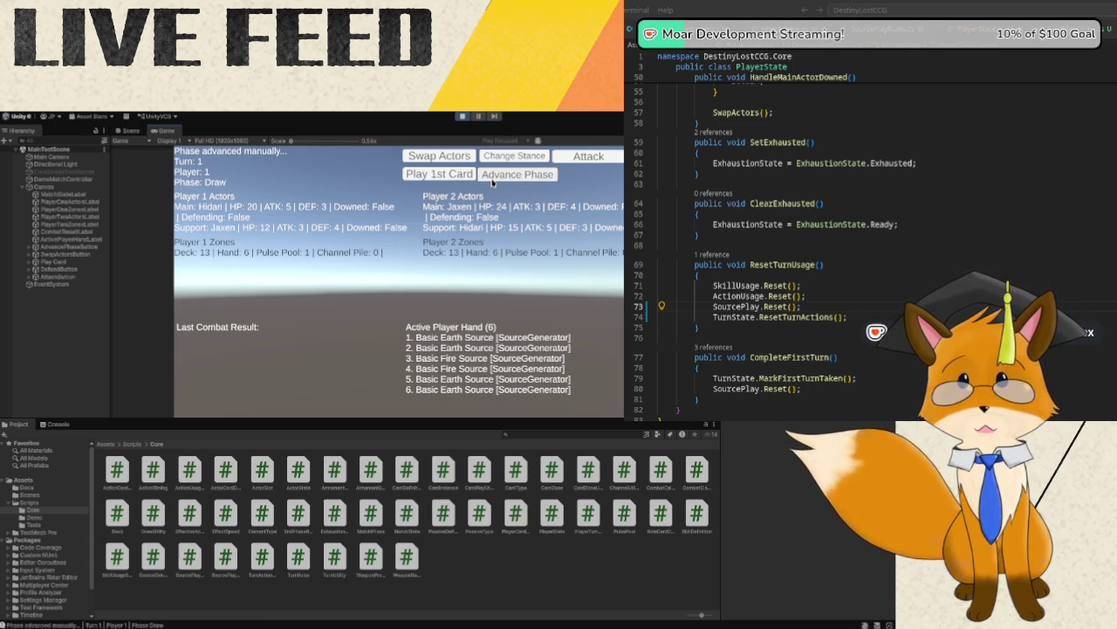
click(492, 182)
click(487, 179)
click(454, 179)
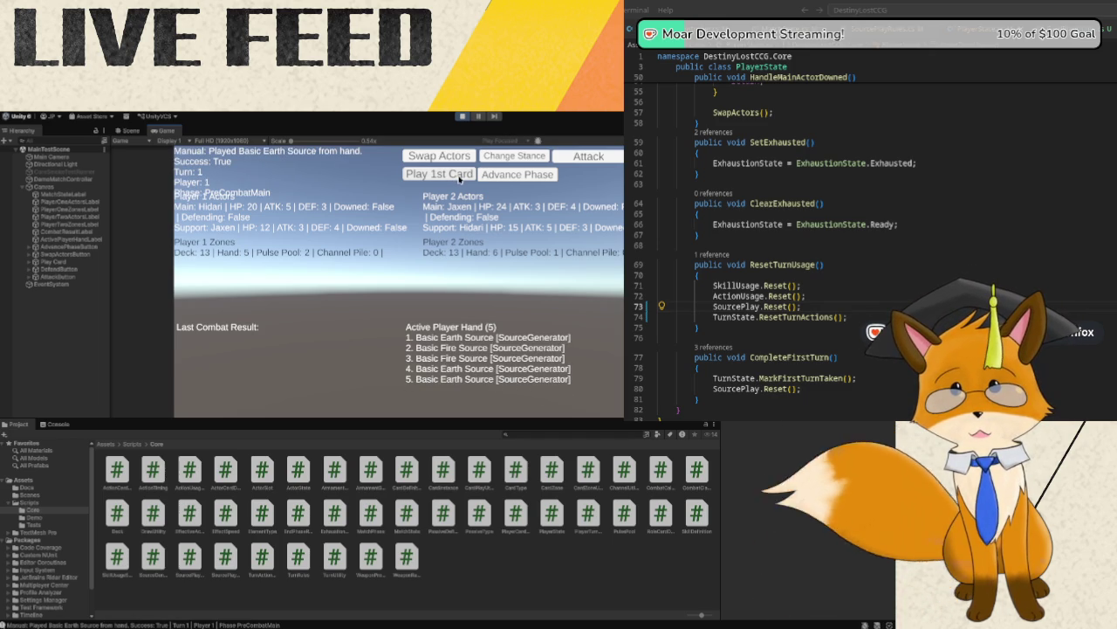
- Try a second source on turn 1, which fails, then exit Play mode
click(460, 179)
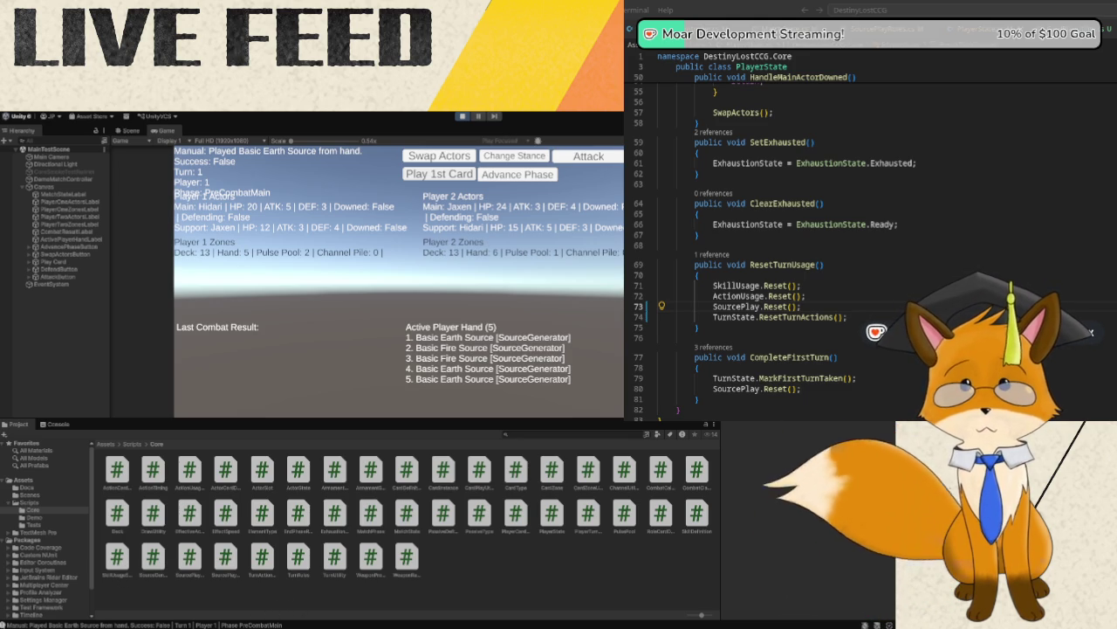
click(463, 116)
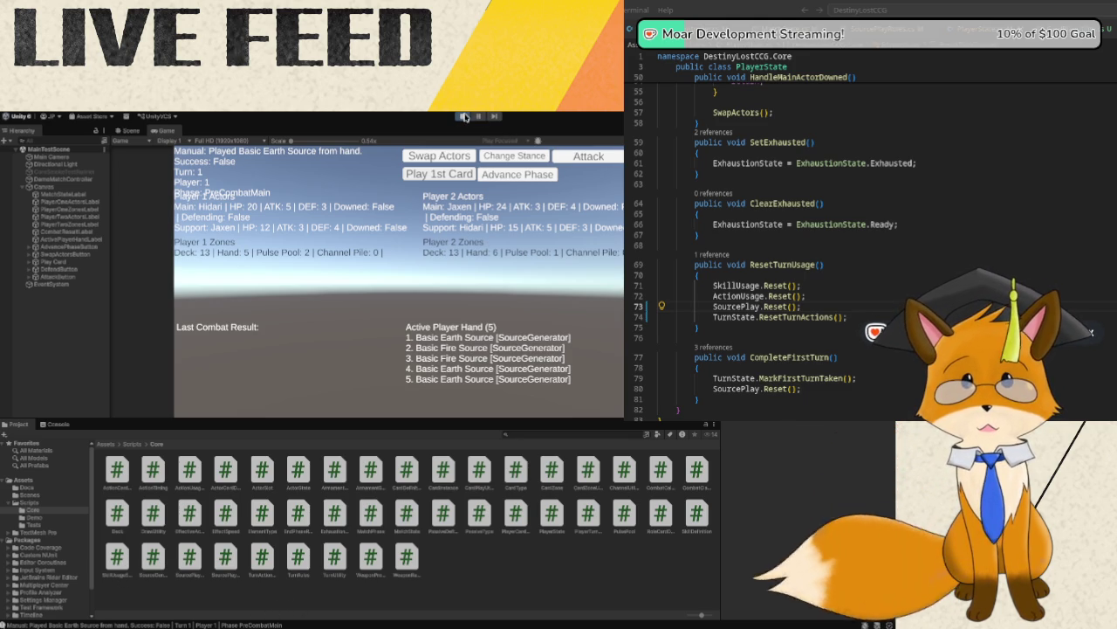
click(1010, 265)
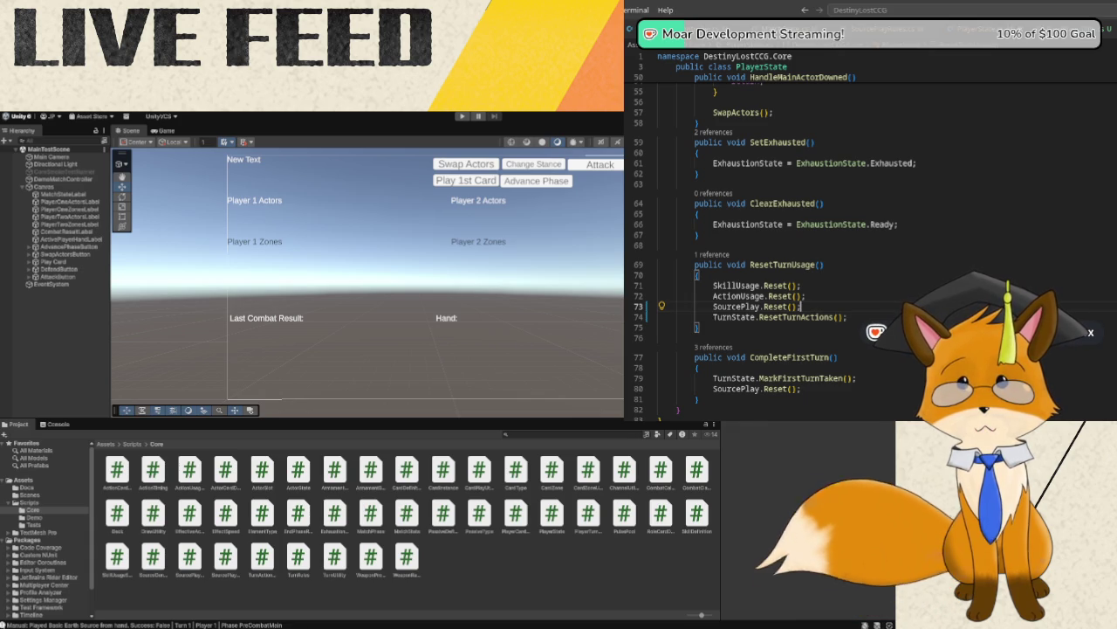
- Start a new if condition on TurnState.HasTakenFirstTurn after the ActionUsage.Reset() line
key(Up)
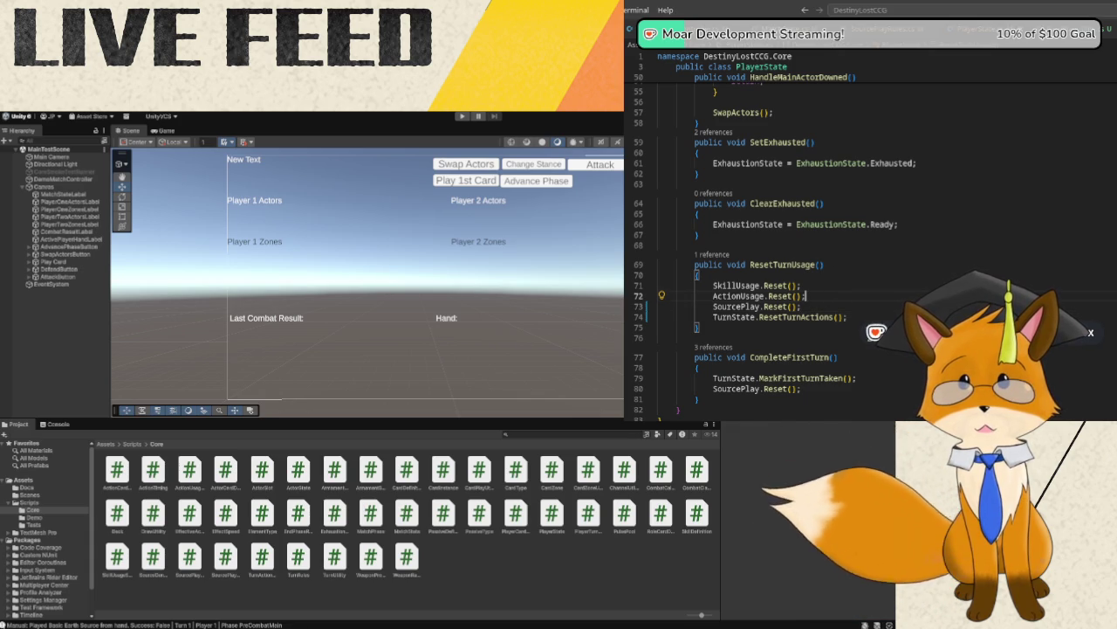
key(Return)
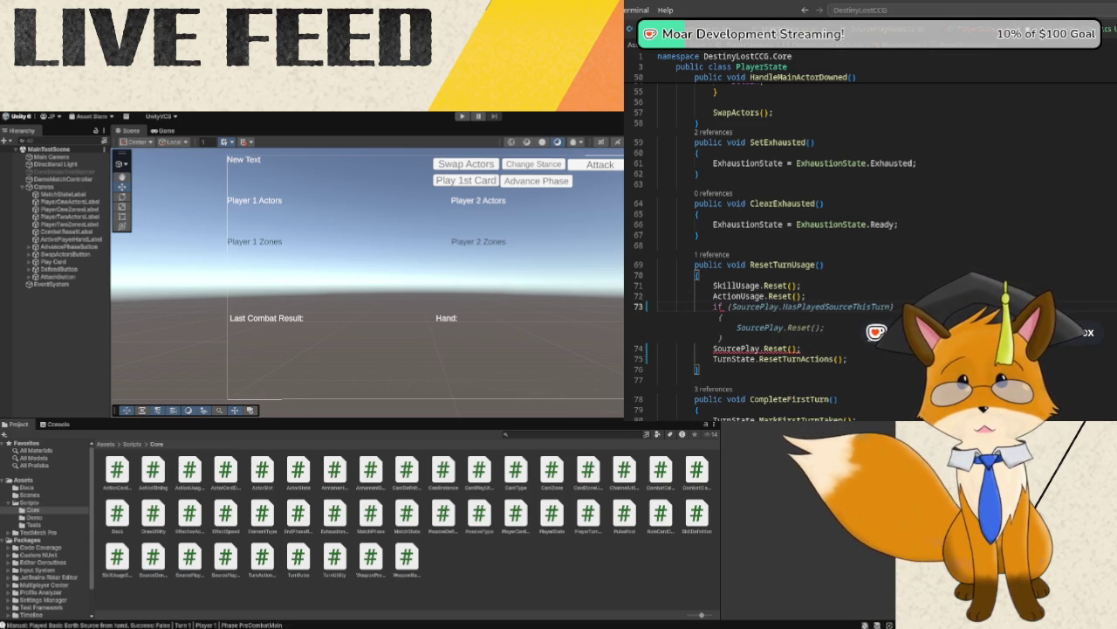
text(()
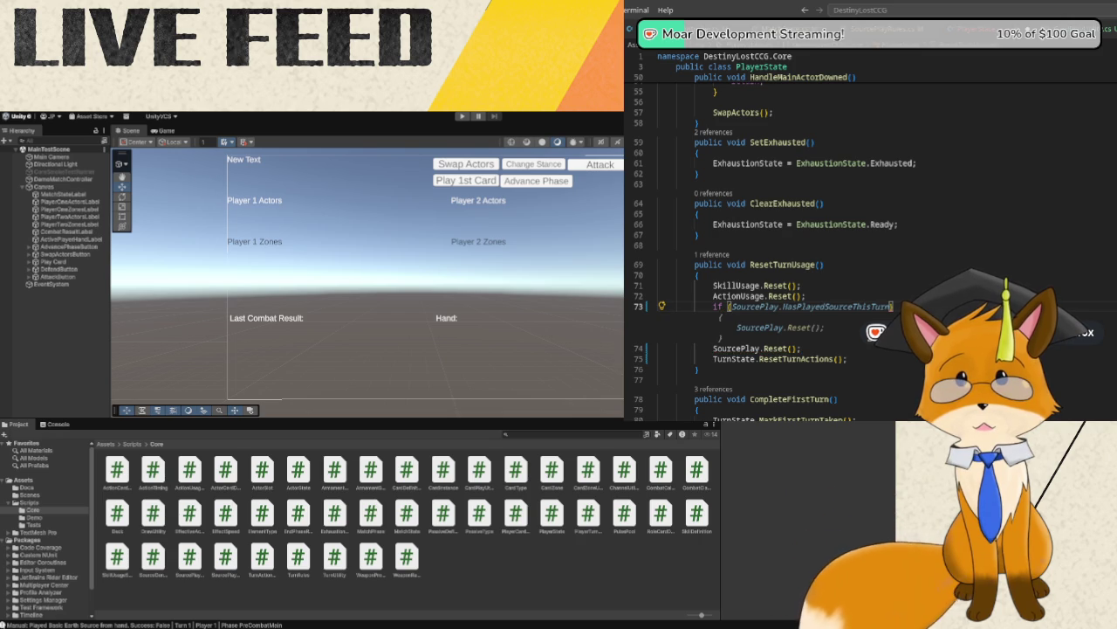
text(Turn)
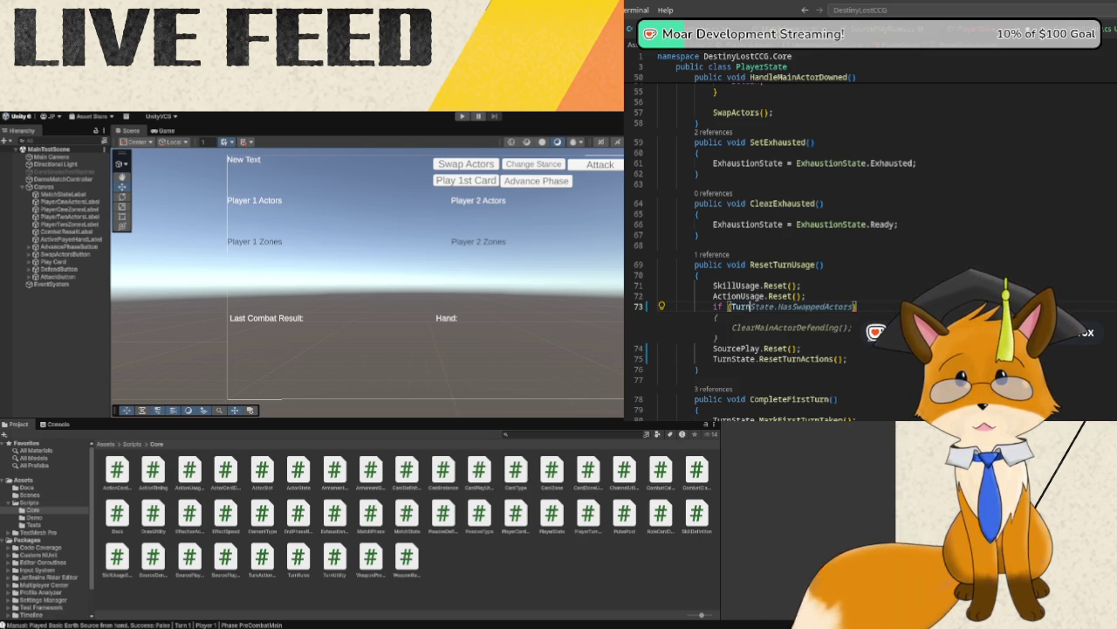
text(State.)
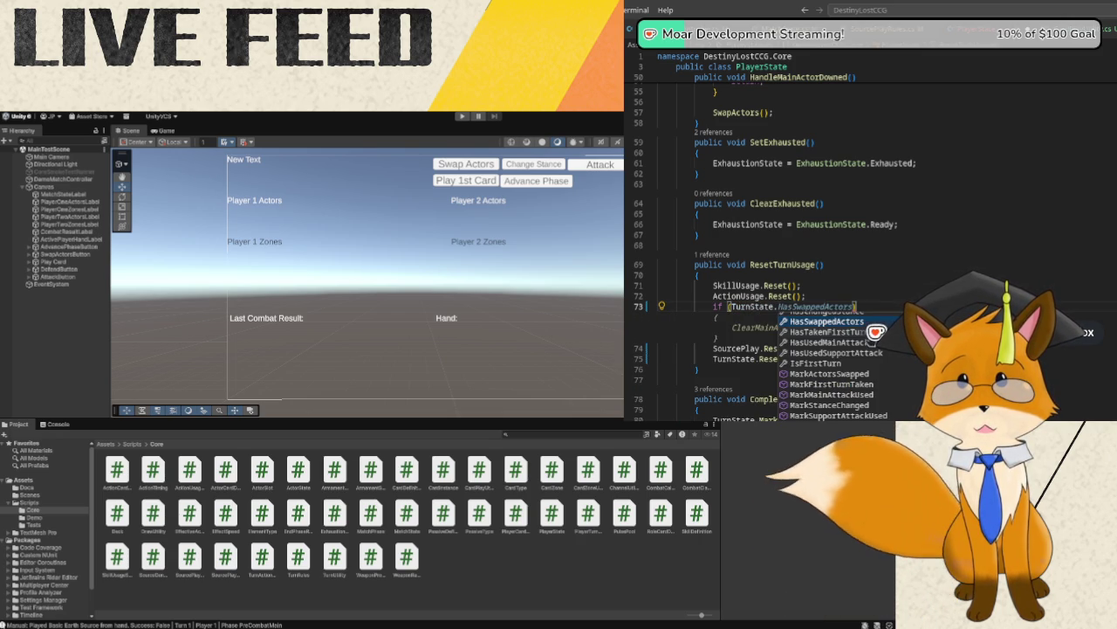
text(HasT)
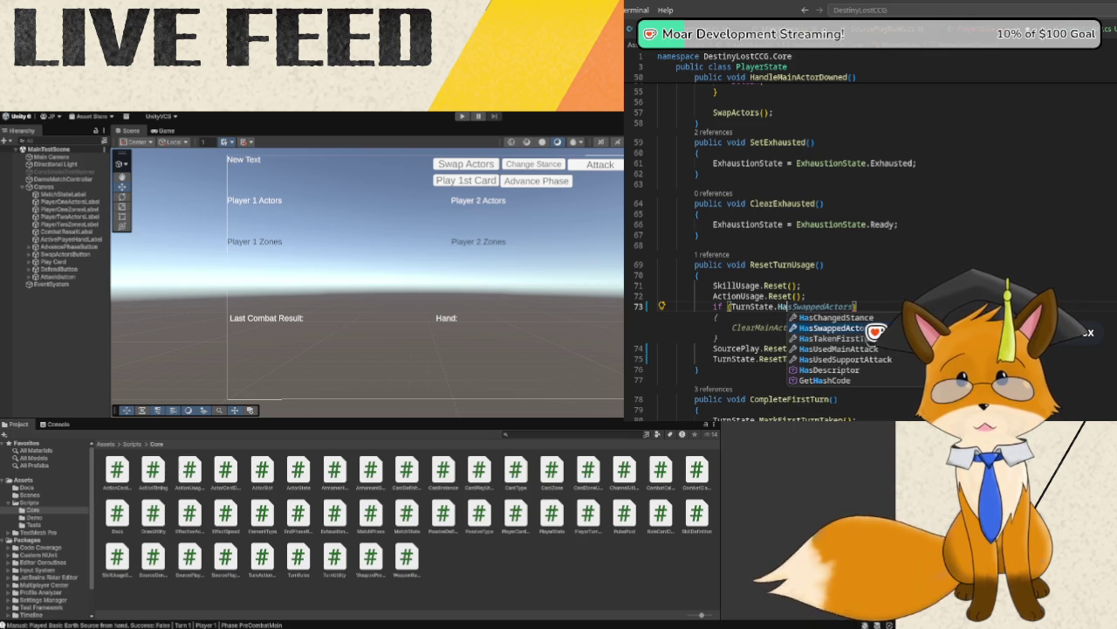
key(Tab)
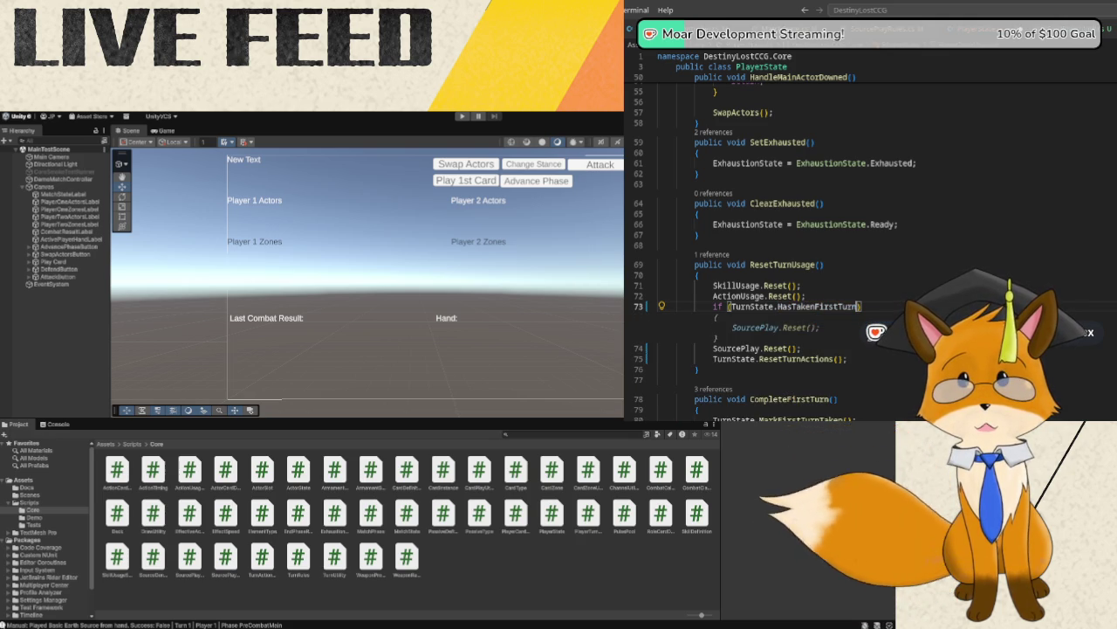
key(Left)
click(731, 306)
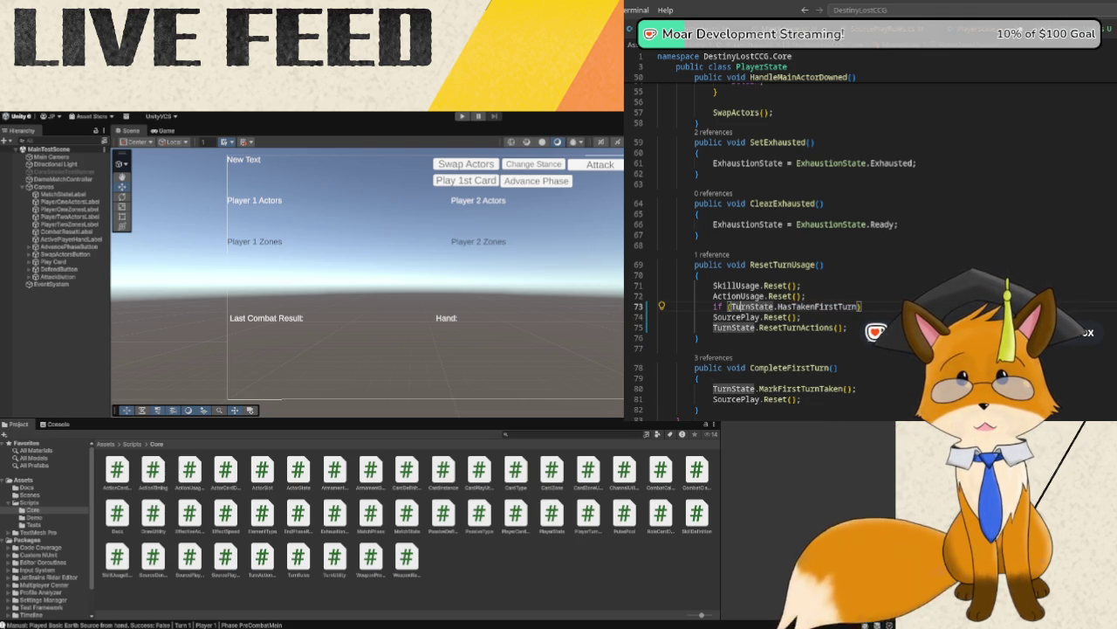
text(!)
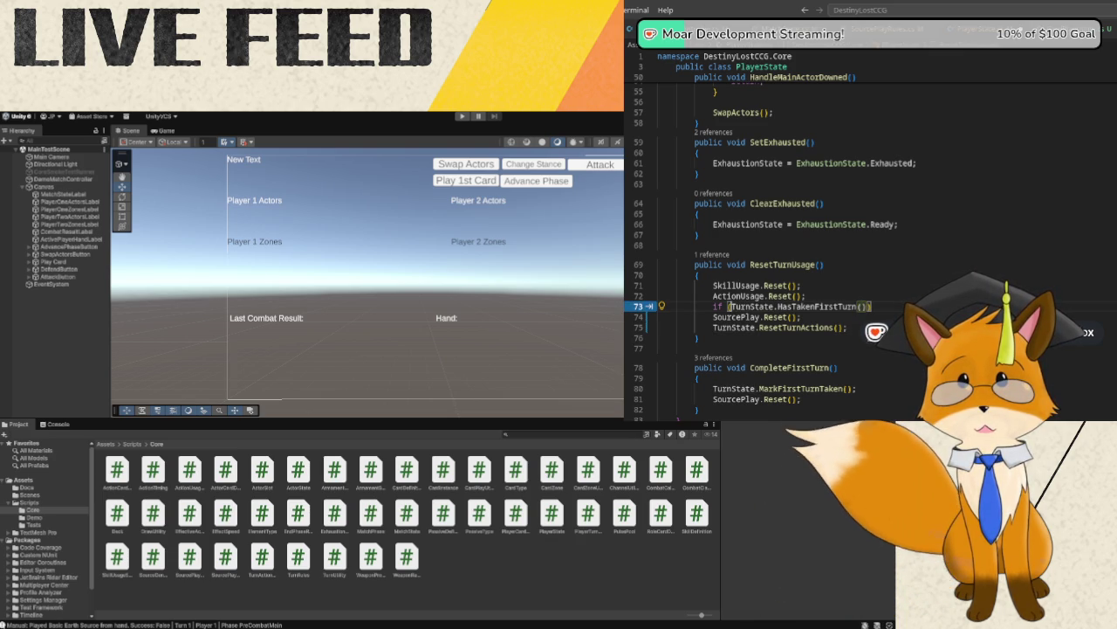
- Fix the condition's parentheses and open an if block containing SourcePlay.Reset();
click(842, 305)
click(729, 306)
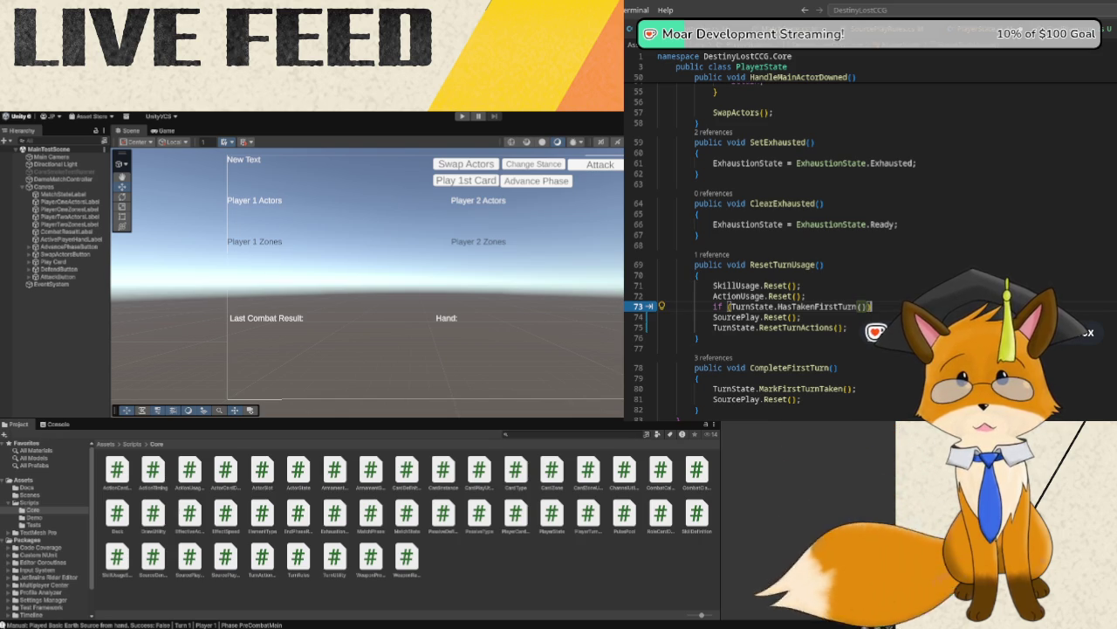
key(End)
key(Return)
text({)
key(Tab)
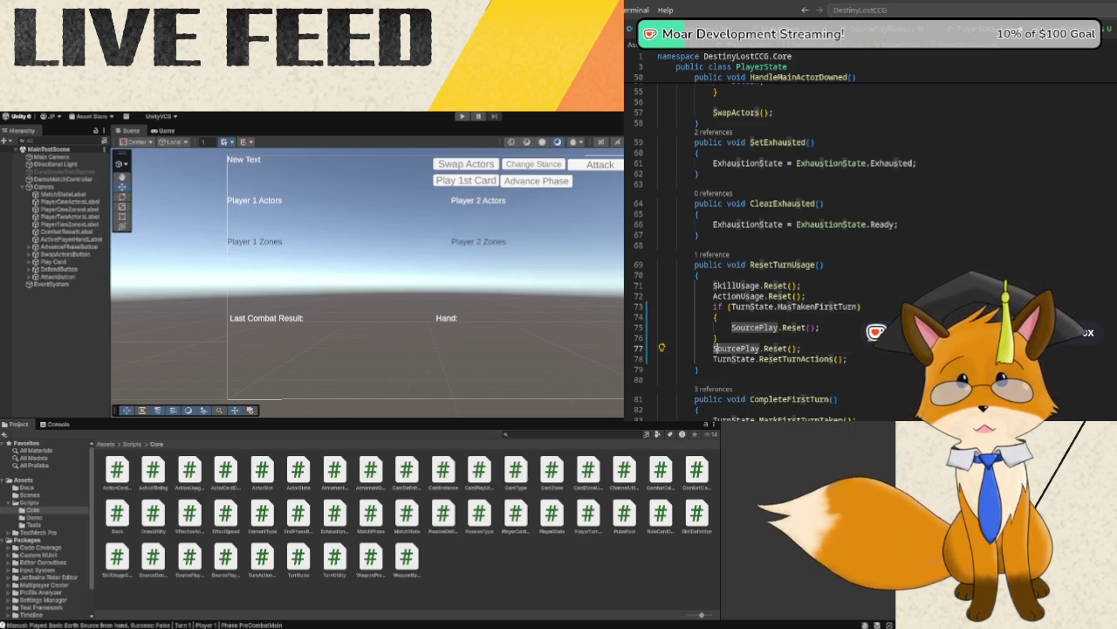
- Delete the unconditional SourcePlay.Reset(); on line 77 along with its leftover empty line
key(ctrl+w)
key(ctrl+w)
key(ctrl+w)
key(BackSpace)
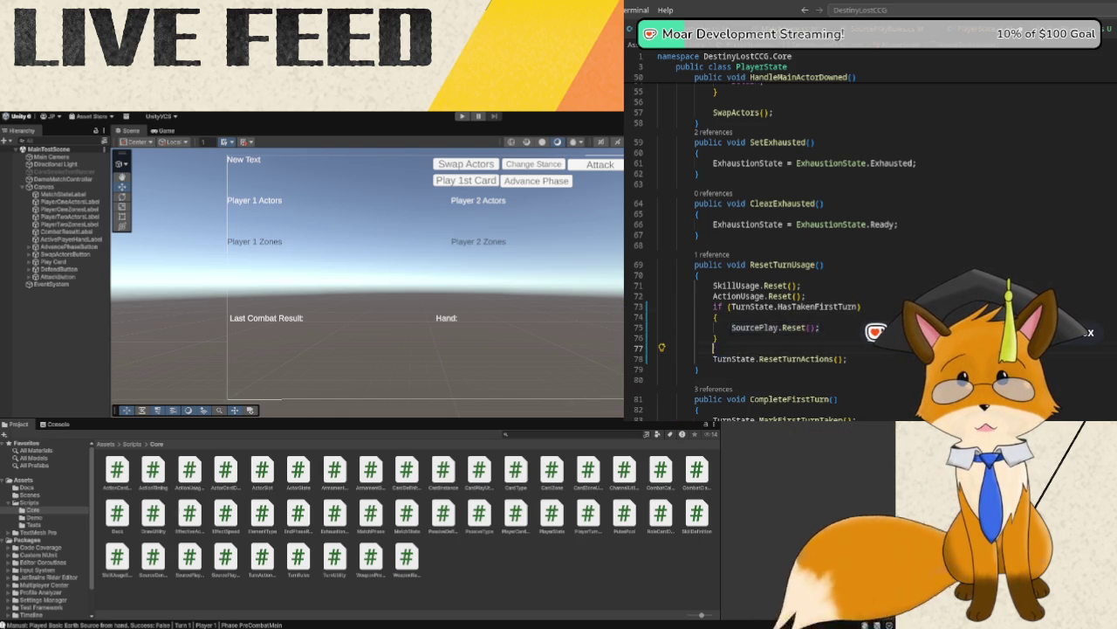
key(BackSpace)
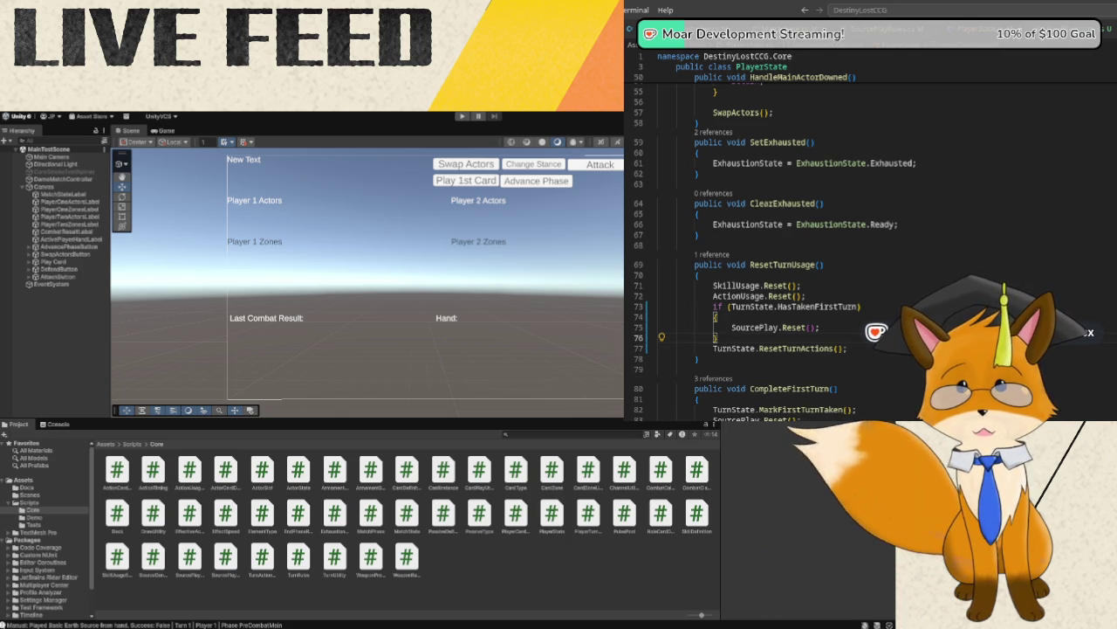
click(436, 188)
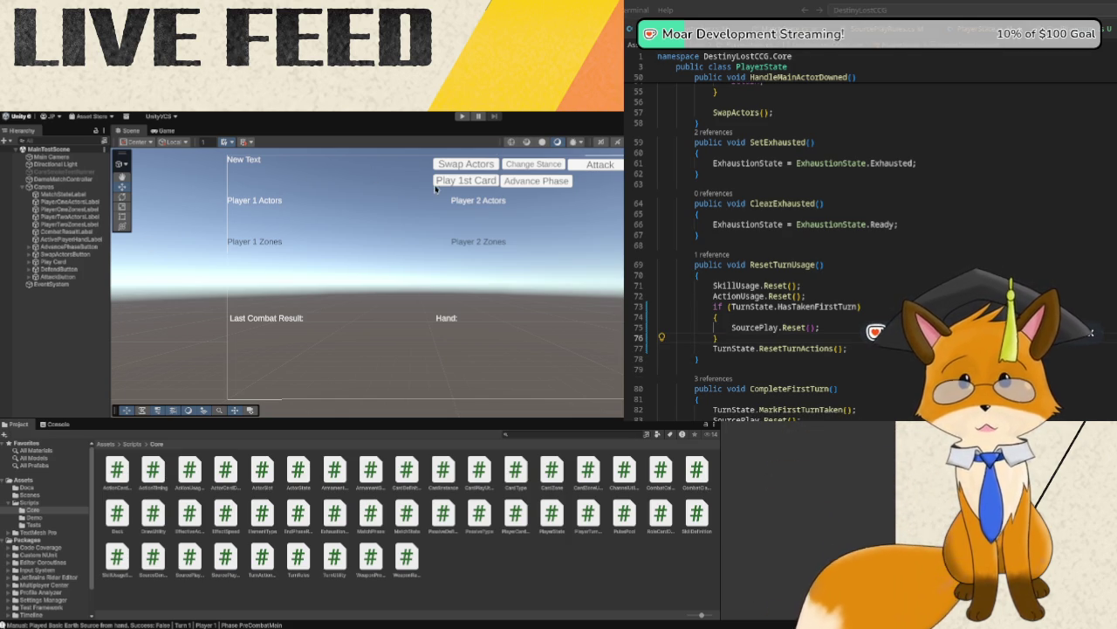
- Enter Play mode, play the first card on turn 0, and advance into turn 1
click(461, 120)
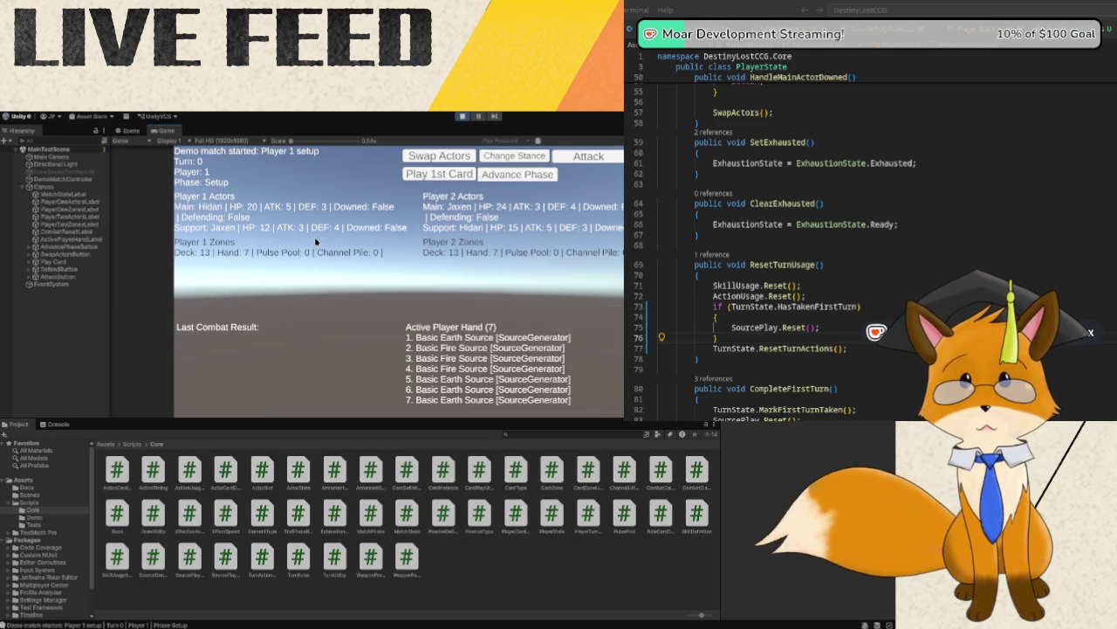
click(430, 176)
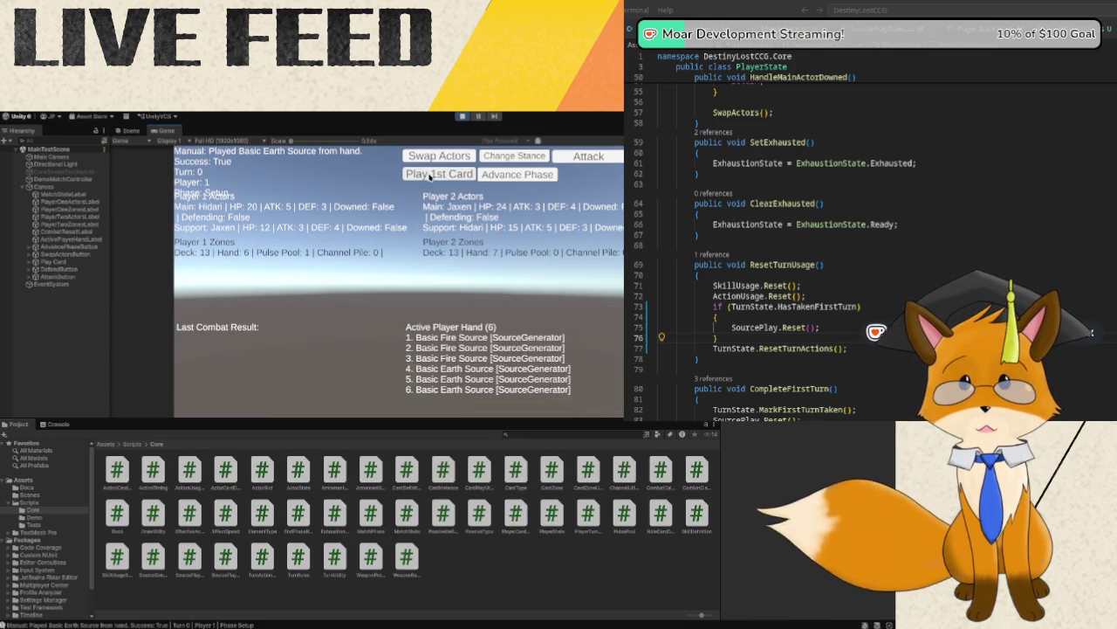
click(519, 179)
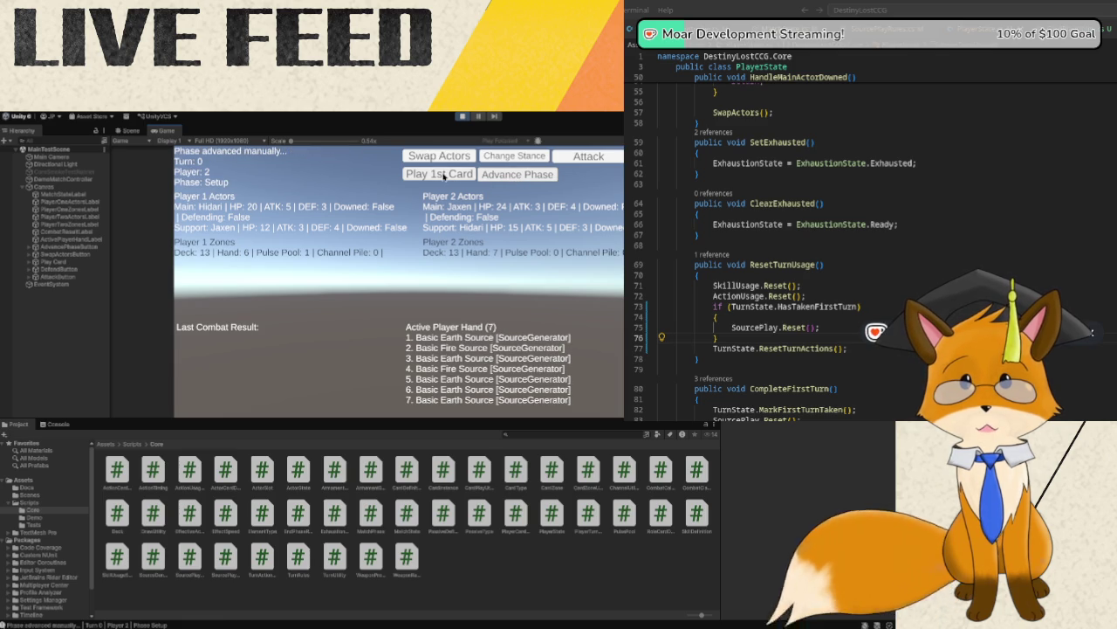
click(443, 176)
click(495, 178)
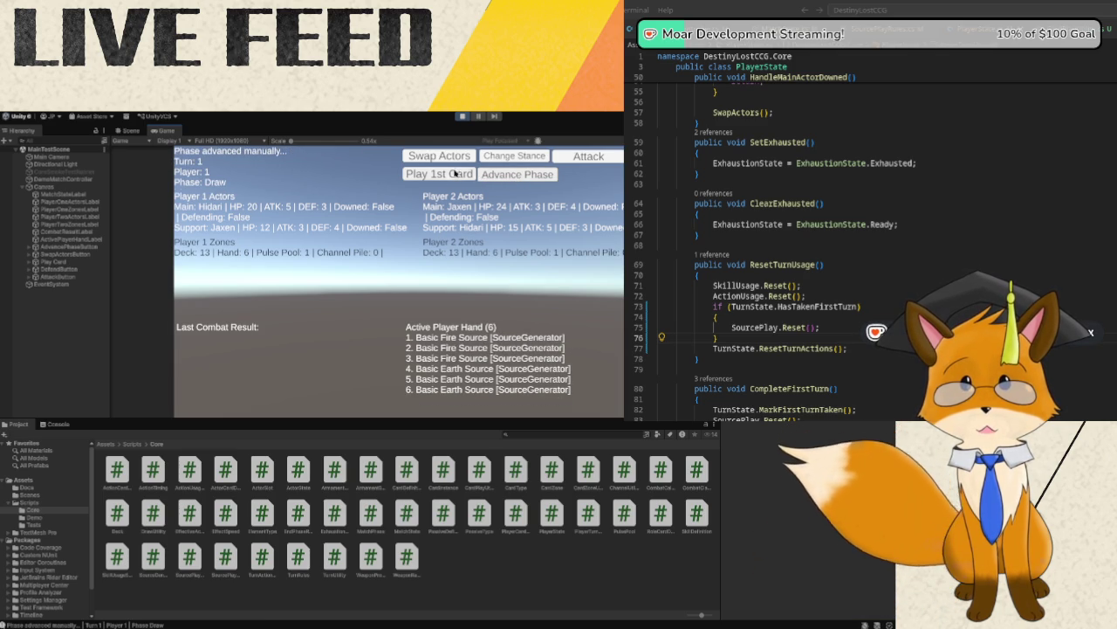
- On turn 1, reach PreCombatMain, try playing the first card, then move to turn 2
click(487, 175)
click(487, 174)
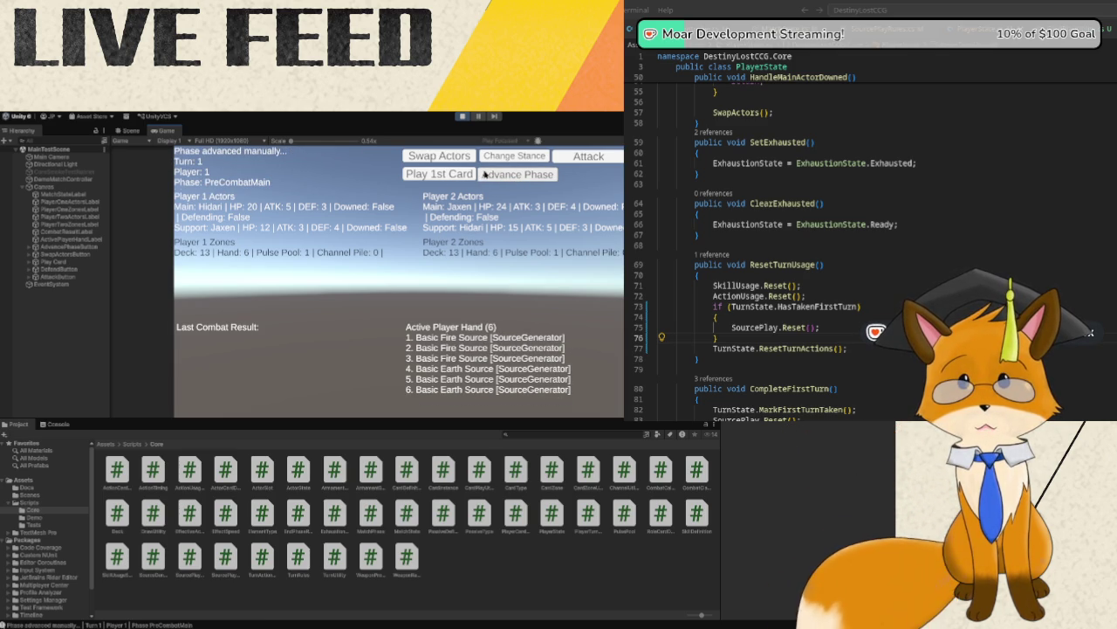
click(433, 178)
click(475, 178)
click(488, 178)
click(488, 178)
- On turn 2, try the first card, then advance to turn 3's PreCombatMain
click(480, 176)
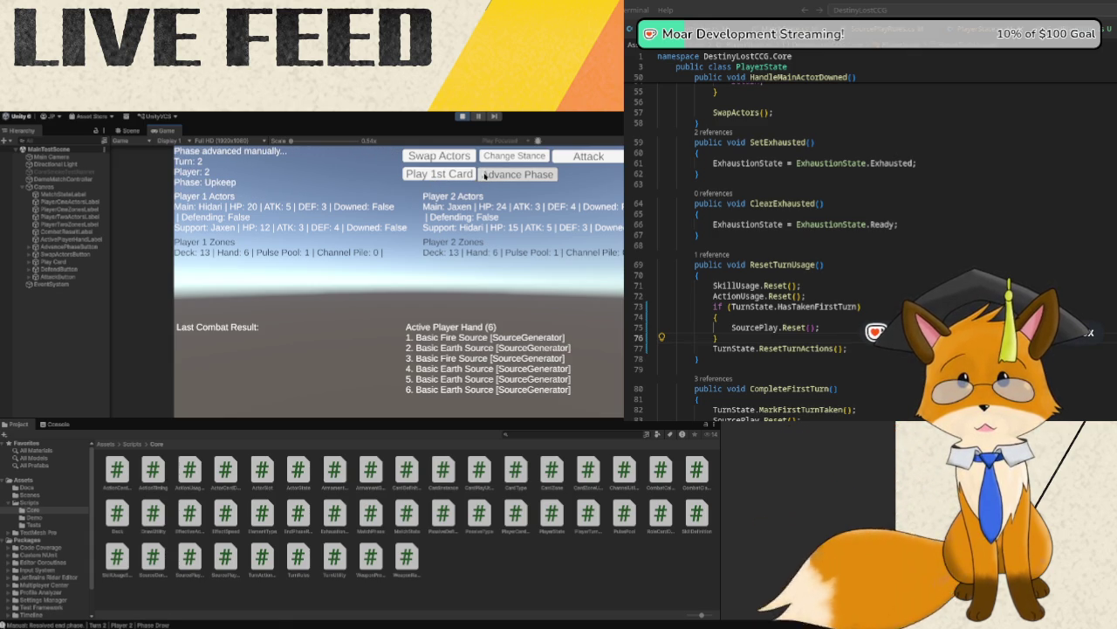
click(484, 176)
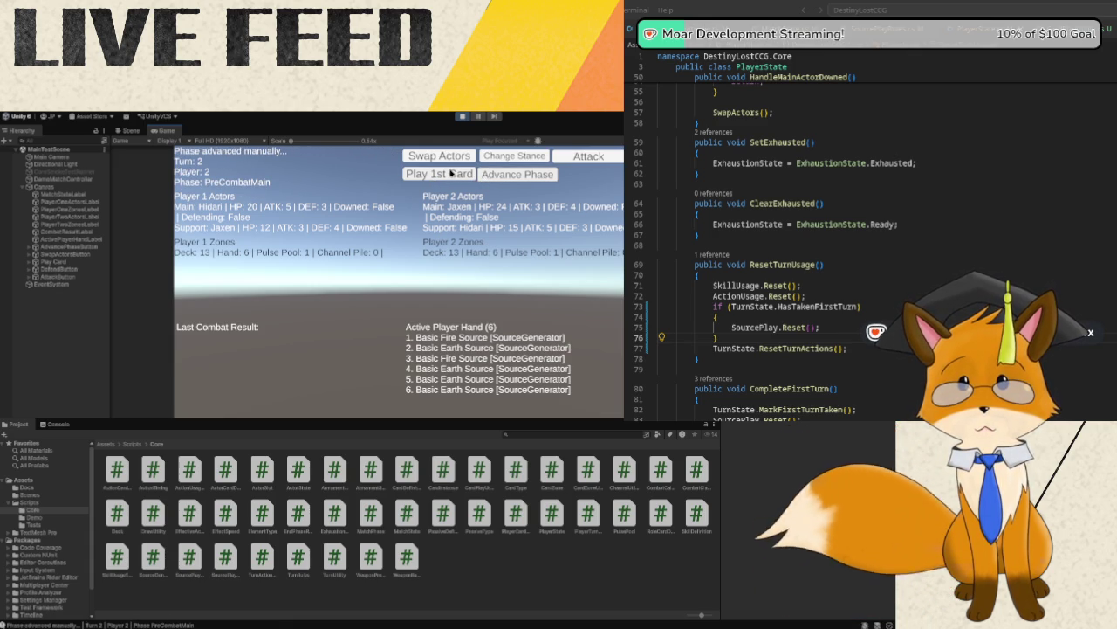
click(452, 173)
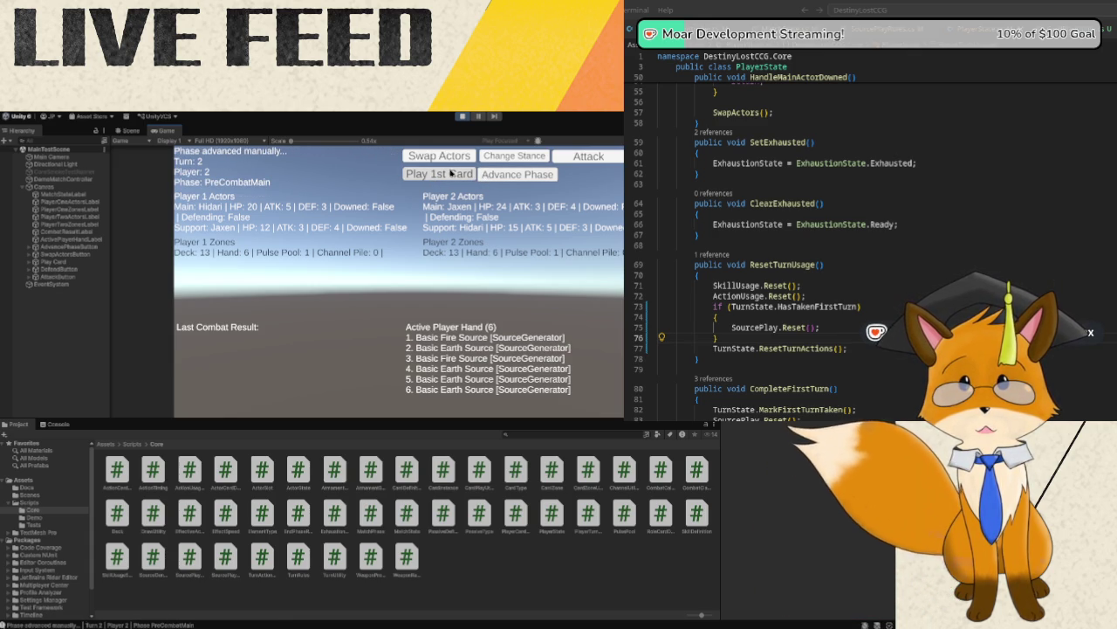
click(503, 180)
click(503, 180)
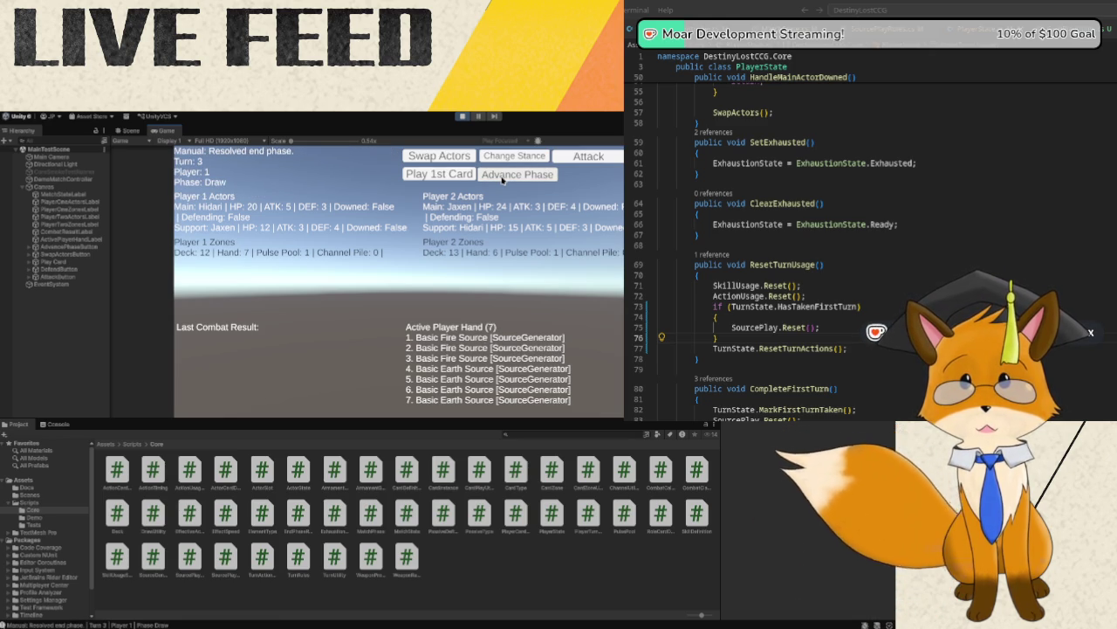
click(503, 180)
click(503, 179)
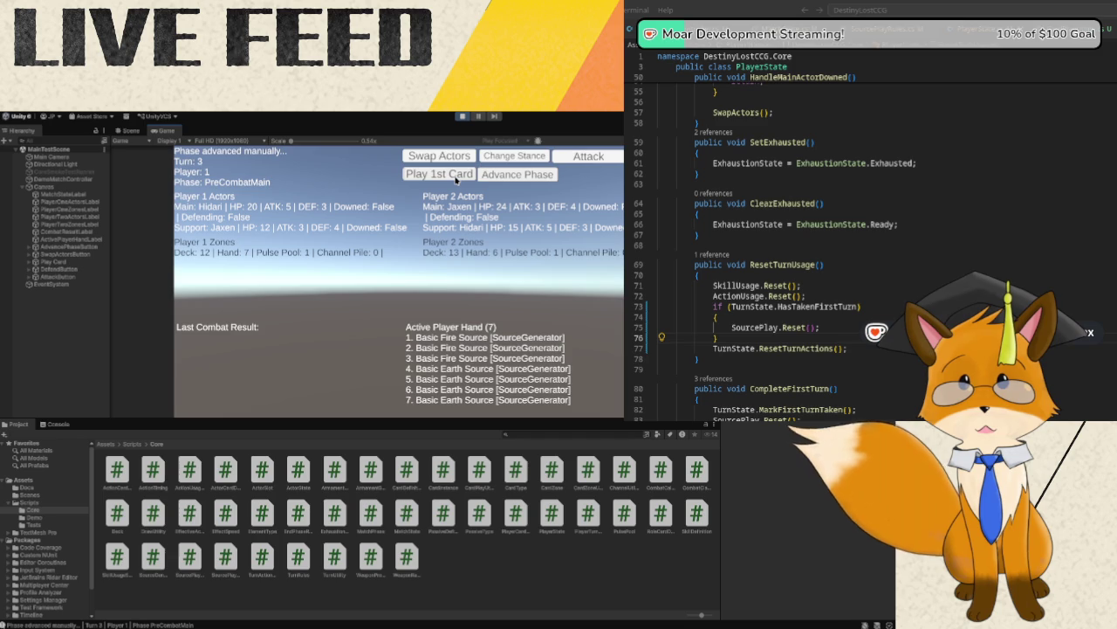
- Play the first card on turn 3, then advance through turn 4 to PostCombatMain
click(456, 178)
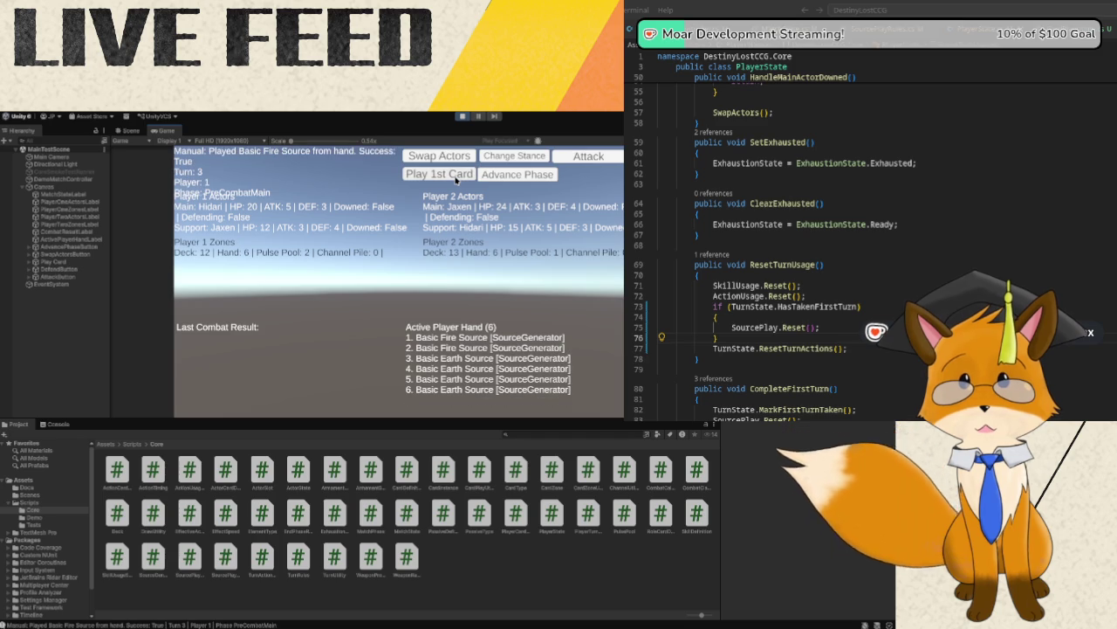
click(515, 175)
click(515, 175)
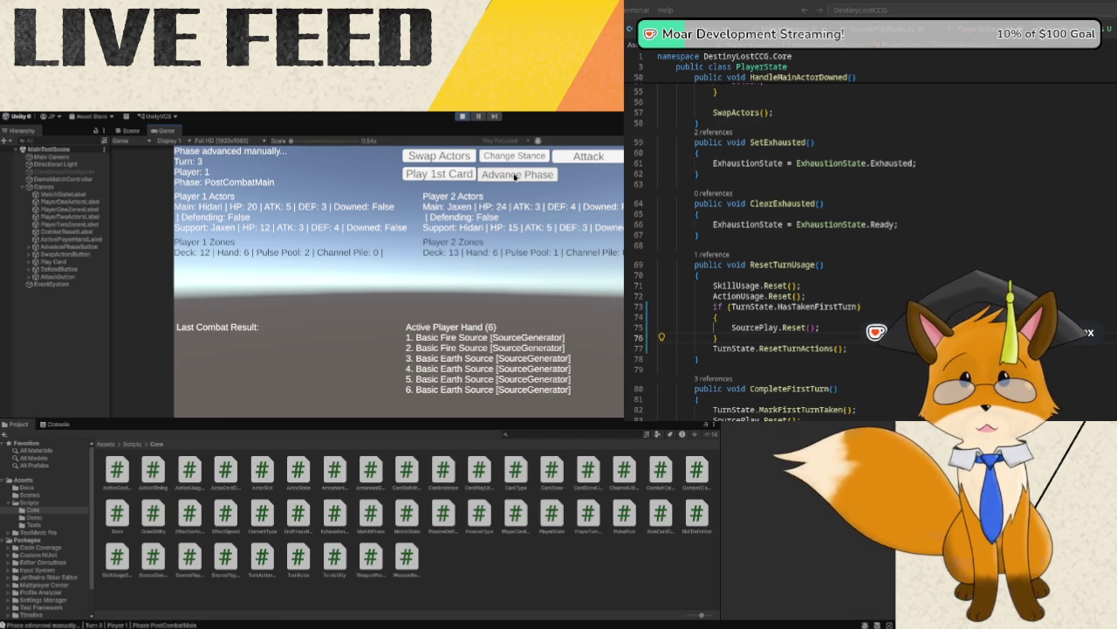
click(515, 176)
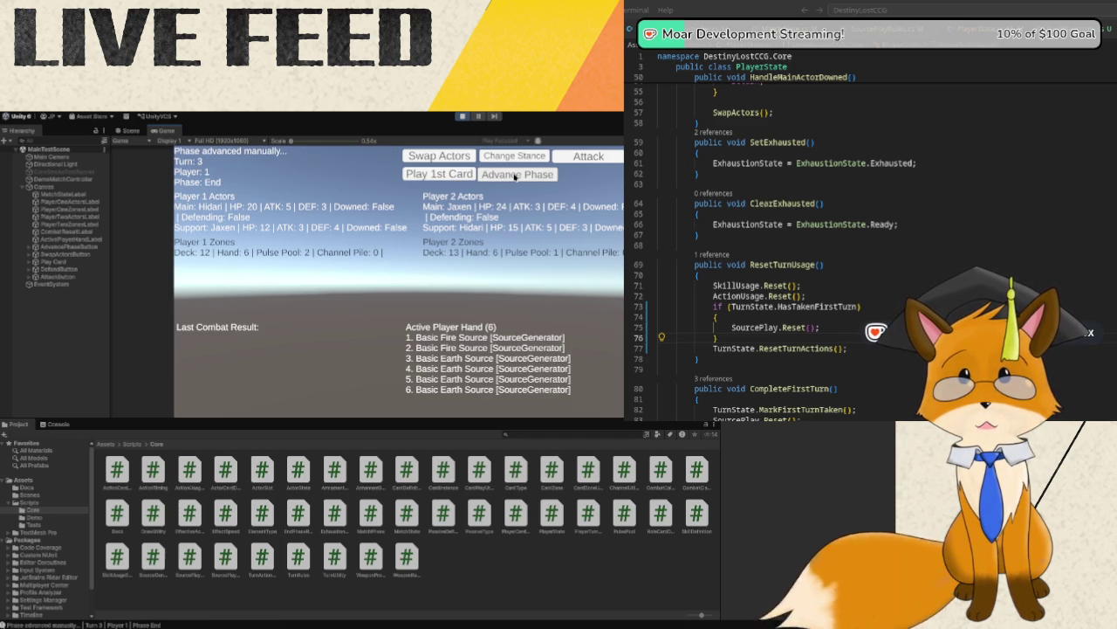
click(515, 175)
click(515, 176)
click(515, 175)
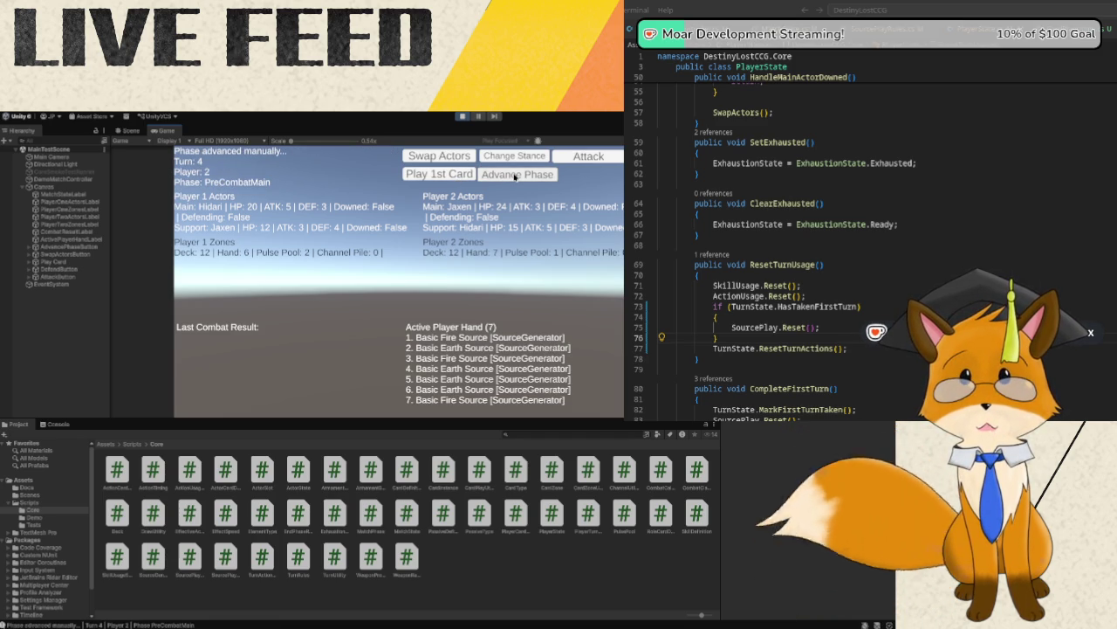
click(515, 176)
click(515, 176)
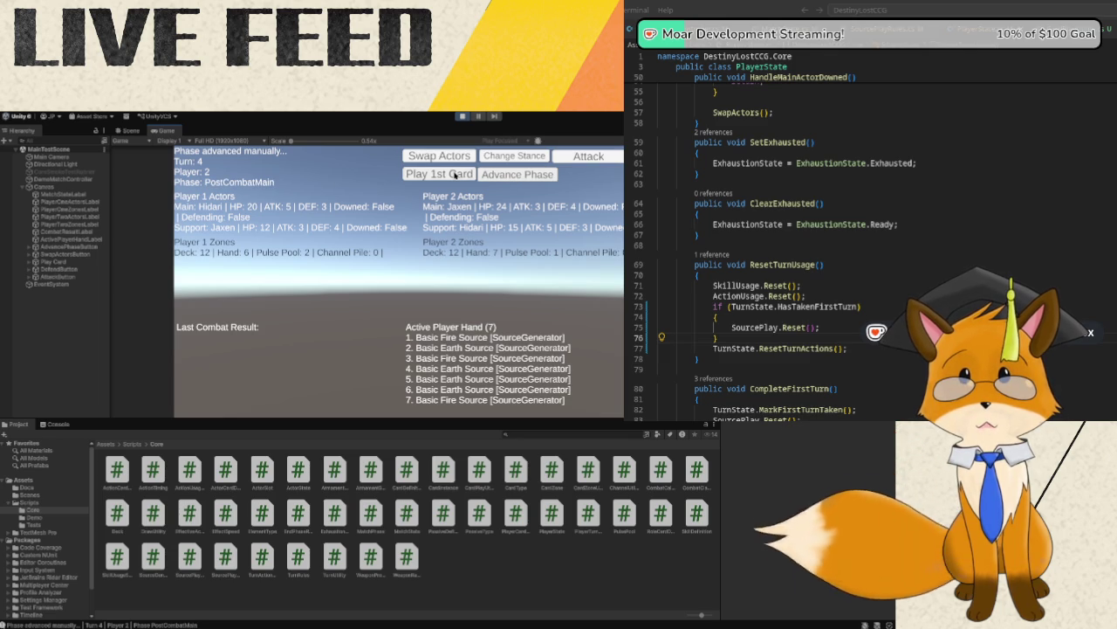
- Play the first card on turns 4 and 5, stopping at turn 5's Combat phase
click(454, 176)
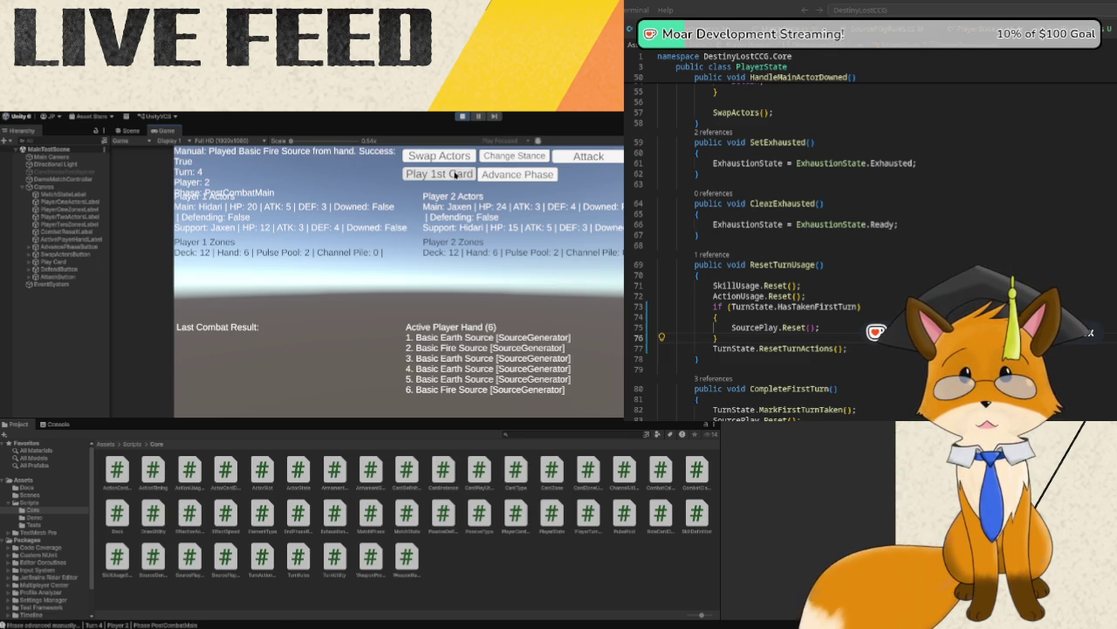
click(501, 175)
click(501, 175)
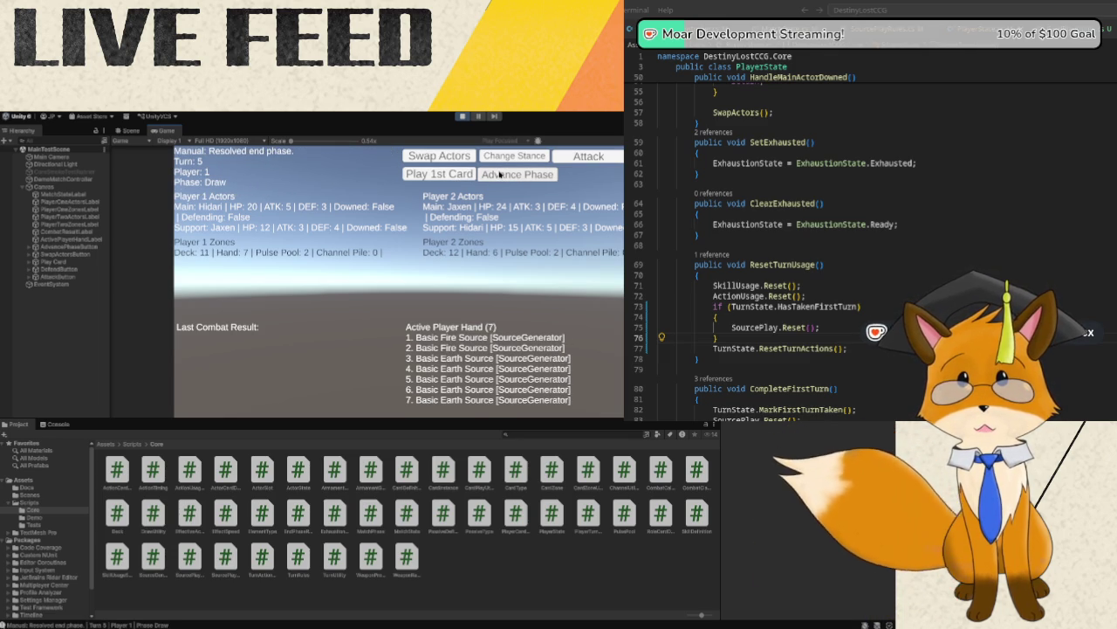
click(500, 175)
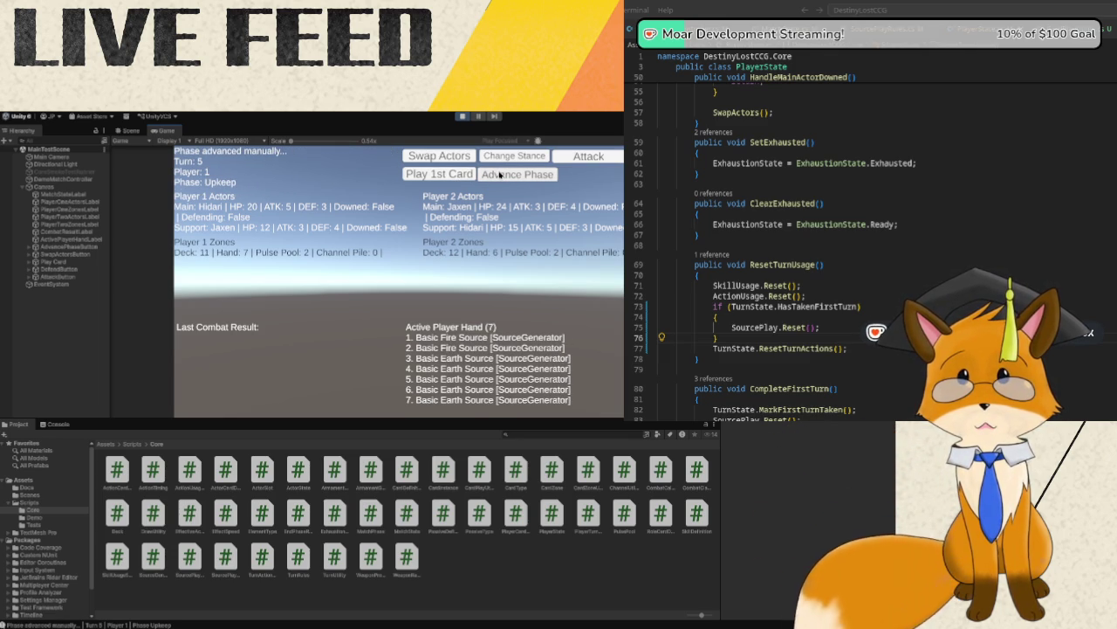
click(500, 176)
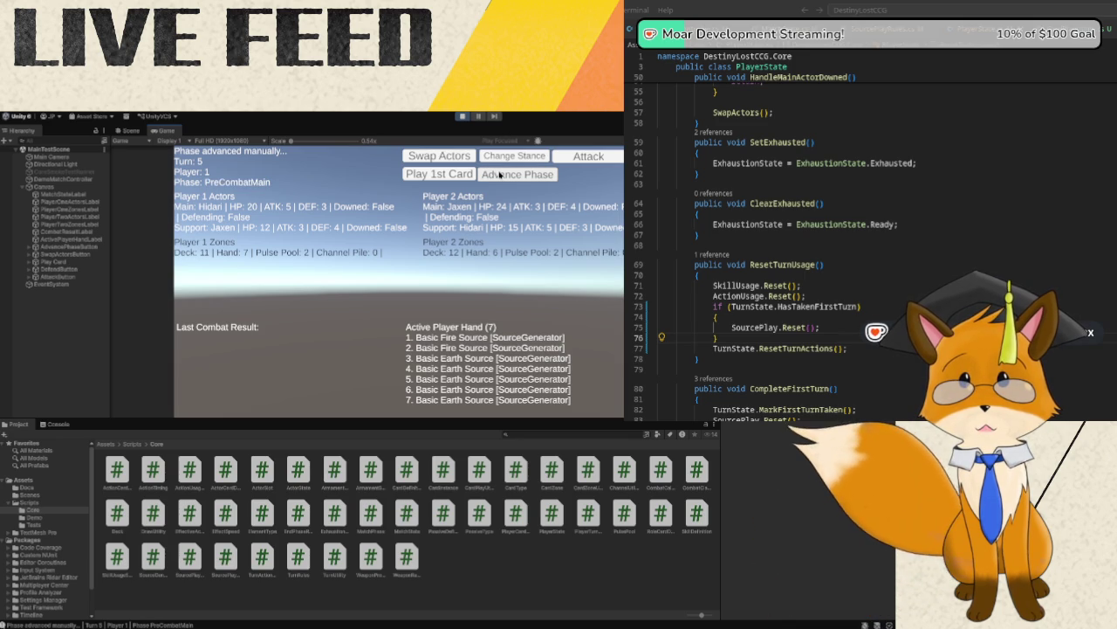
click(463, 174)
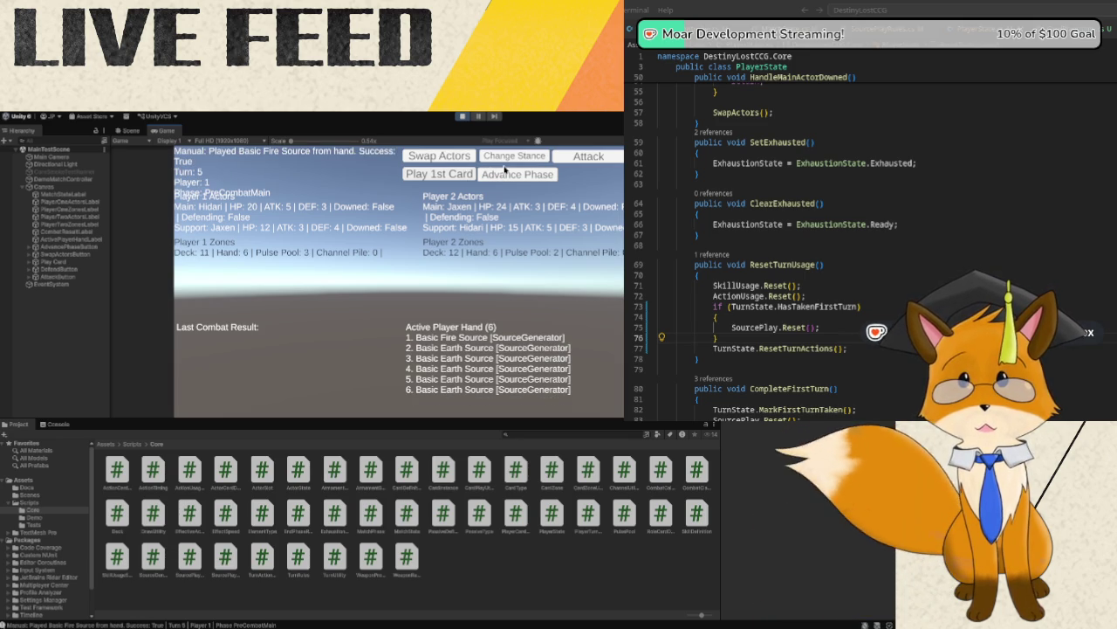
click(504, 178)
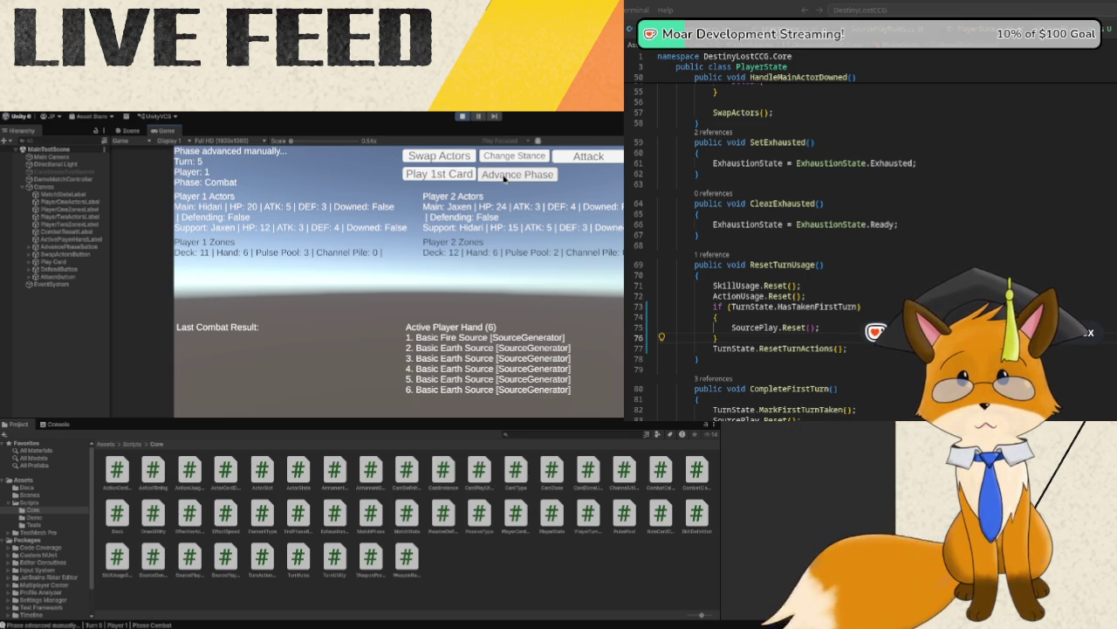
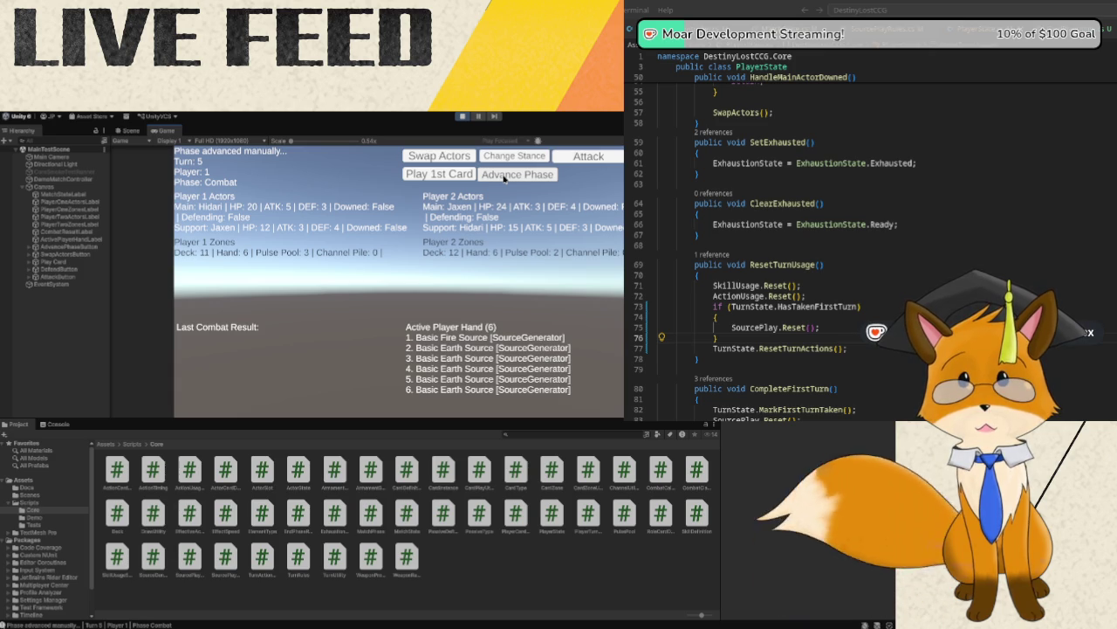
- Finish turn 5 through post-combat main and the end phase, starting turn 6
click(504, 178)
click(454, 173)
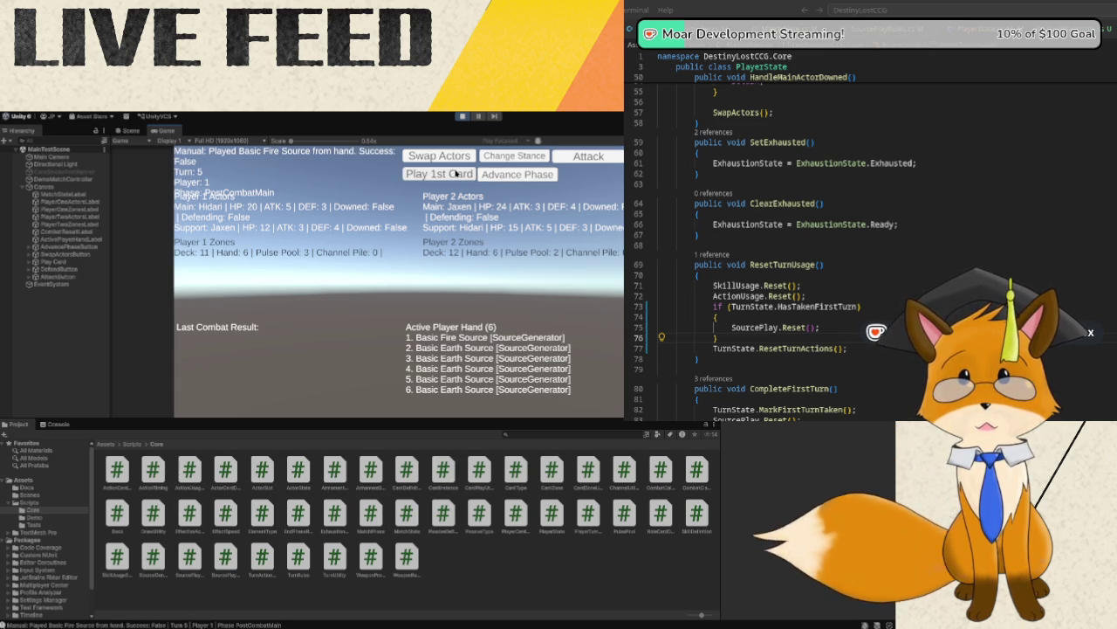
click(525, 178)
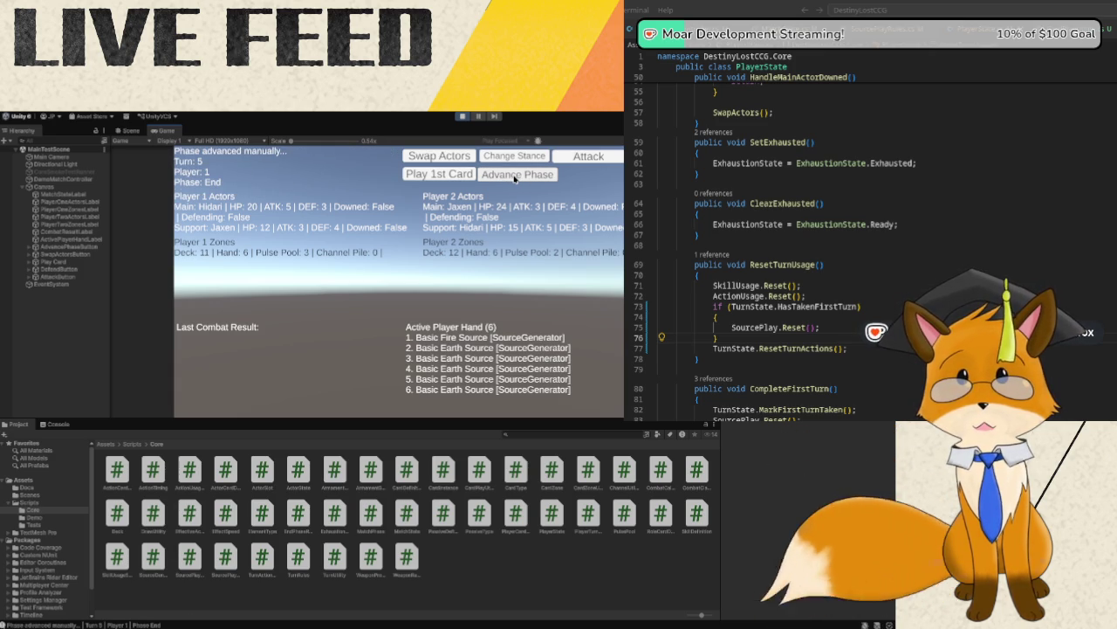
click(515, 176)
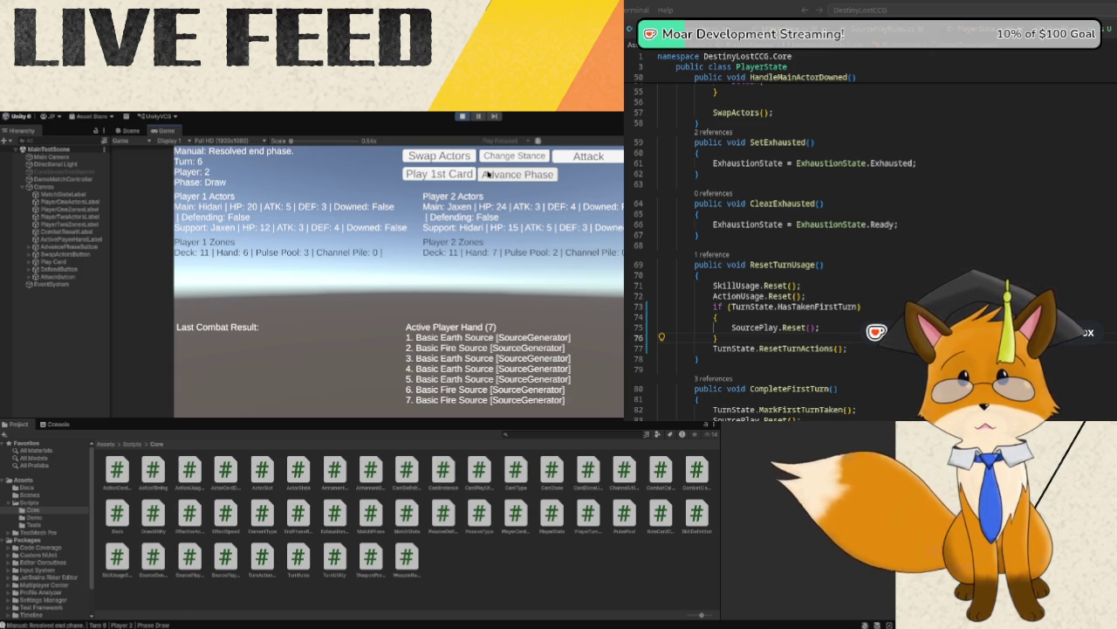
- Run turn 6 through every phase, playing the first hand card in pre-combat main, into turn 7
click(469, 174)
click(508, 179)
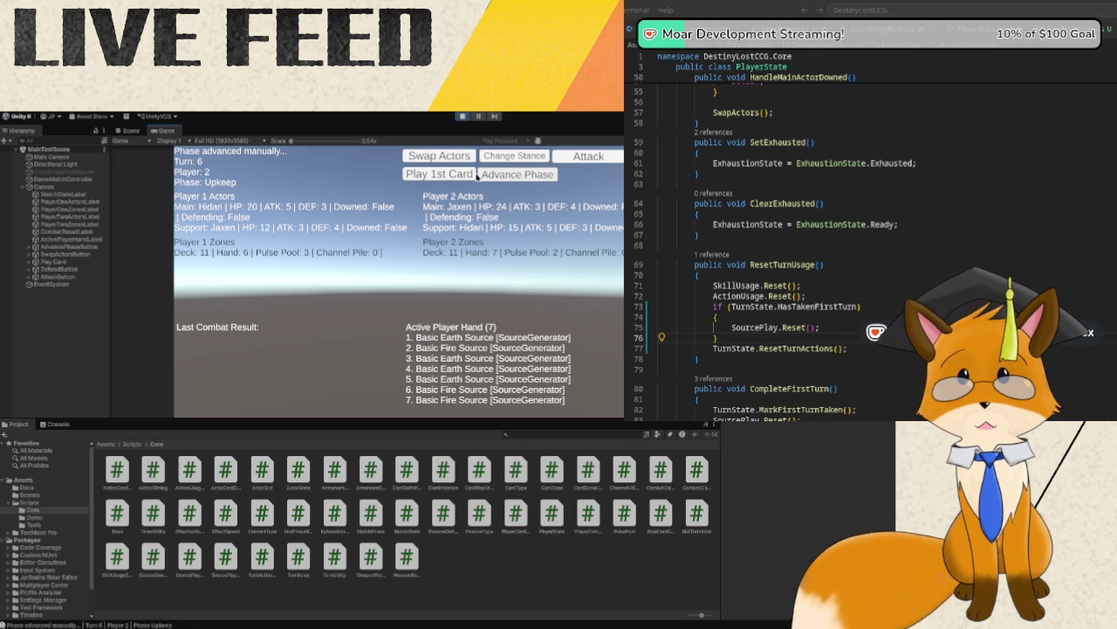
click(478, 174)
click(502, 179)
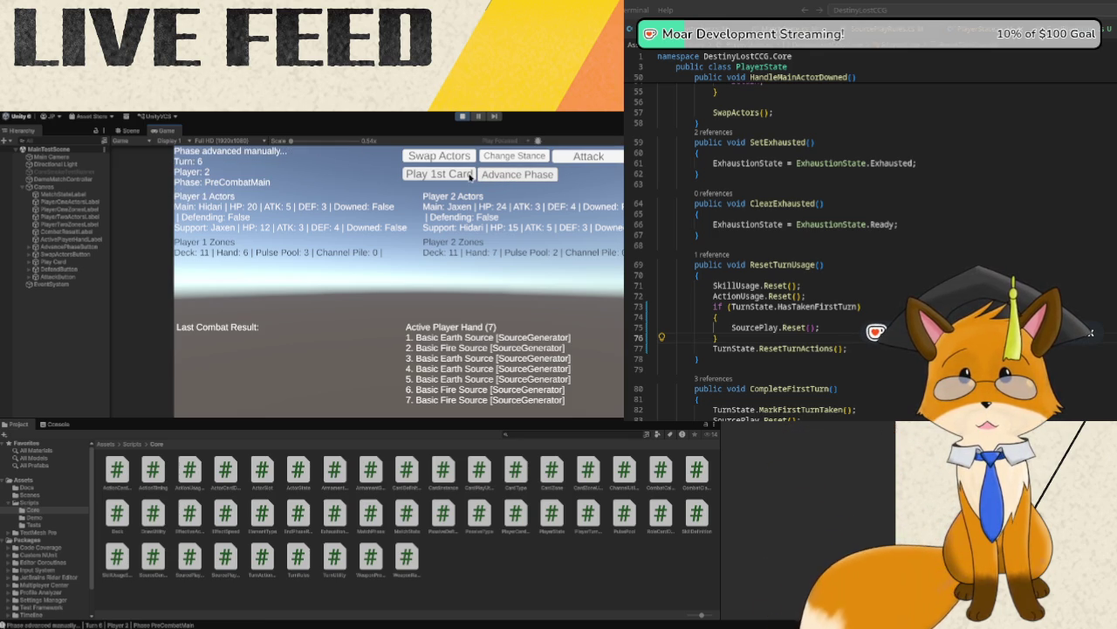
click(469, 177)
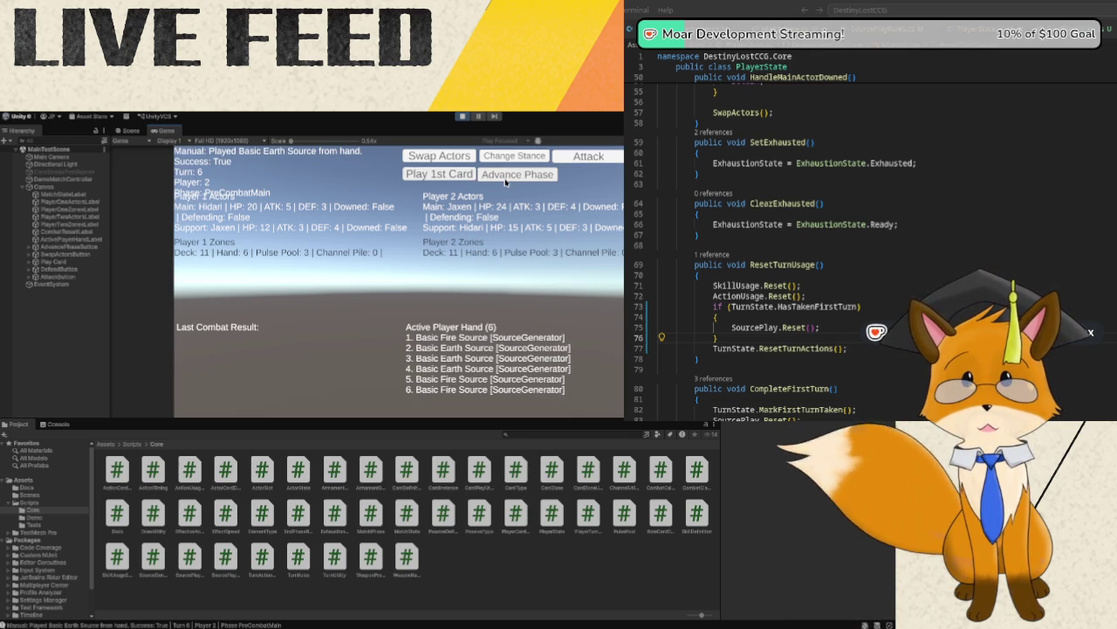
click(504, 179)
click(470, 176)
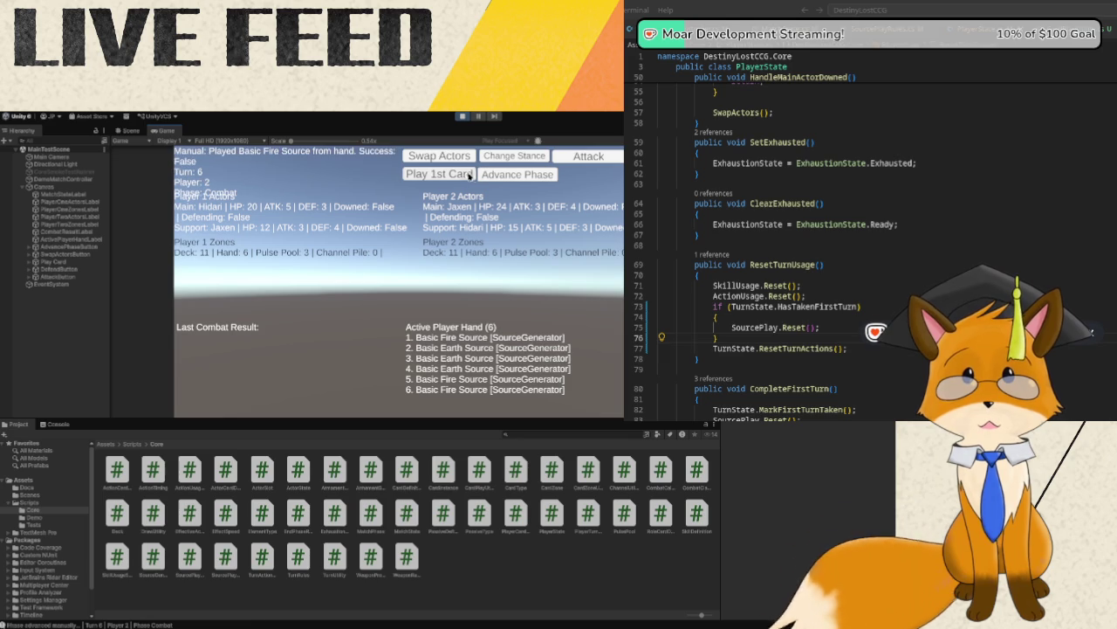
click(501, 179)
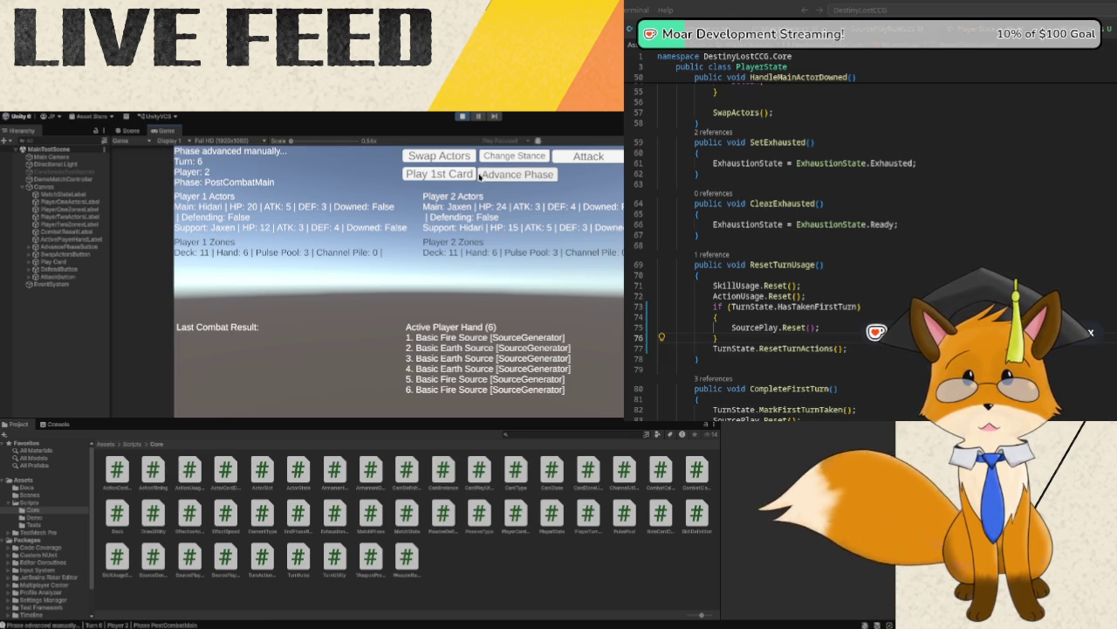
click(501, 179)
click(471, 176)
- Run turn 7 through every phase, playing the first hand card in pre-combat main, into turn 8
click(501, 179)
click(501, 178)
click(501, 177)
click(472, 174)
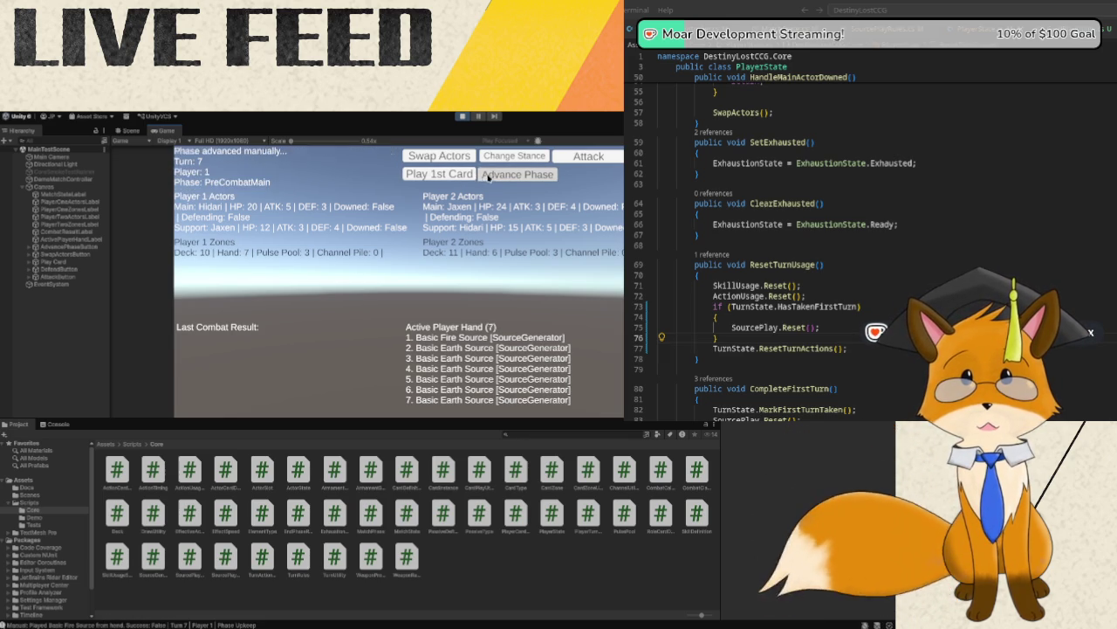
click(500, 178)
click(472, 174)
click(495, 178)
click(470, 174)
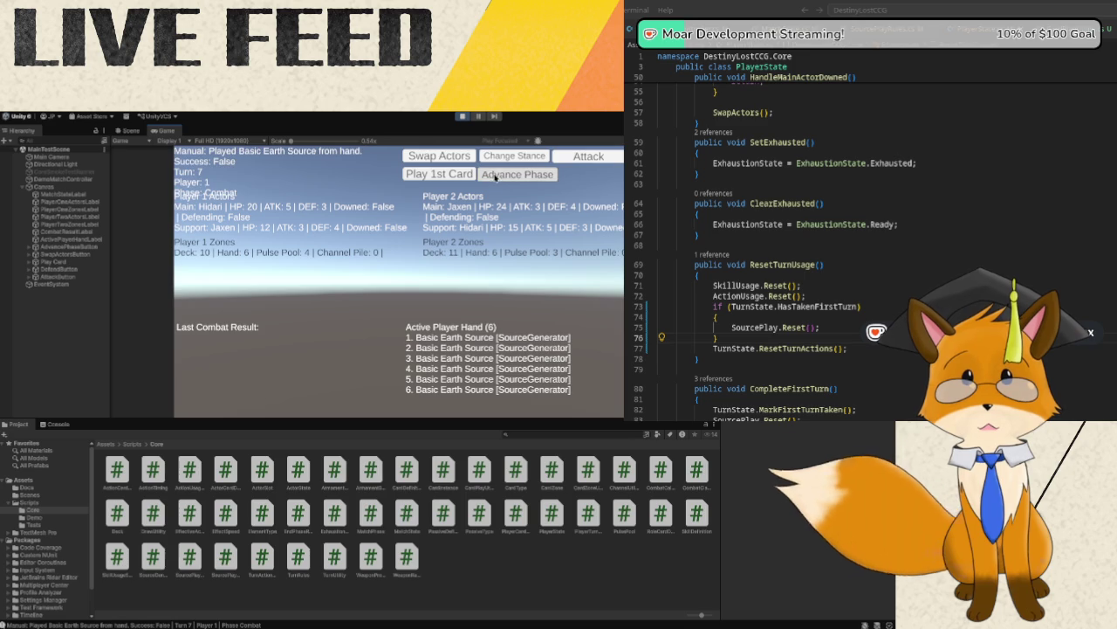
click(499, 178)
click(471, 174)
click(499, 178)
click(467, 174)
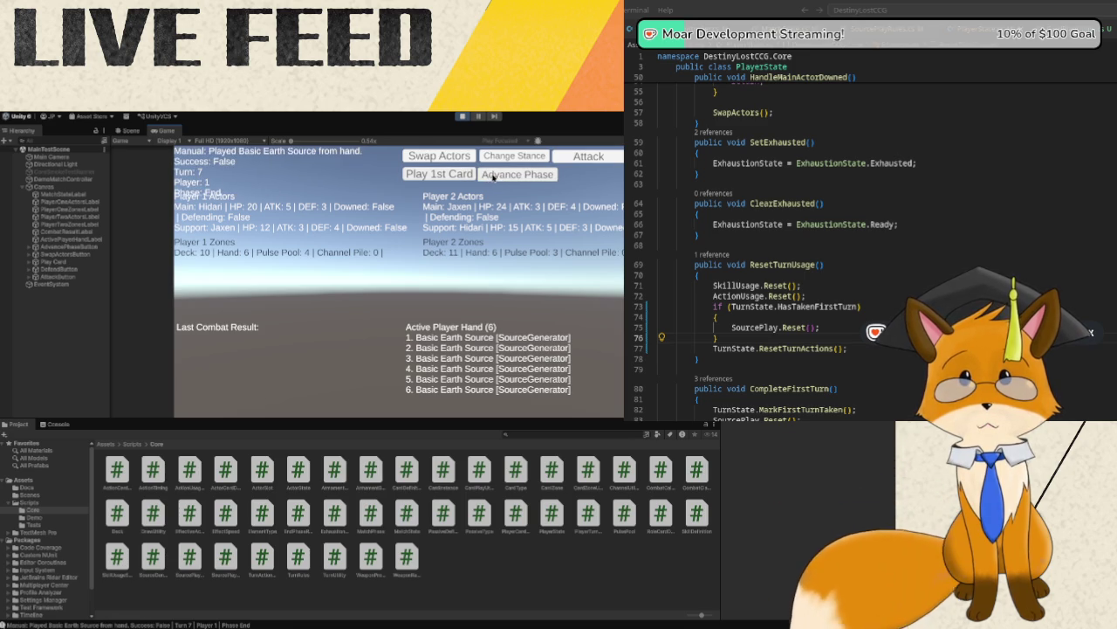
- Run turn 8 through every phase, playing the first hand card in pre-combat main, into turn 9
click(499, 178)
click(463, 175)
click(496, 178)
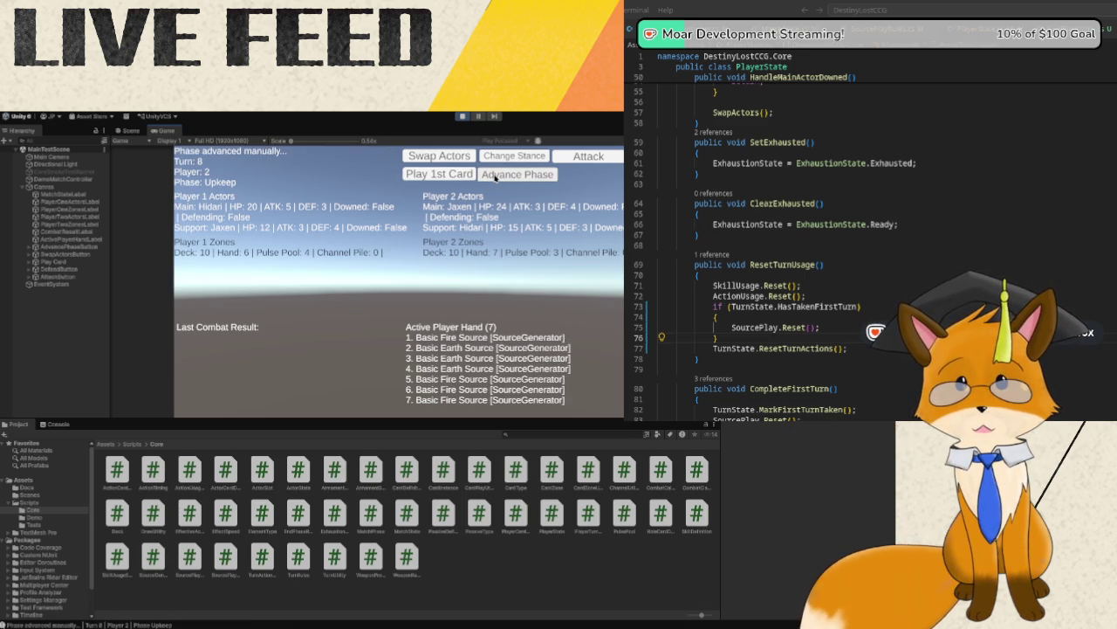
click(495, 177)
click(438, 174)
click(504, 178)
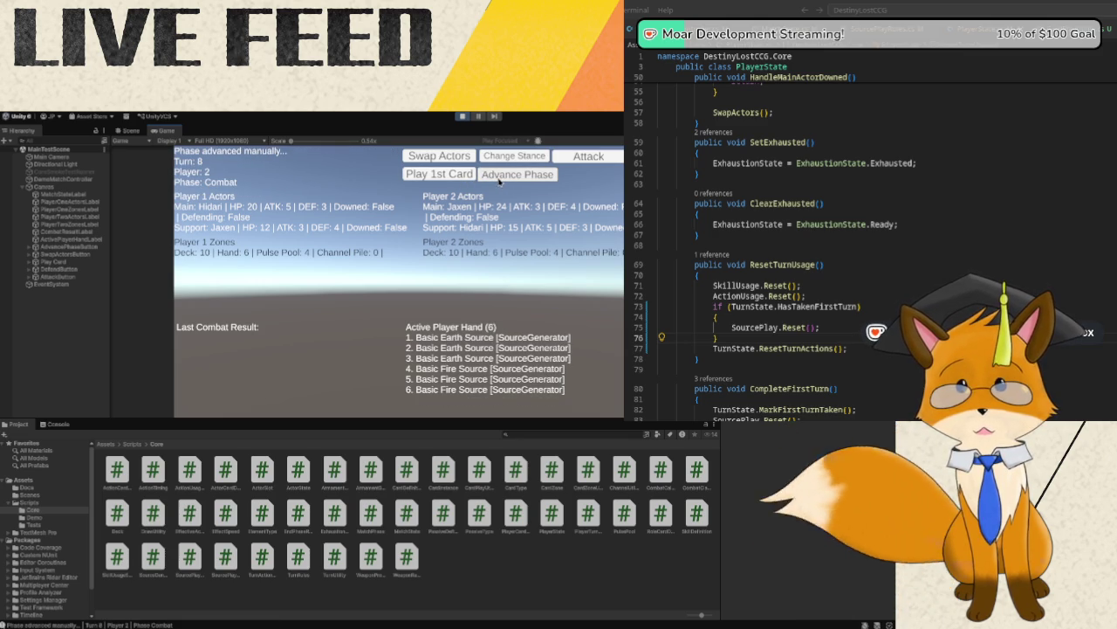
click(515, 181)
click(506, 179)
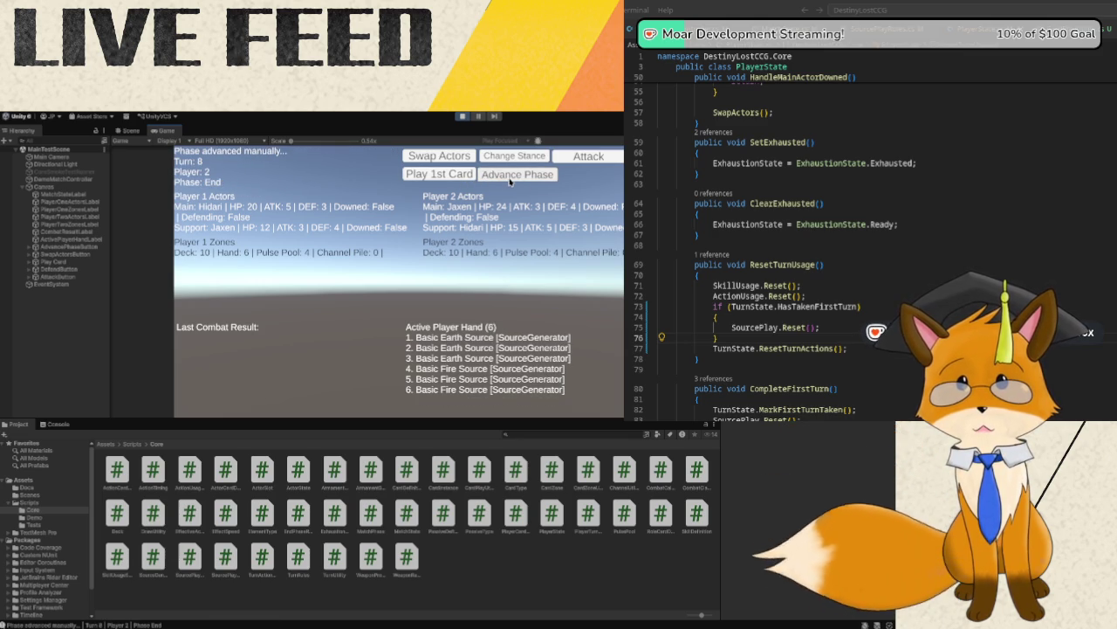
click(504, 179)
- Run turn 9, with Player 1 playing a Basic Earth Source, then advance into turn 10
click(471, 175)
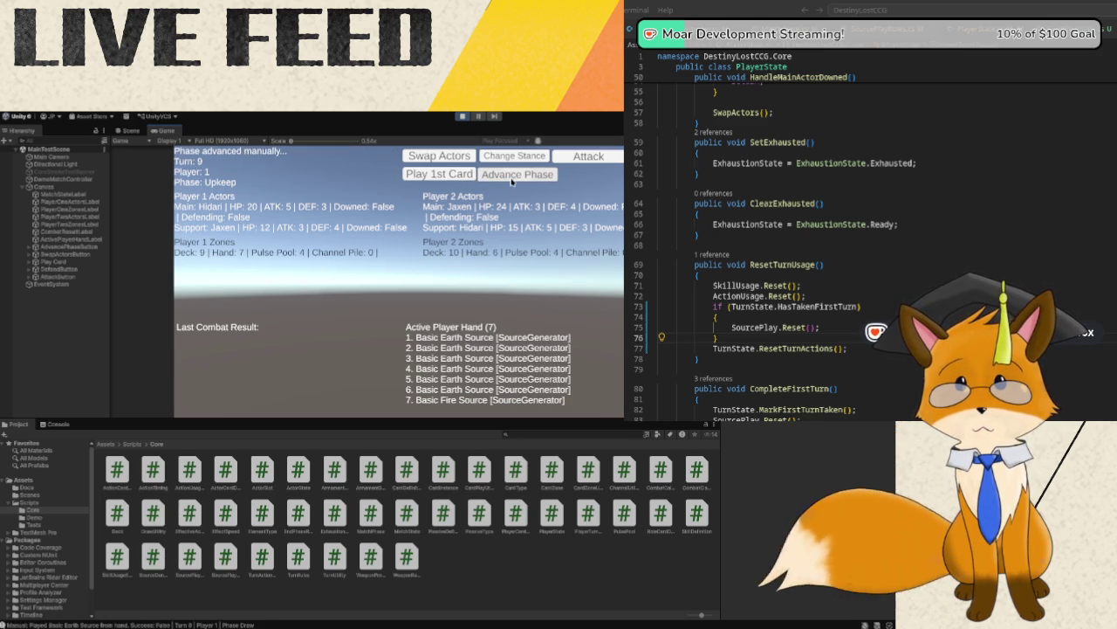
click(482, 175)
click(519, 179)
click(439, 175)
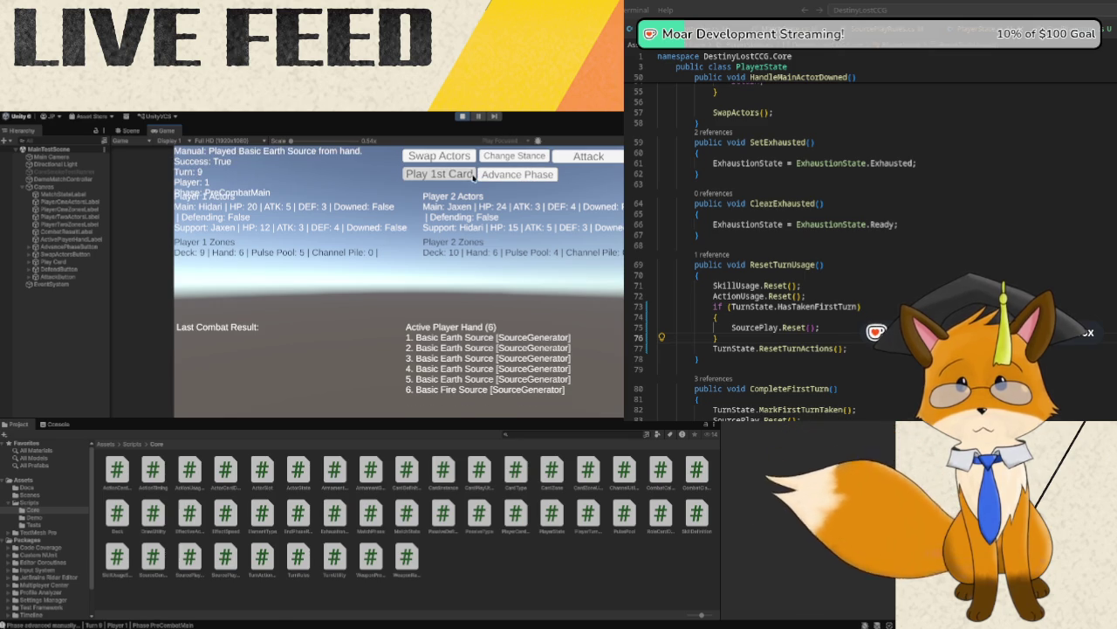
click(510, 177)
click(504, 179)
click(504, 179)
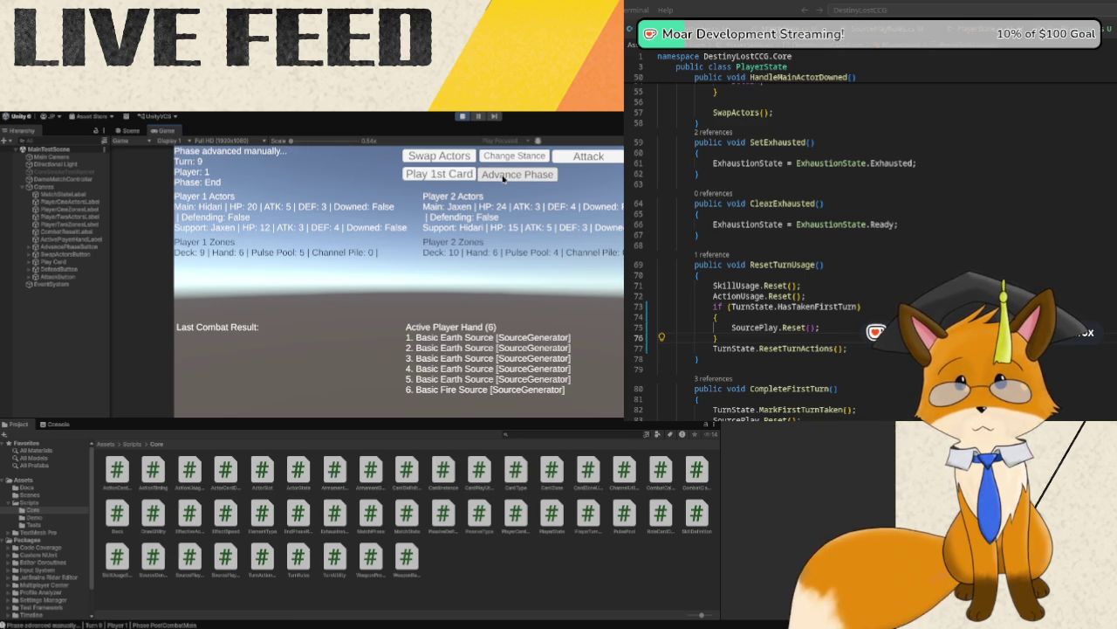
click(493, 178)
click(482, 177)
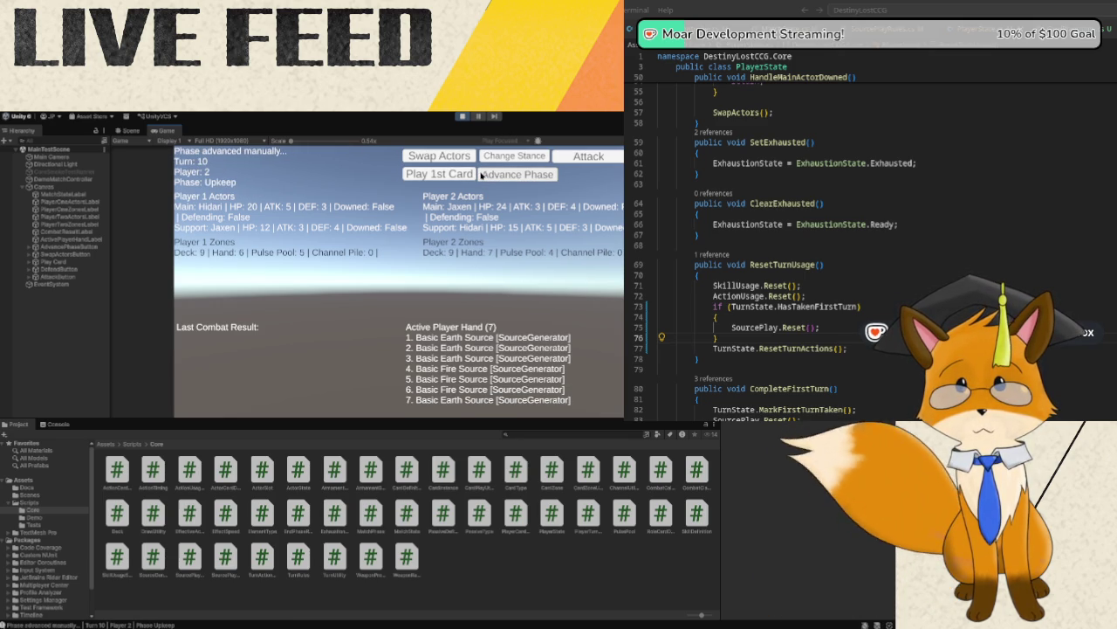
- Play the first card in hand and advance through the remaining phases to start Turn 11
click(481, 177)
click(439, 175)
click(511, 176)
click(509, 176)
click(510, 176)
click(509, 176)
- In Turn 11, play the first card in pre-combat main, then advance into Turn 12
click(487, 178)
click(487, 178)
click(452, 175)
click(491, 175)
click(491, 175)
click(492, 175)
click(491, 174)
- In Turn 12, play the first card in hand, then advance into Turn 13
click(491, 175)
click(491, 175)
click(439, 174)
click(493, 175)
click(495, 175)
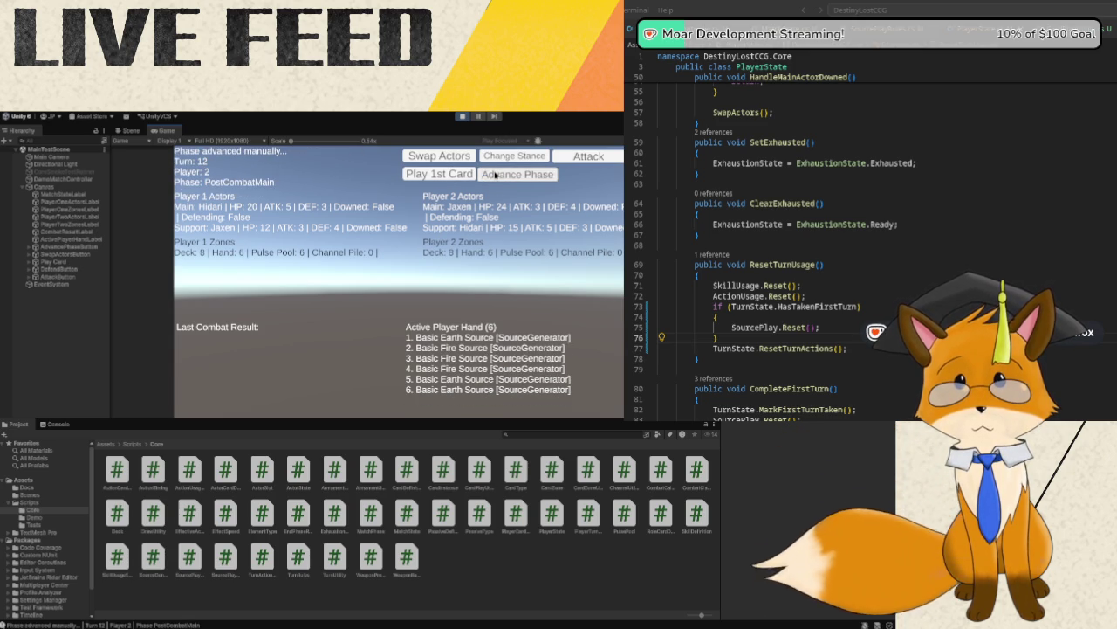
click(494, 175)
click(494, 175)
click(494, 175)
- In Turn 13, play a card in pre-combat main, then advance to Turn 14
click(494, 174)
click(474, 173)
click(499, 176)
click(502, 178)
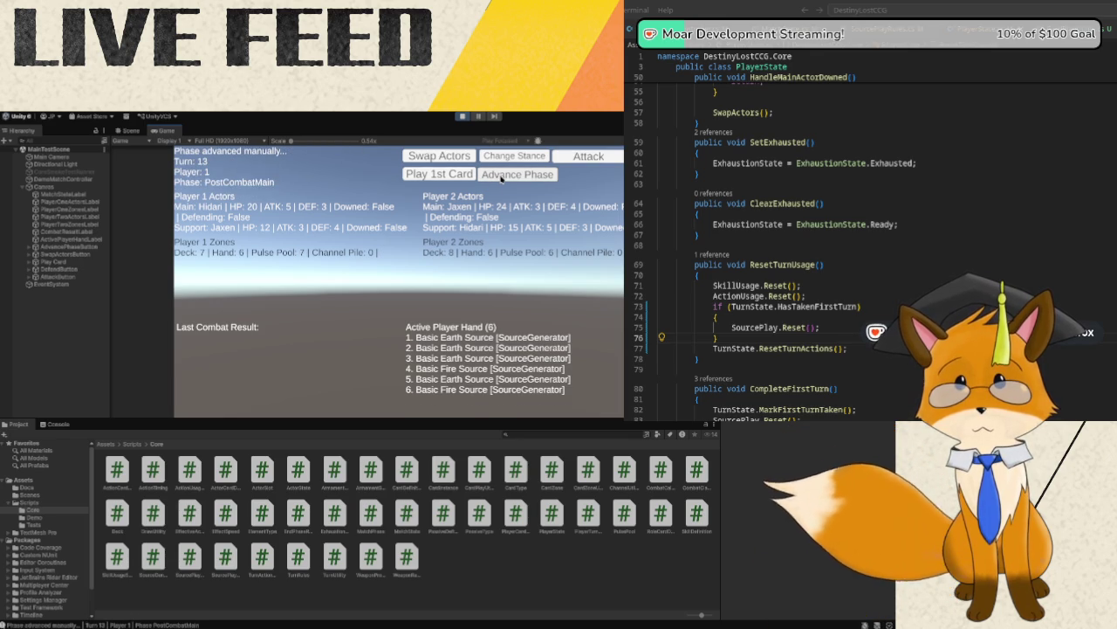
click(502, 178)
click(502, 178)
- In Turn 14, play the first card in pre-combat main after an upkeep attempt; reach Turn 15
click(499, 177)
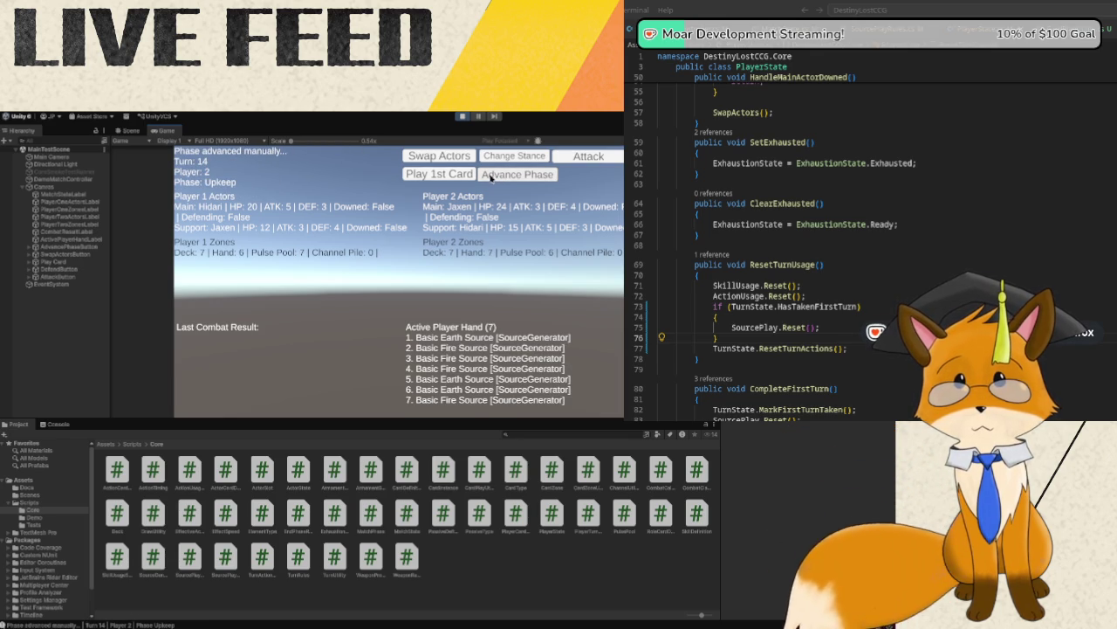
click(455, 175)
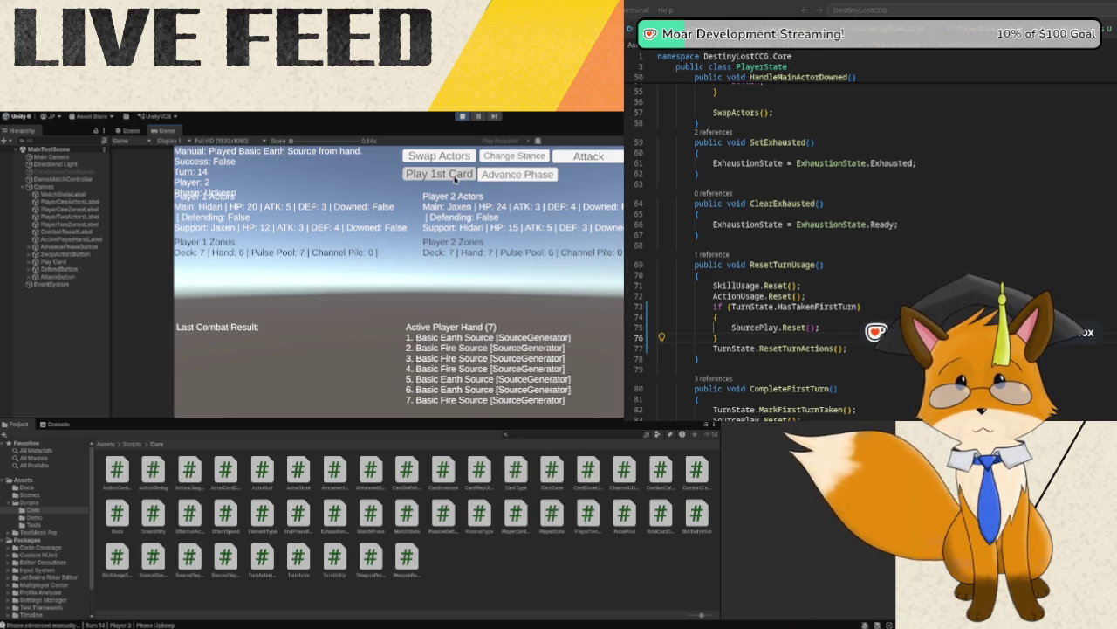
click(502, 176)
click(465, 175)
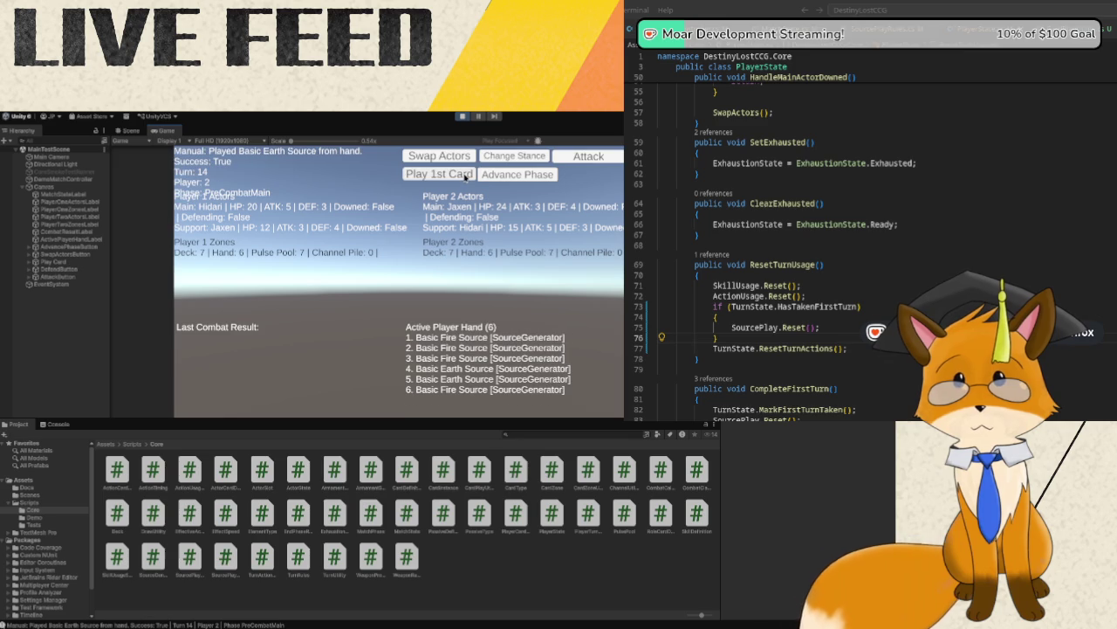
click(498, 177)
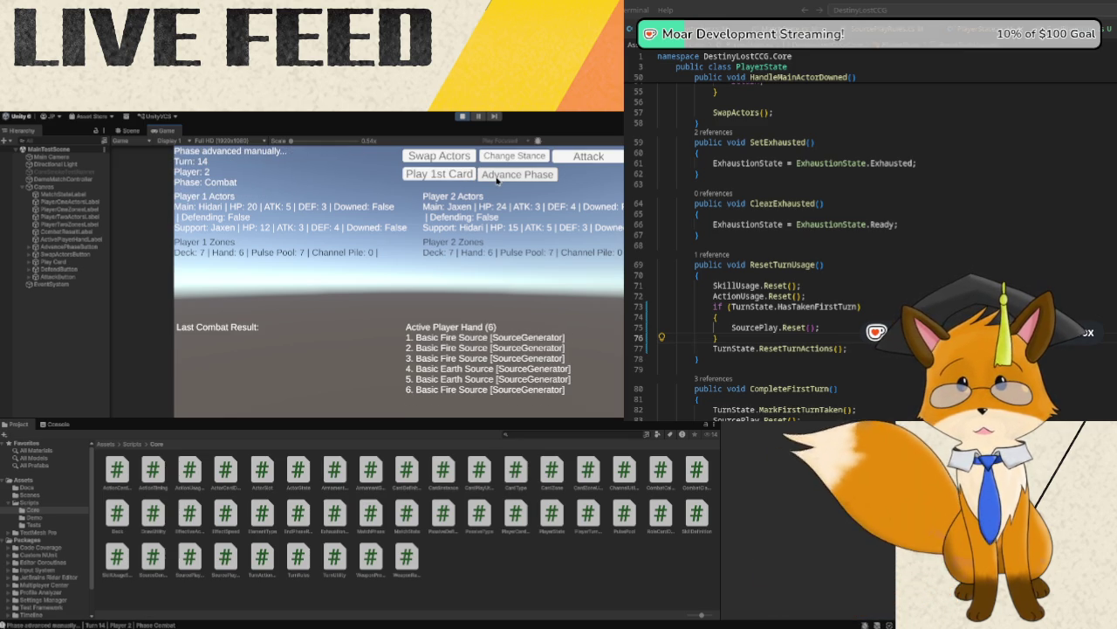
click(497, 178)
click(498, 177)
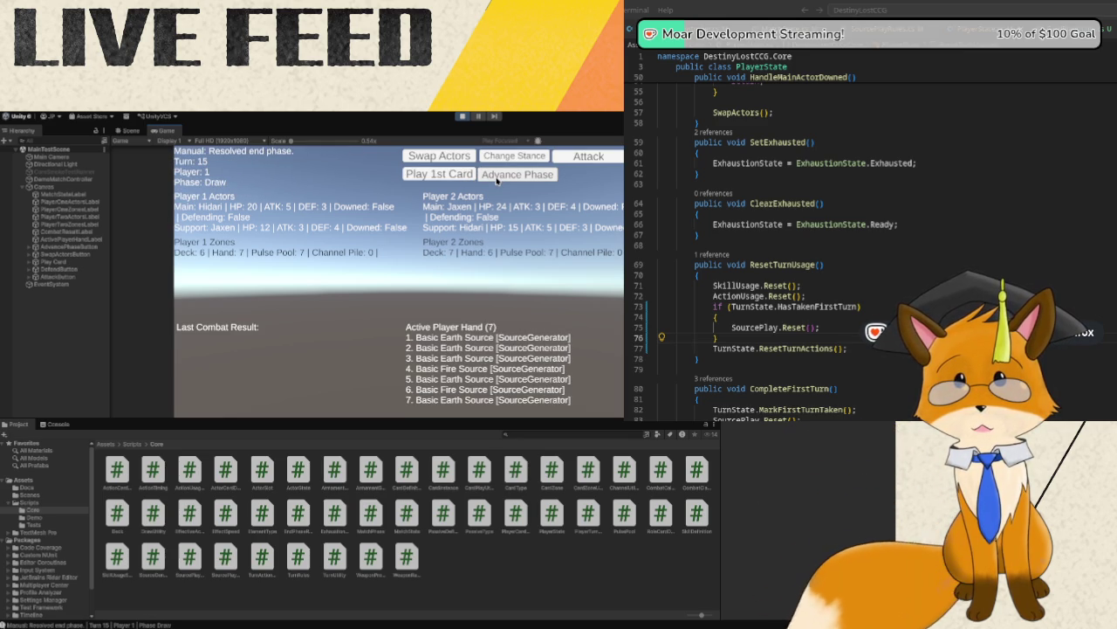
- Step Turn 15 through all phases after failed early card plays, reaching Turn 16
click(456, 176)
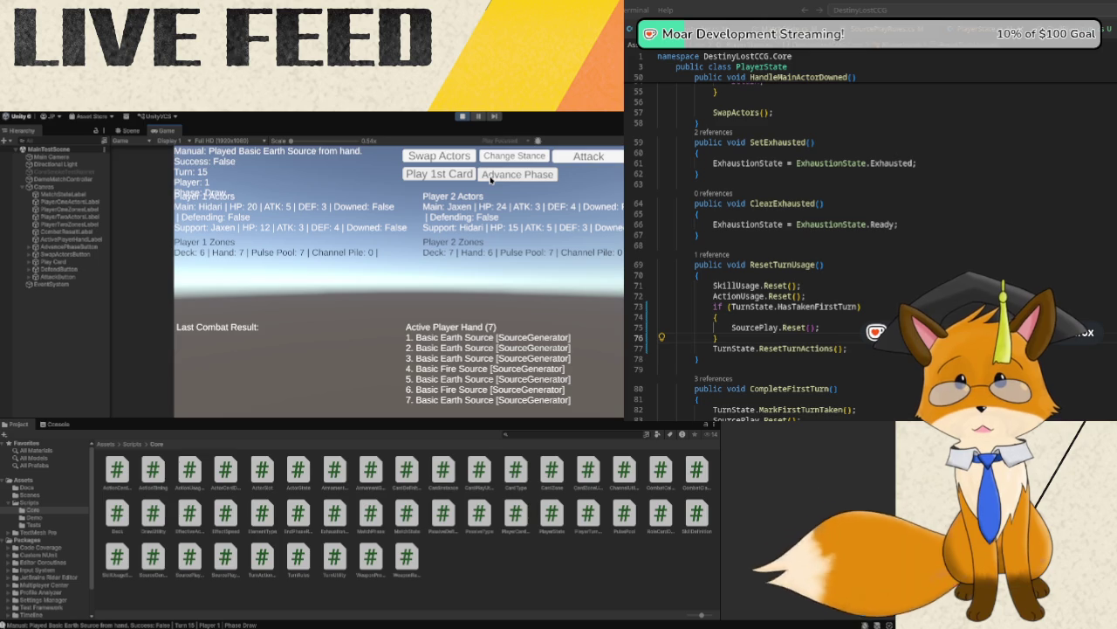
click(492, 178)
click(457, 175)
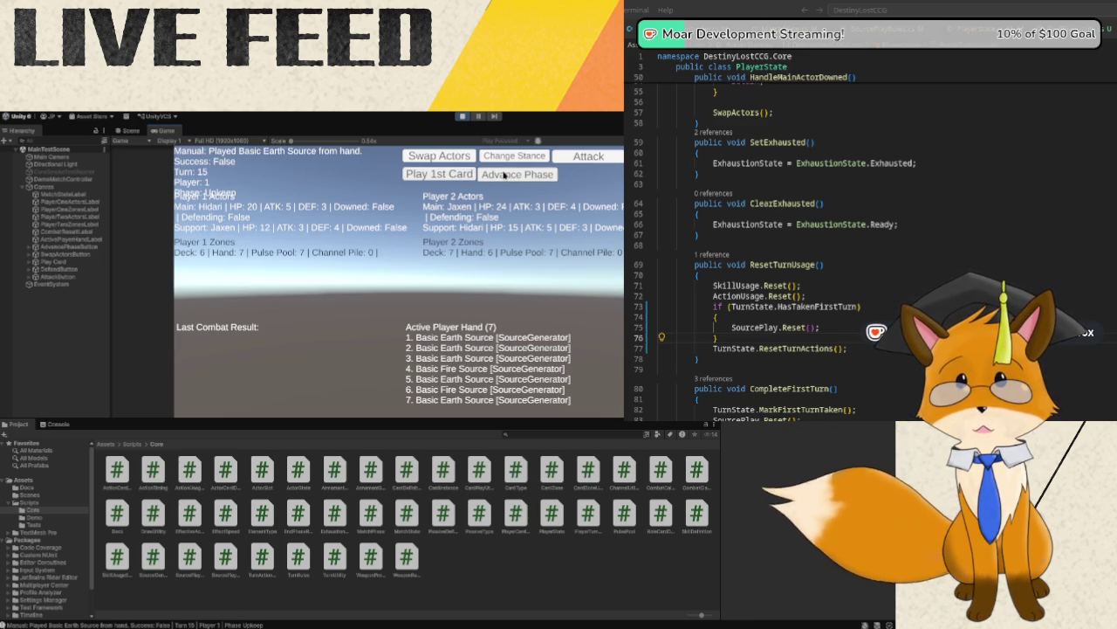
click(504, 175)
click(500, 174)
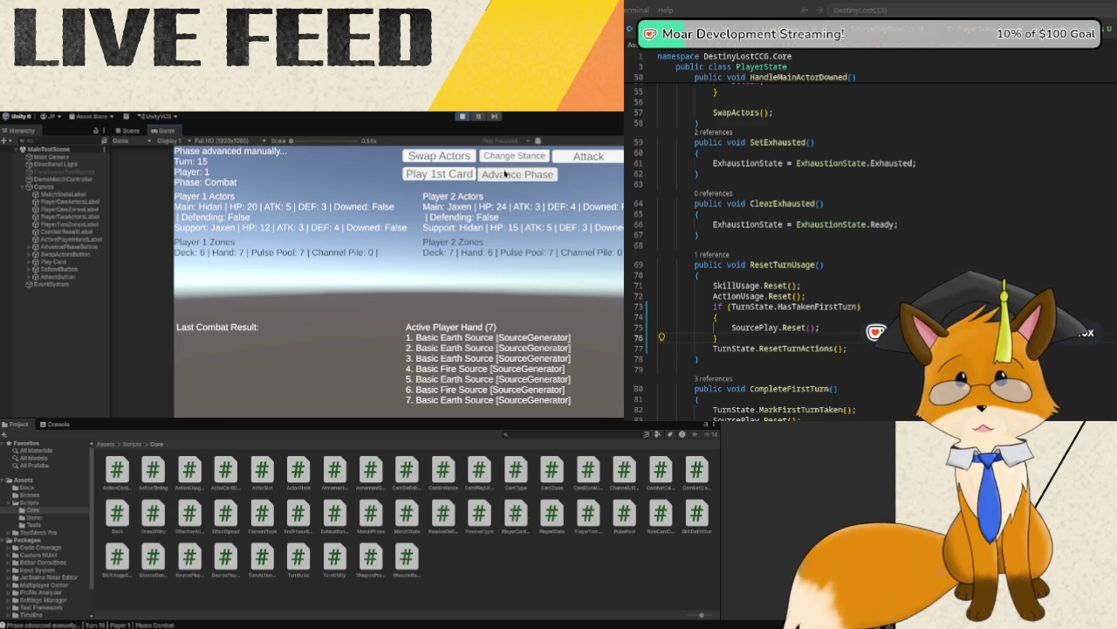
click(505, 174)
click(505, 173)
click(505, 174)
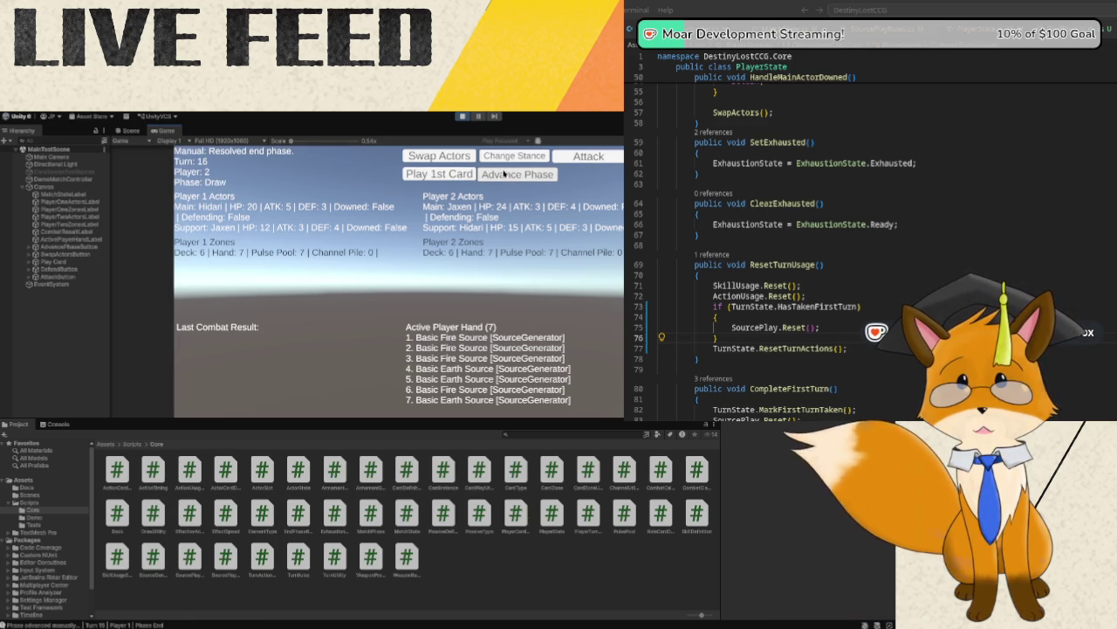
- In Turn 16, play the first card in pre-combat main, then advance to Turn 17
click(480, 174)
click(480, 174)
click(474, 173)
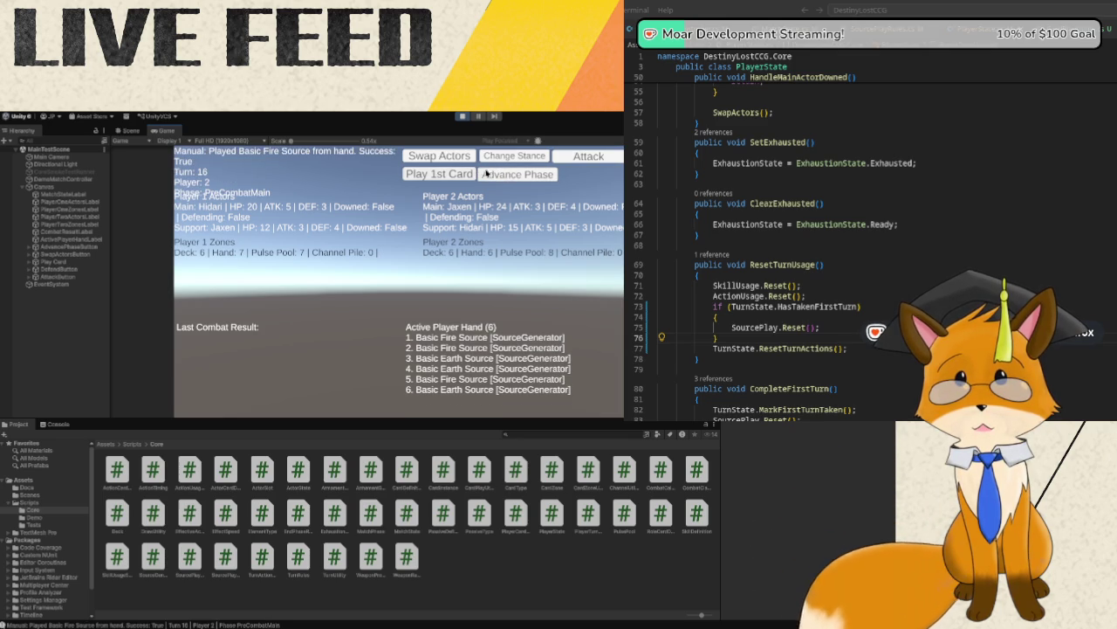
click(513, 176)
click(513, 176)
click(514, 176)
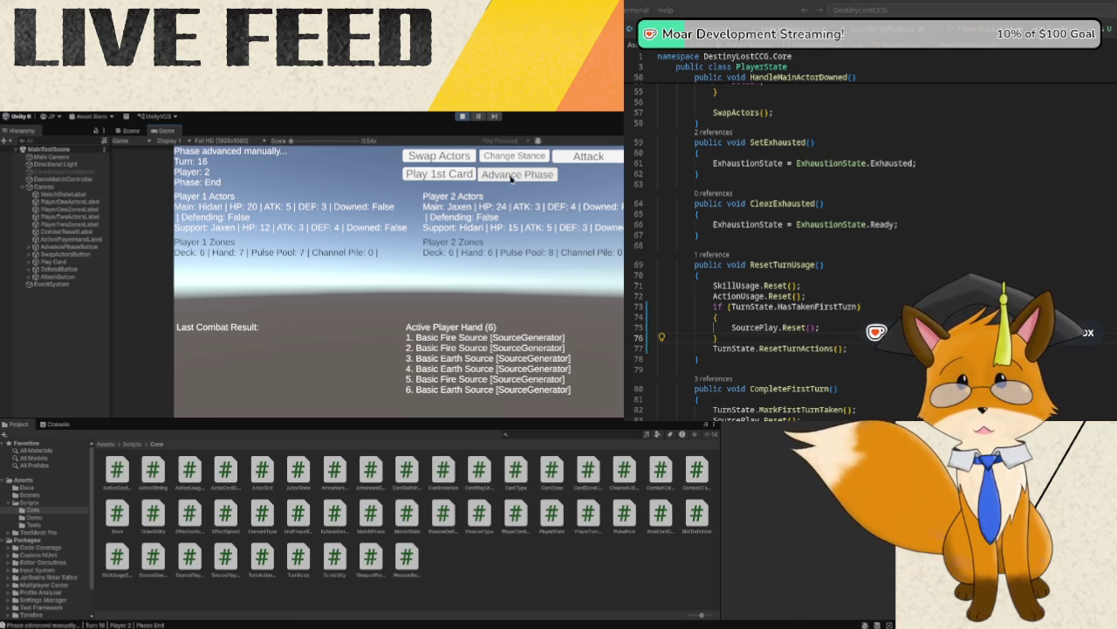
click(513, 177)
- In Turn 17, play a Basic Earth Source, then start Turn 18 for Player 2
click(496, 180)
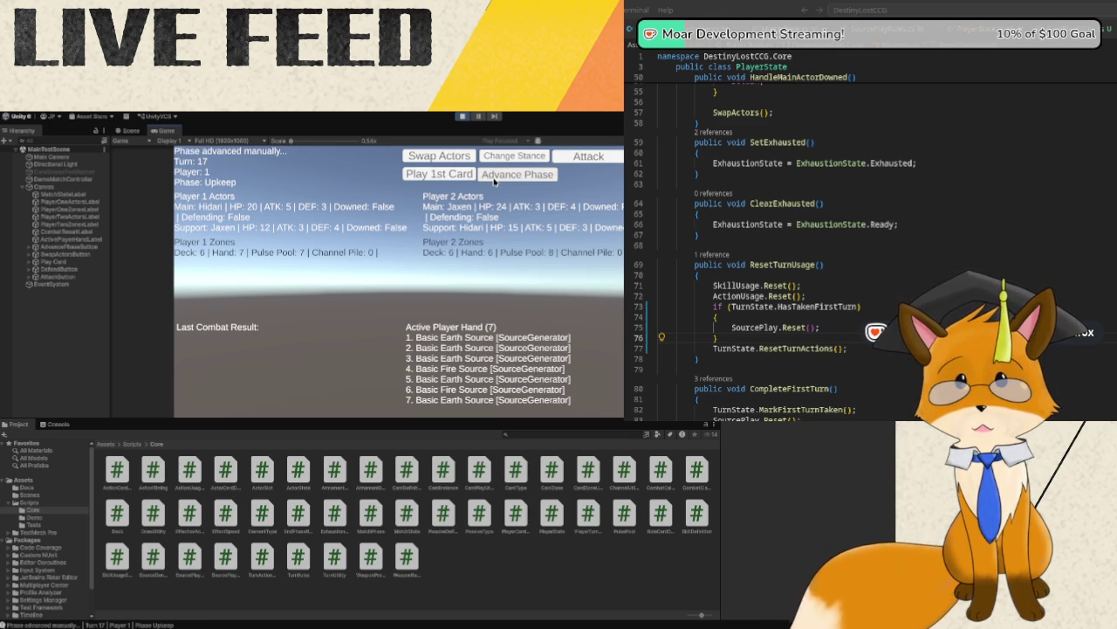
click(495, 180)
click(470, 176)
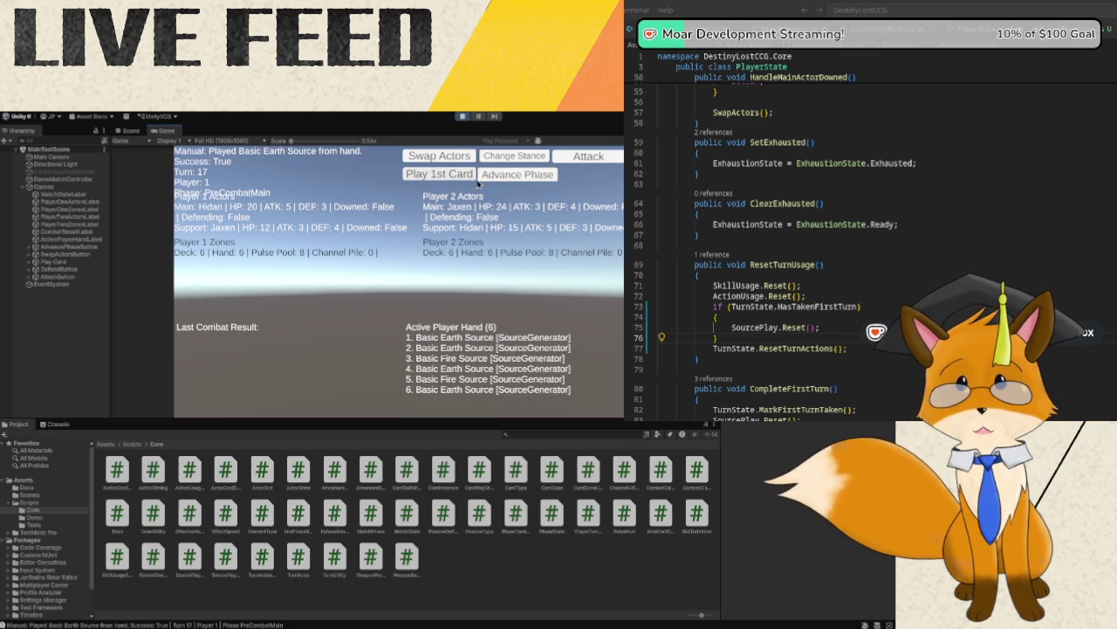
click(503, 179)
click(503, 179)
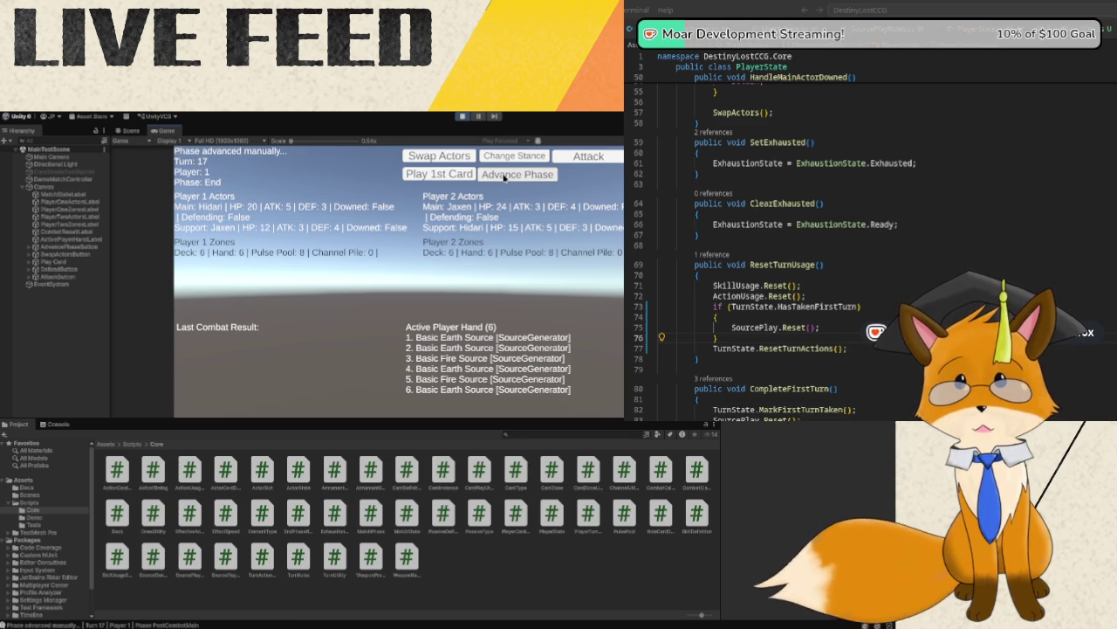
click(504, 178)
click(504, 177)
- In Turn 18, play a Basic Fire Source, then advance to Turn 19
click(503, 178)
click(463, 175)
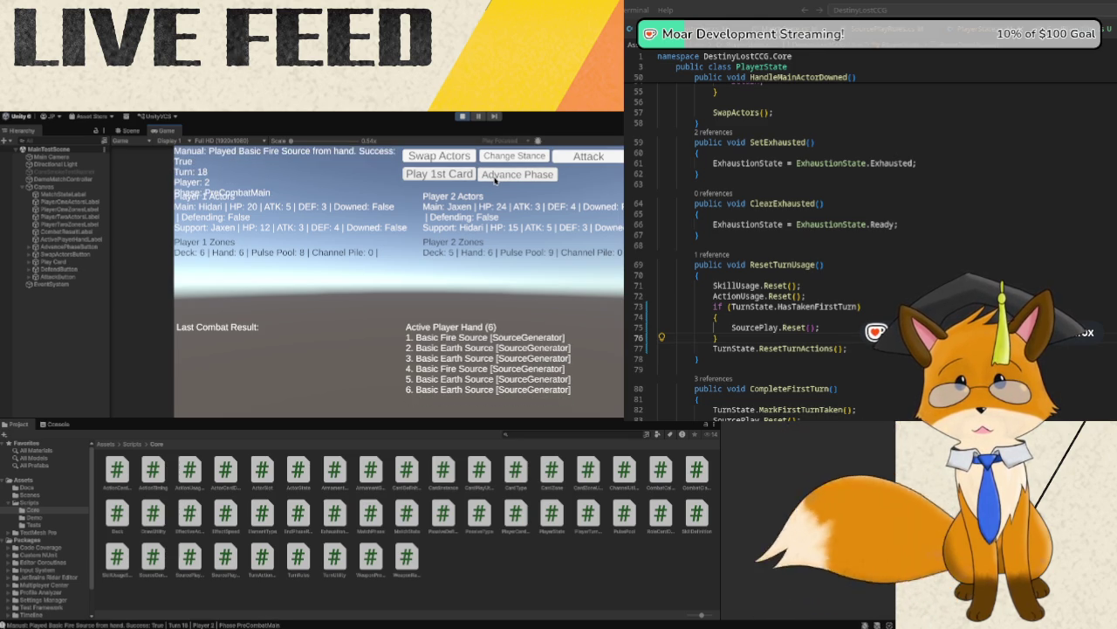
click(496, 179)
click(495, 180)
click(495, 180)
click(495, 180)
click(494, 179)
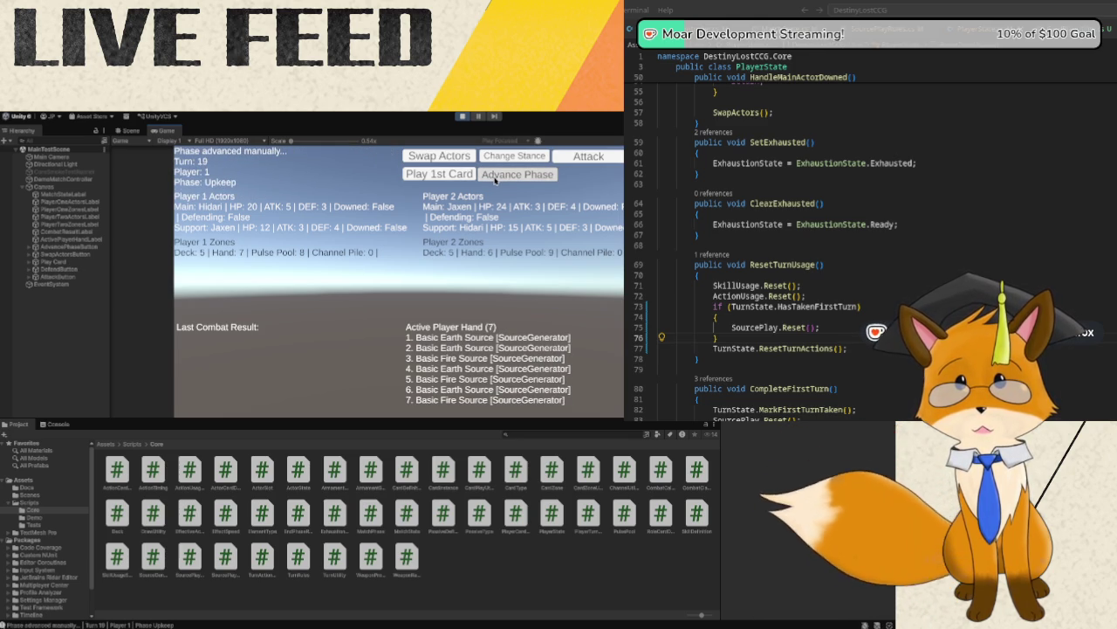
- In Turn 19, play a Basic Earth Source, then start Player 2's Turn 20
click(493, 179)
click(471, 177)
click(485, 179)
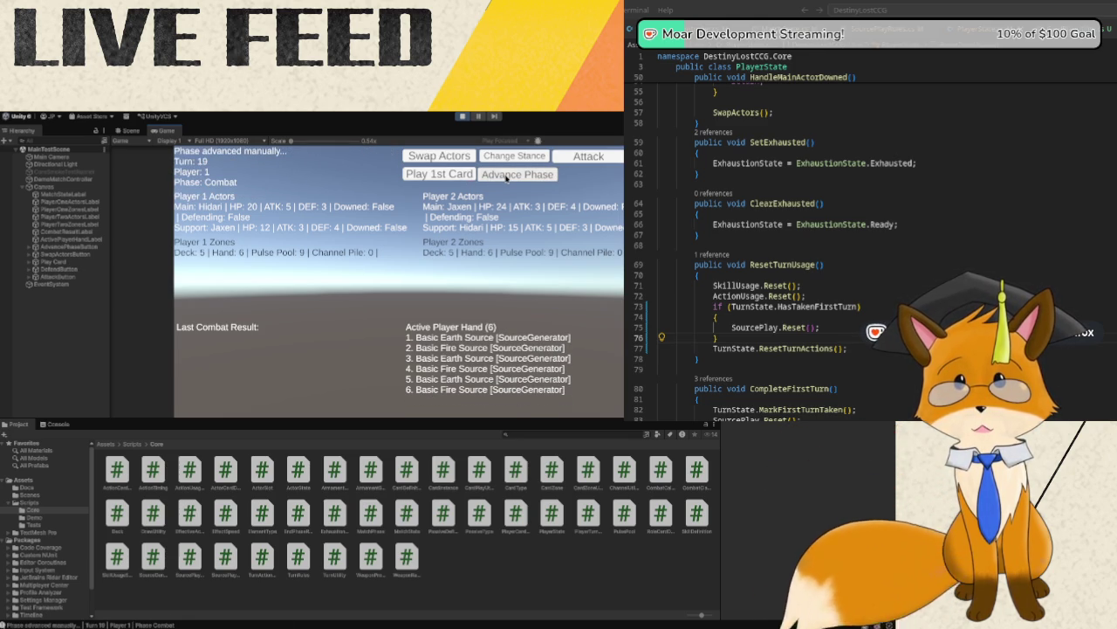
click(494, 179)
click(472, 176)
click(502, 179)
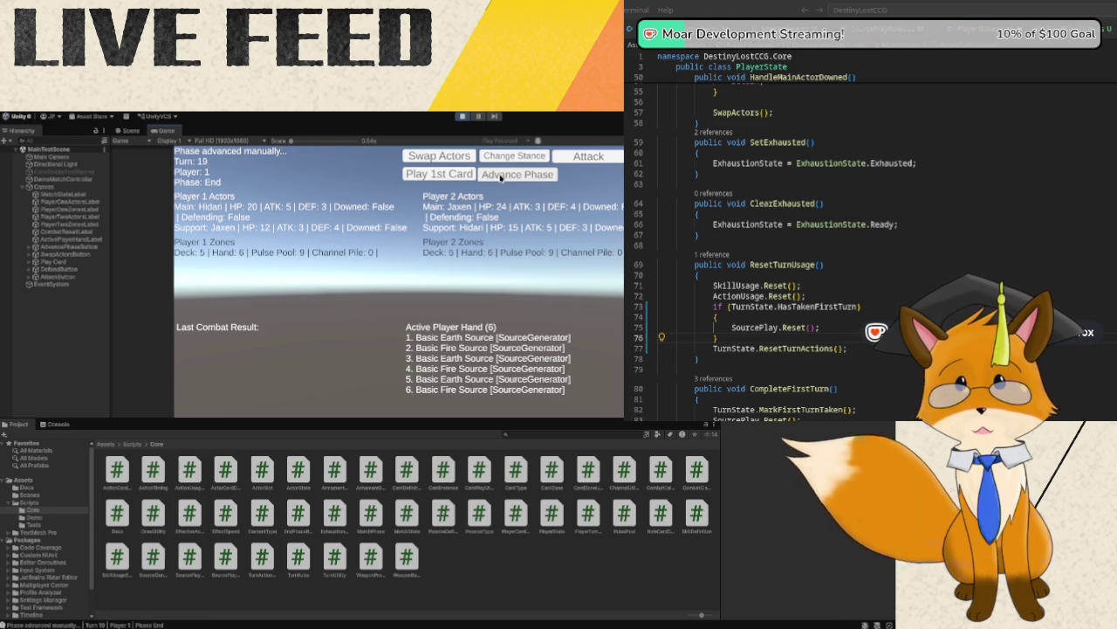
click(502, 178)
click(502, 179)
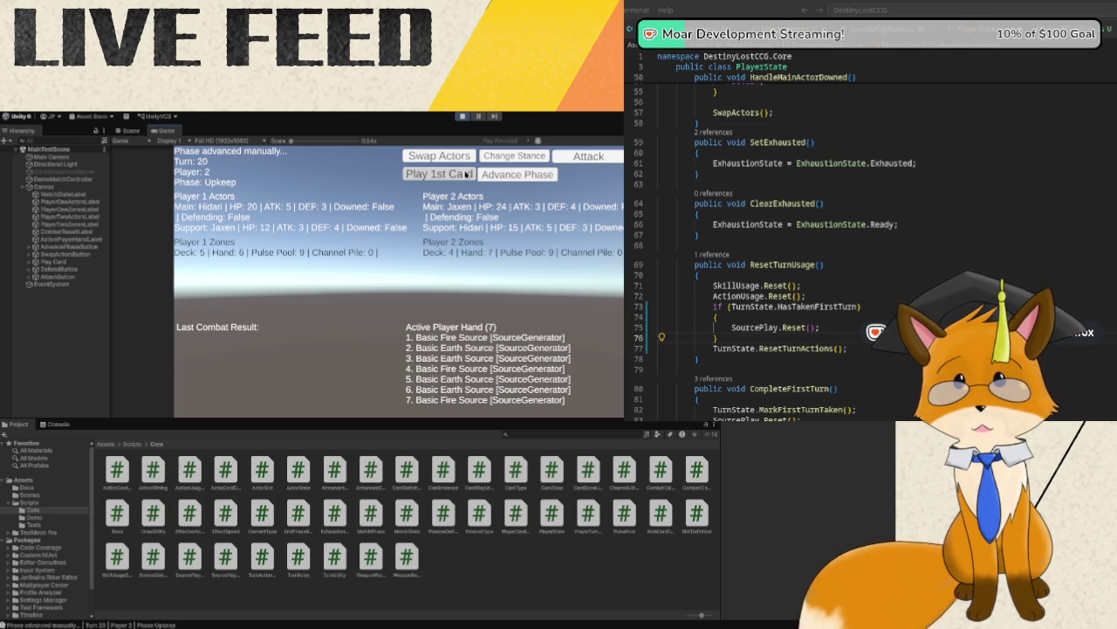
- In Turn 20, play a Basic Fire Source post-combat, then start Player 1's Turn 21
click(467, 174)
click(505, 176)
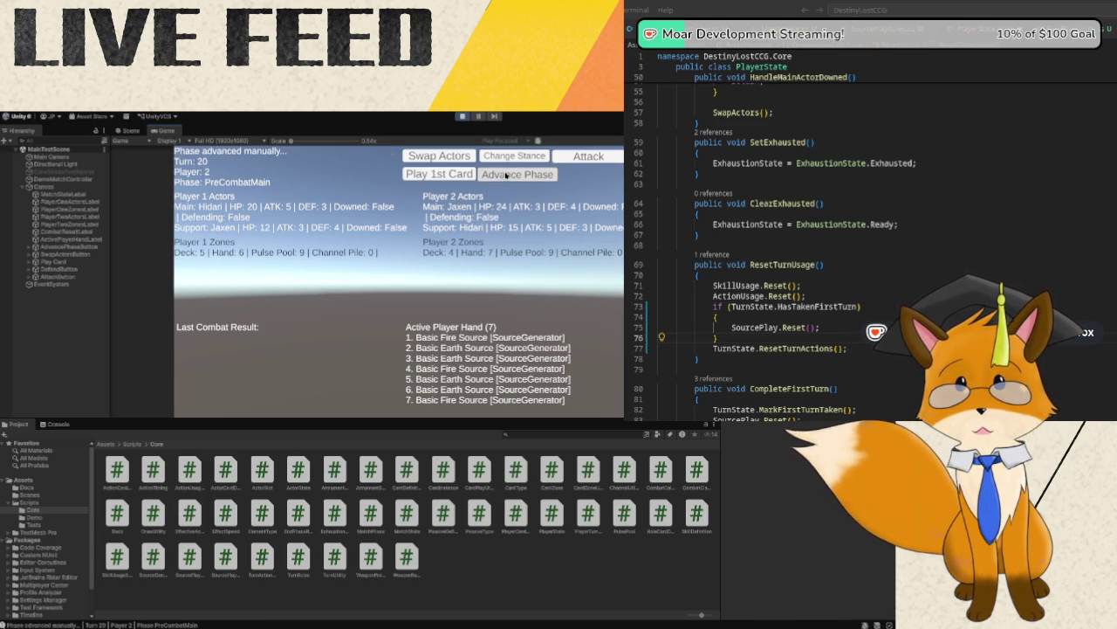
click(511, 175)
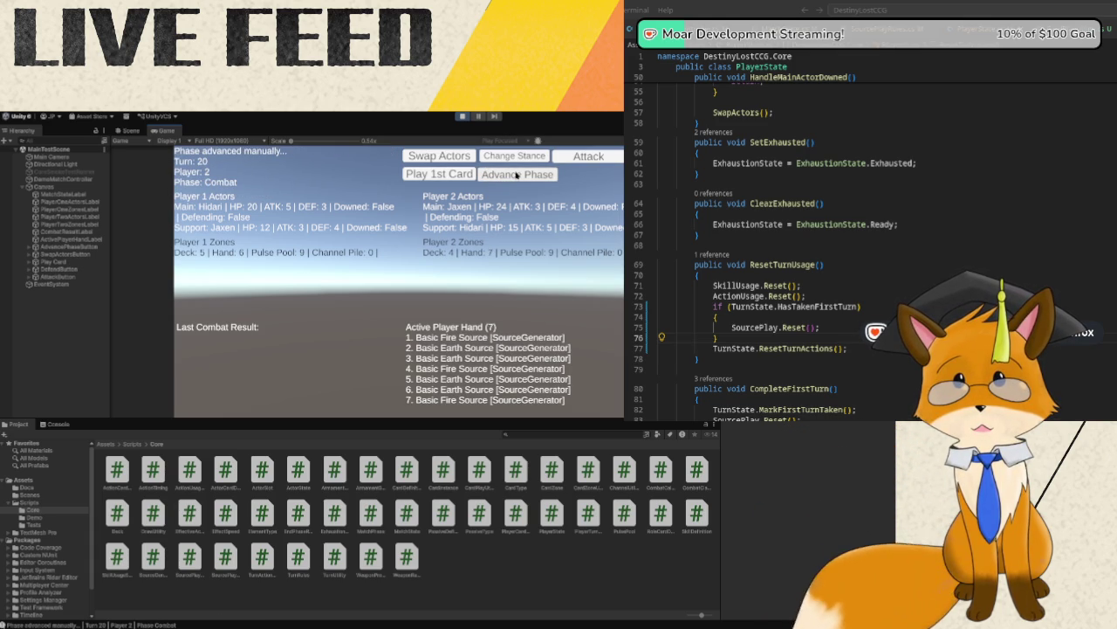
click(469, 175)
click(506, 176)
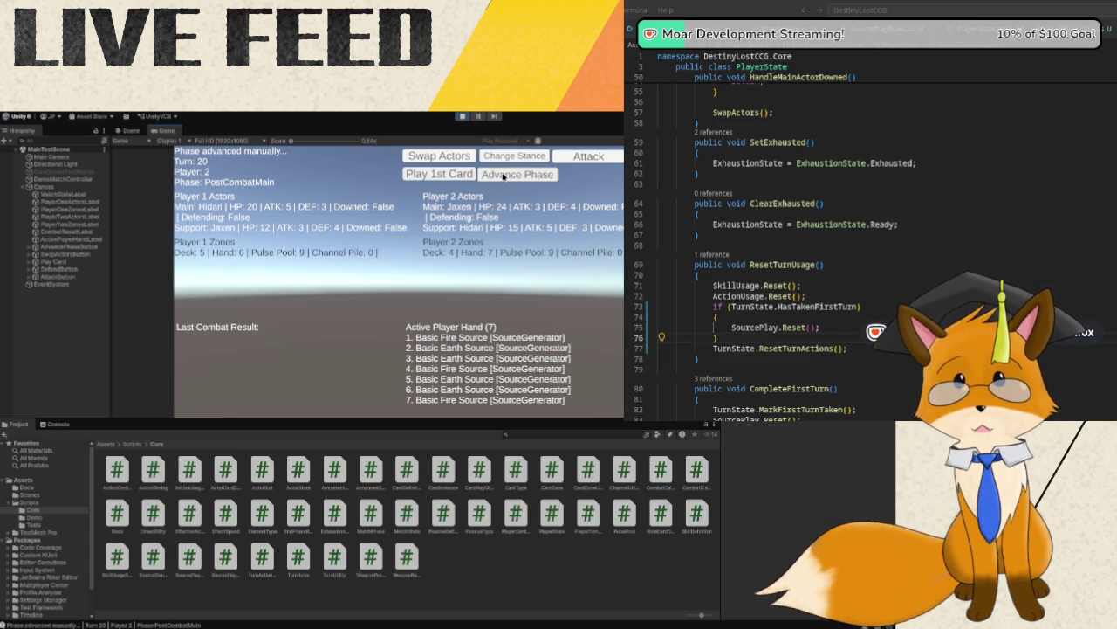
click(468, 175)
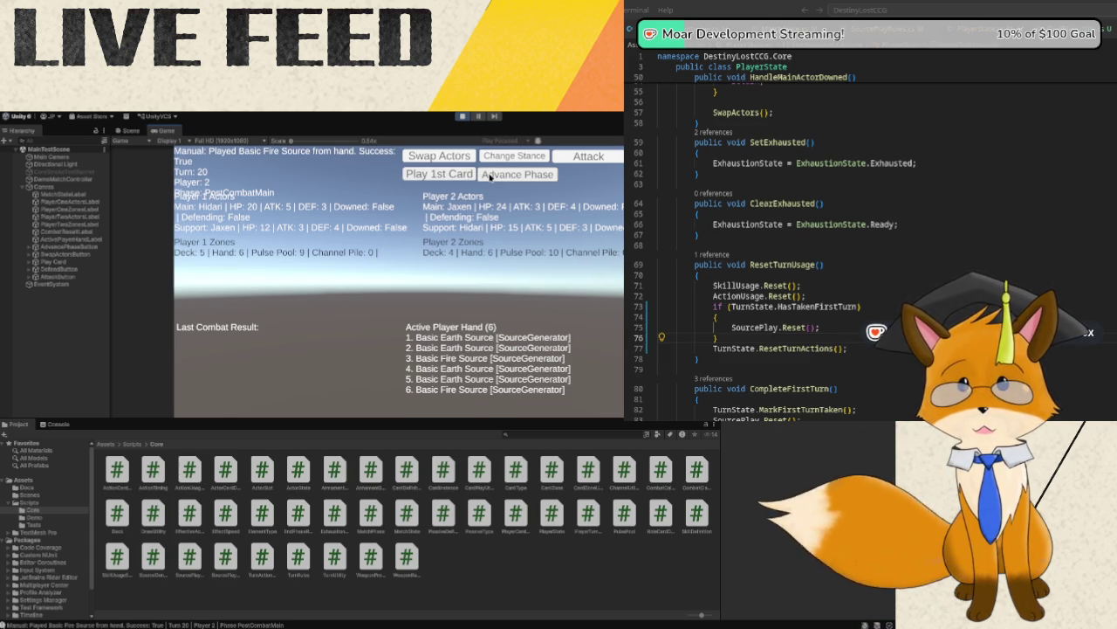
click(491, 177)
click(468, 175)
click(502, 175)
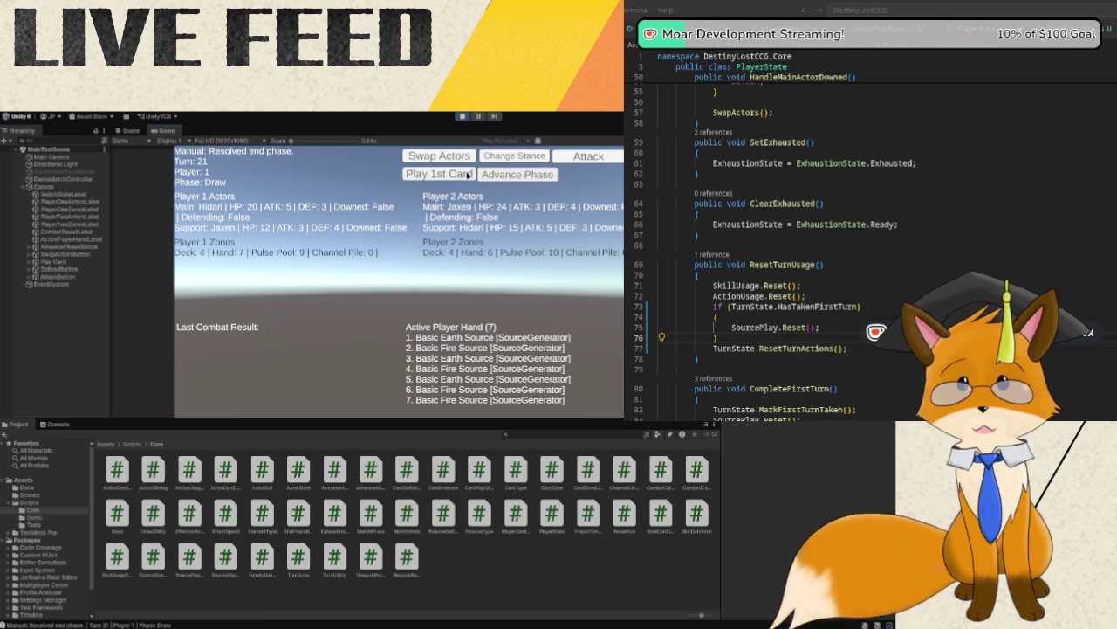
- In Turn 21, play one card in pre-combat main, testing other phases; reach Turn 22
click(468, 175)
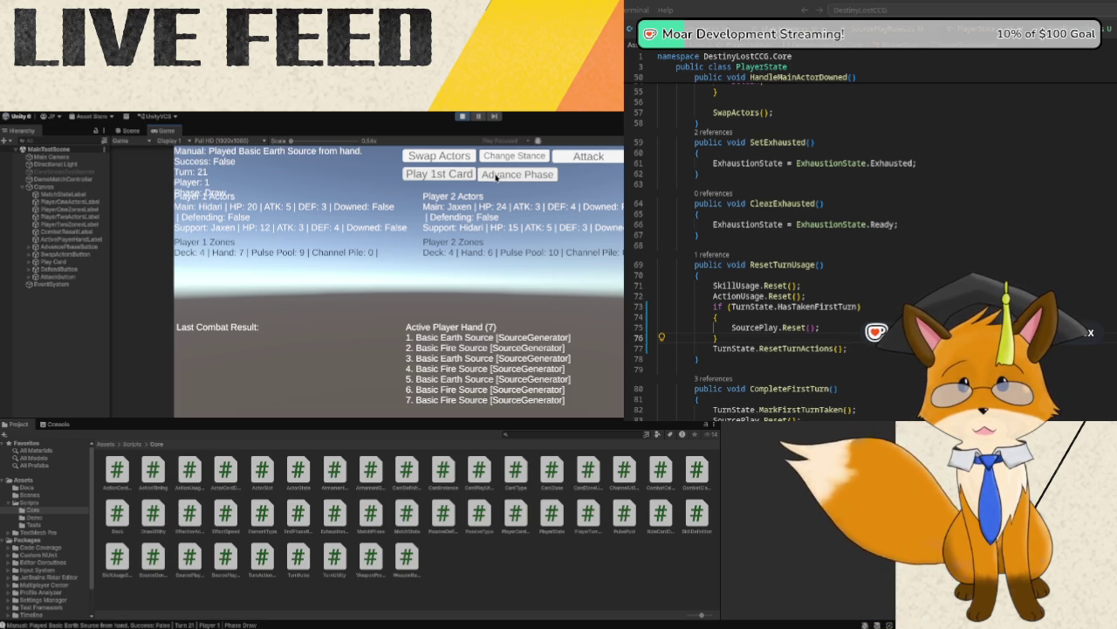
click(496, 176)
click(466, 175)
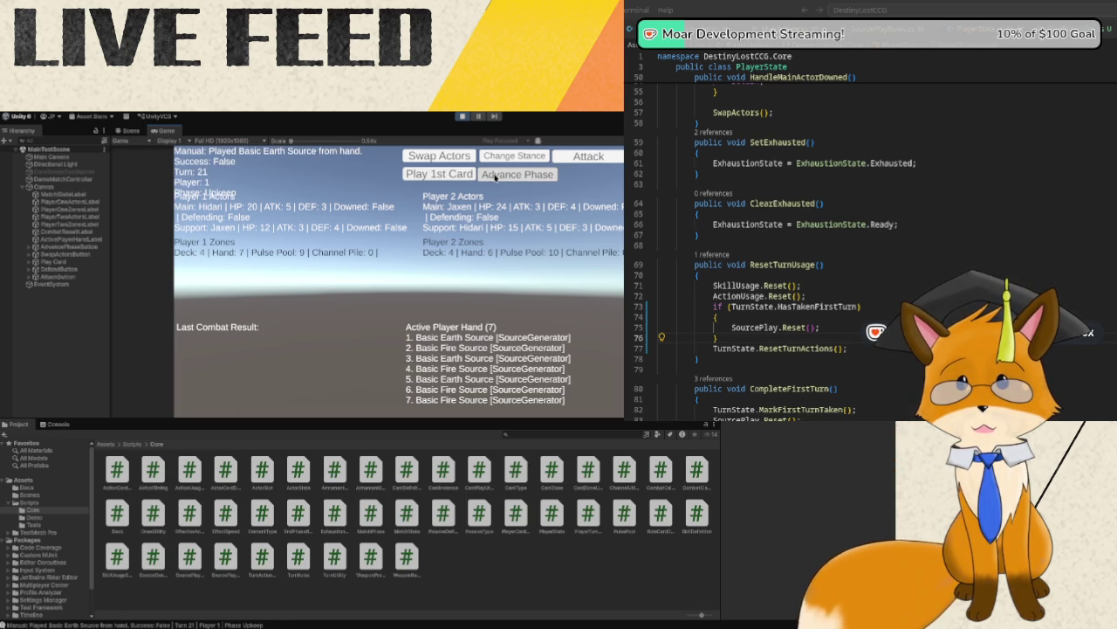
click(495, 177)
click(463, 175)
click(498, 176)
click(459, 176)
click(497, 176)
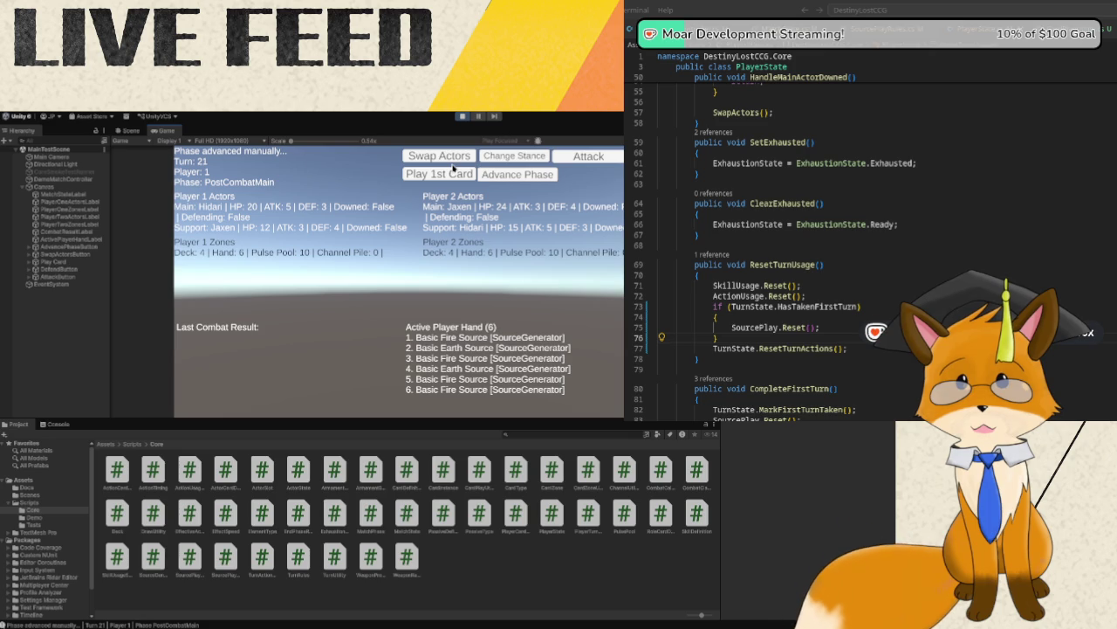
click(452, 177)
click(498, 177)
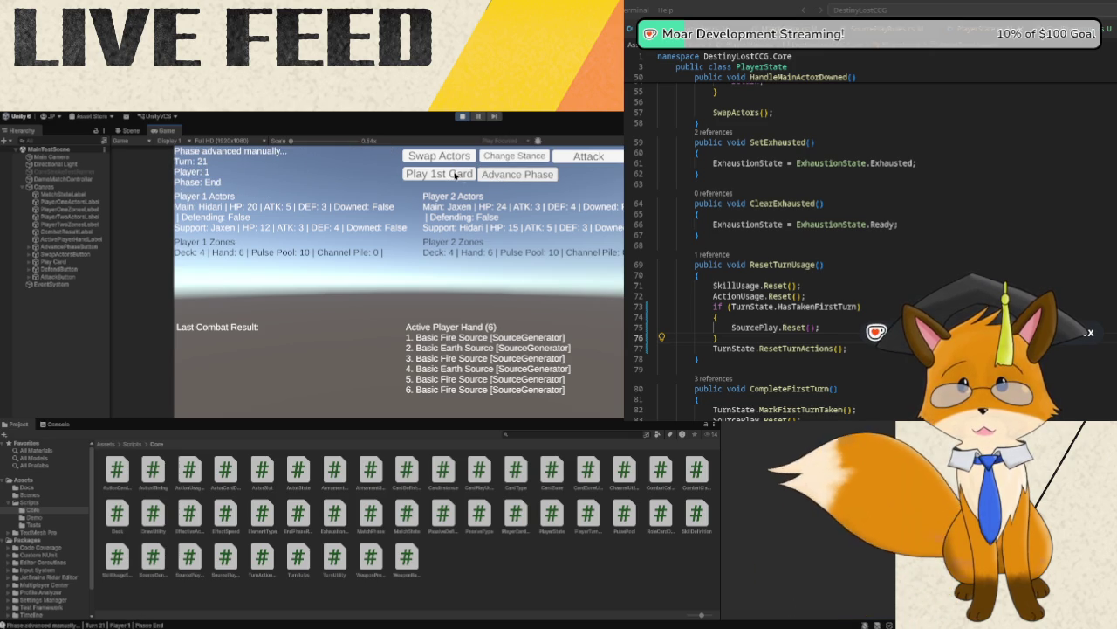
click(450, 175)
click(495, 177)
- In Turn 22, play a Basic Earth Source in pre-combat main, then reach Turn 23
click(464, 175)
click(502, 177)
click(449, 175)
click(502, 176)
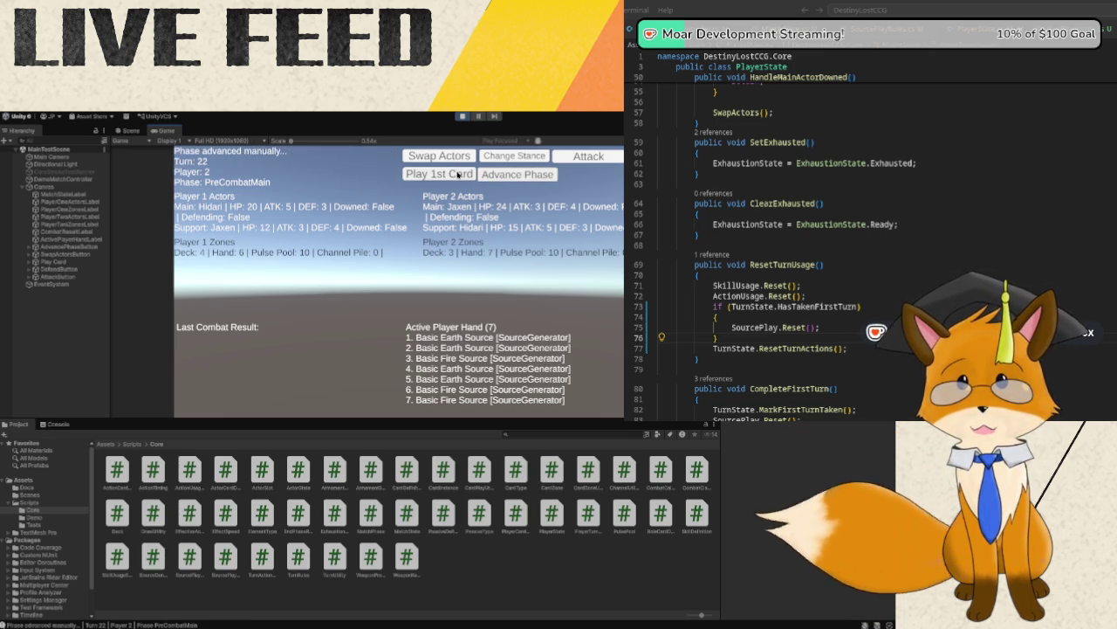
click(467, 175)
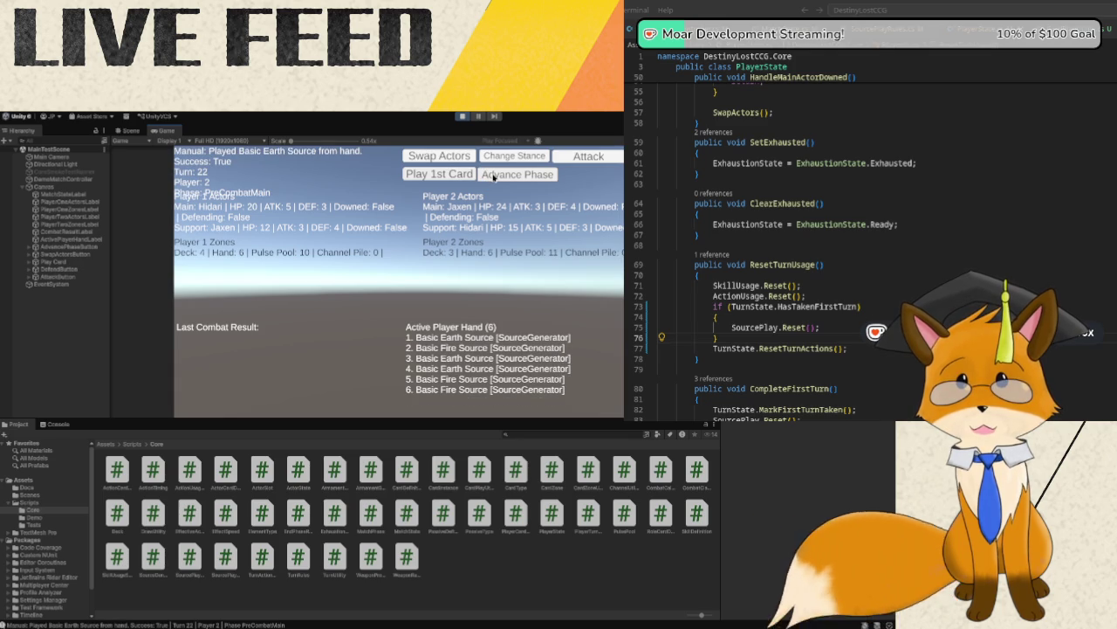
click(496, 176)
click(447, 174)
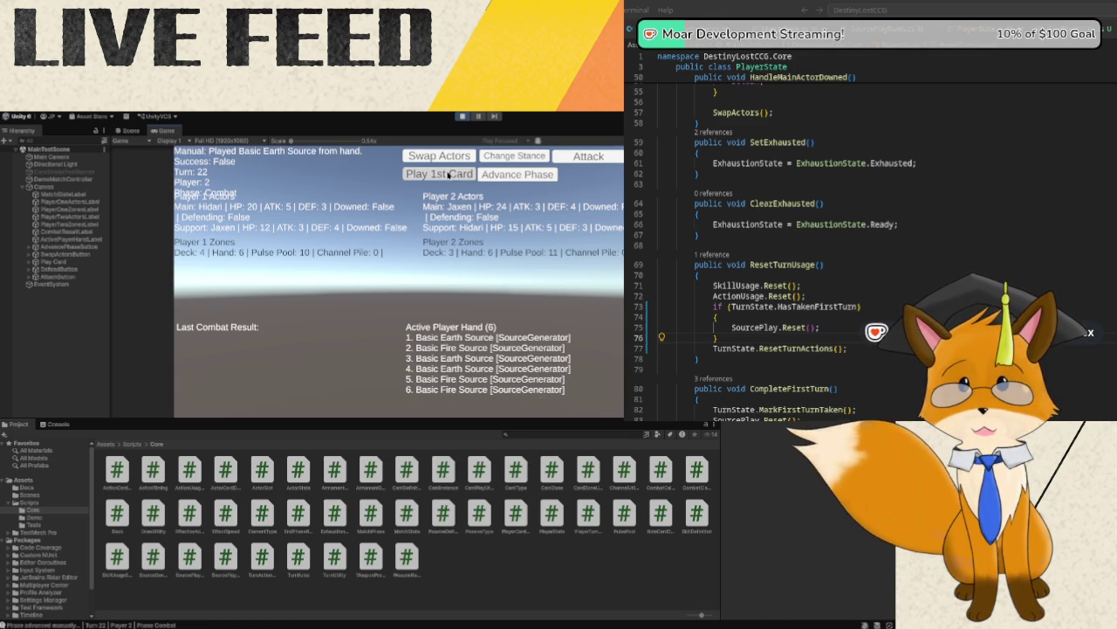
click(497, 176)
click(448, 175)
click(492, 179)
click(448, 174)
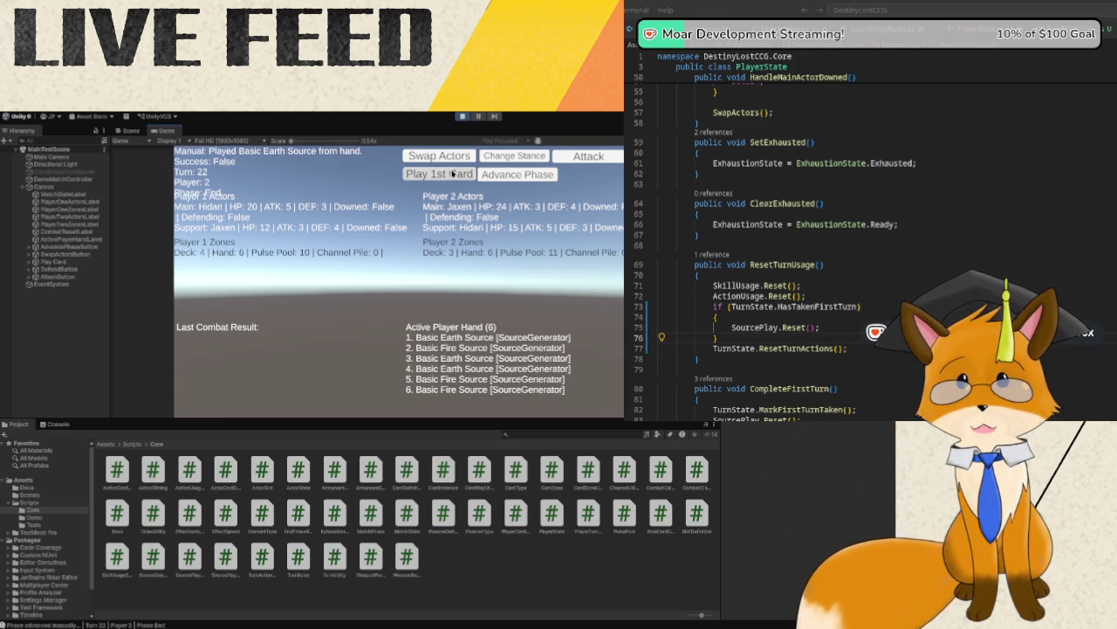
click(496, 175)
- In Turn 23, play one card in pre-combat main, then advance to Turn 24
click(448, 175)
click(494, 175)
click(448, 174)
click(470, 176)
click(509, 179)
click(467, 179)
click(514, 179)
click(470, 177)
click(514, 177)
click(471, 176)
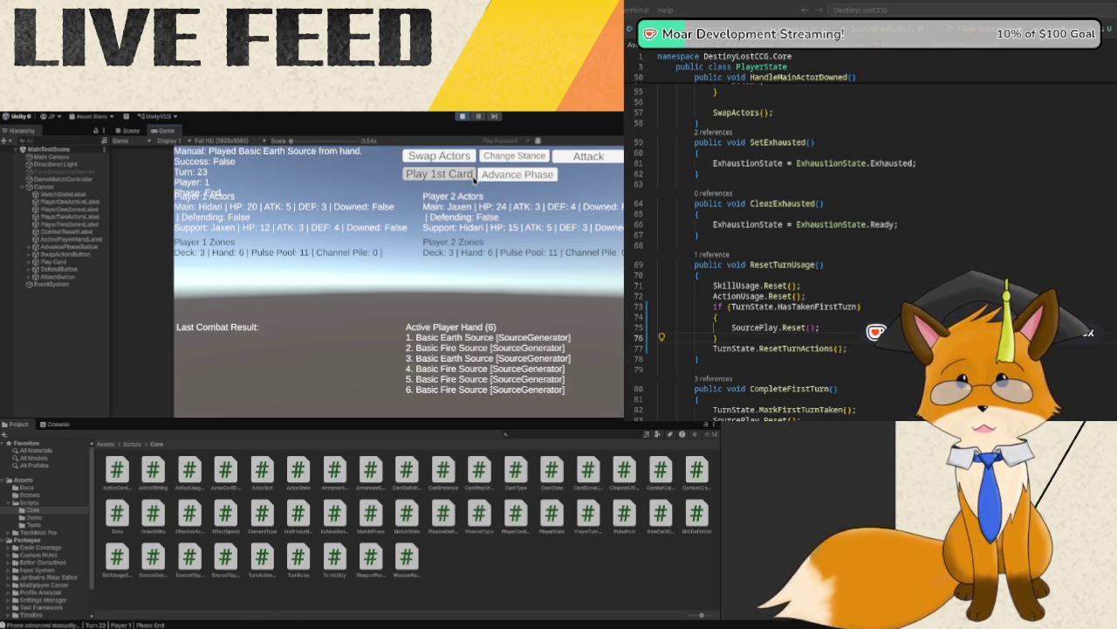
click(513, 179)
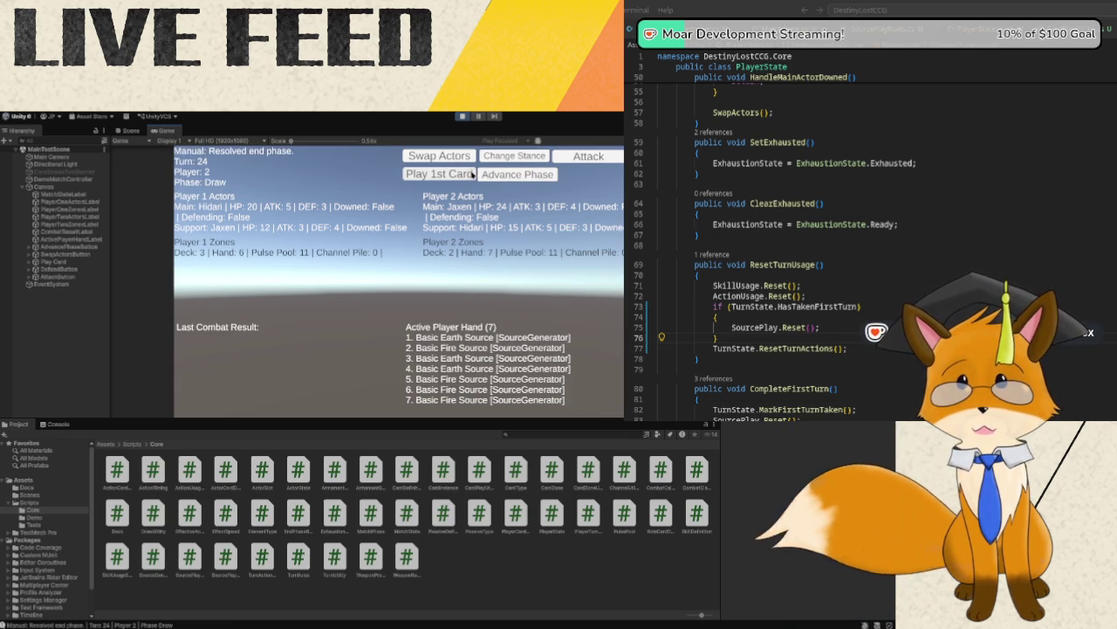
- In Turn 24, play a Basic Earth Source; Basic Fire Source plays later fail. Reach Turn 25
click(472, 175)
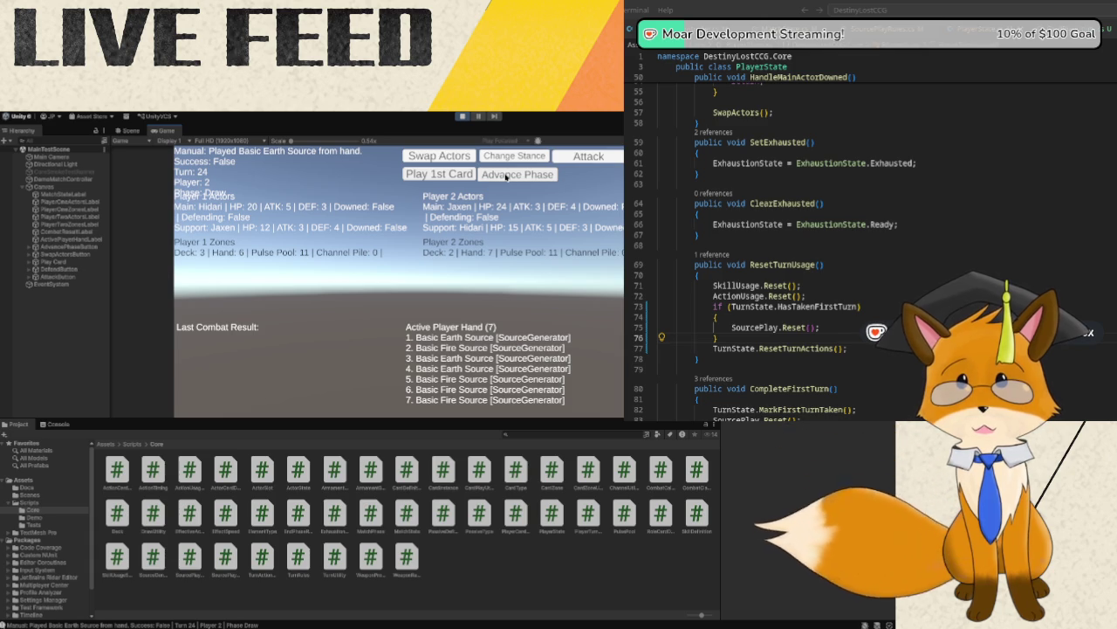
click(505, 177)
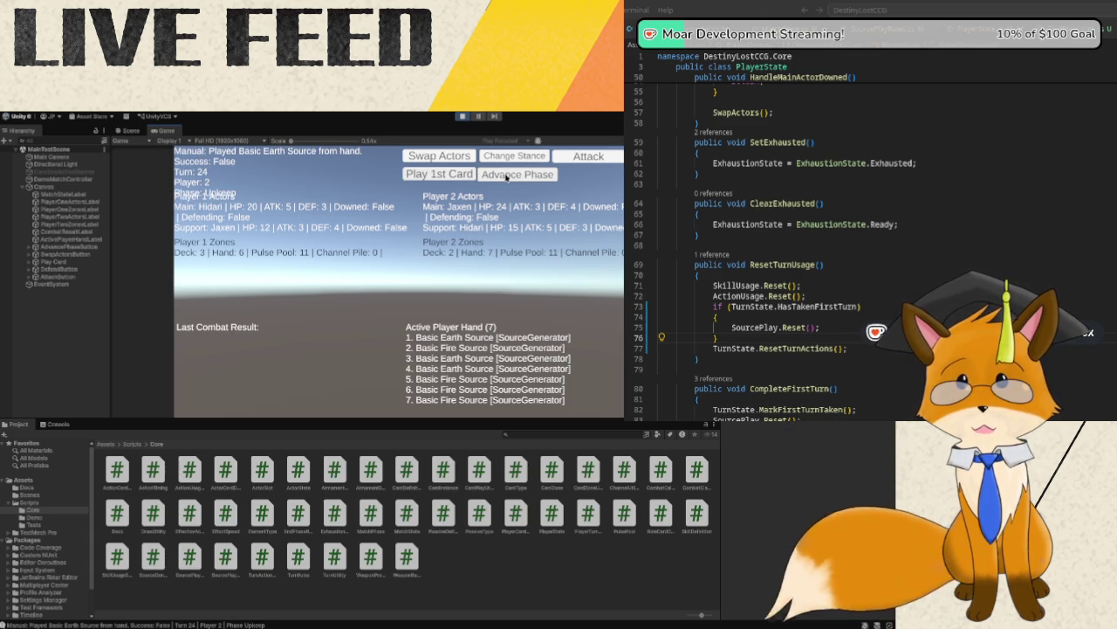
click(506, 177)
click(462, 175)
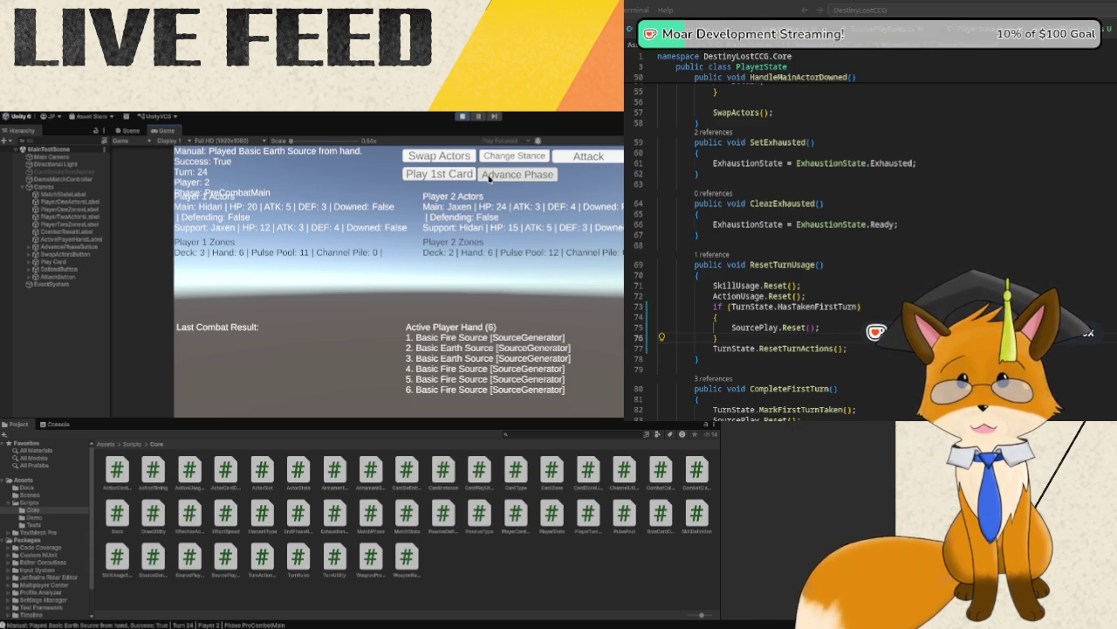
click(489, 178)
click(466, 179)
click(493, 175)
click(467, 181)
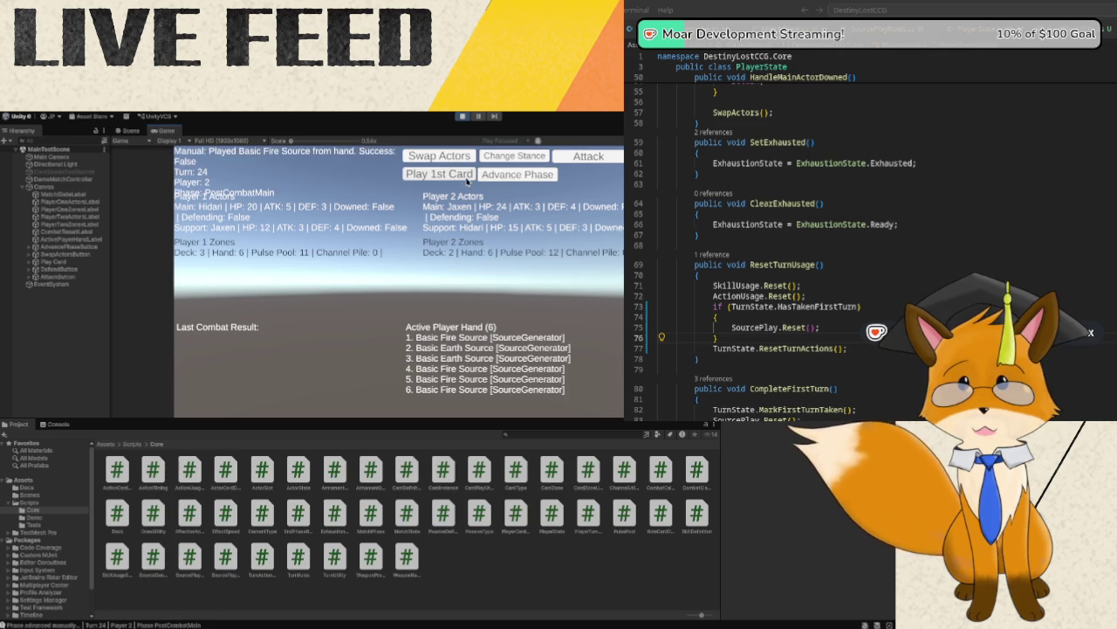
click(494, 177)
click(495, 178)
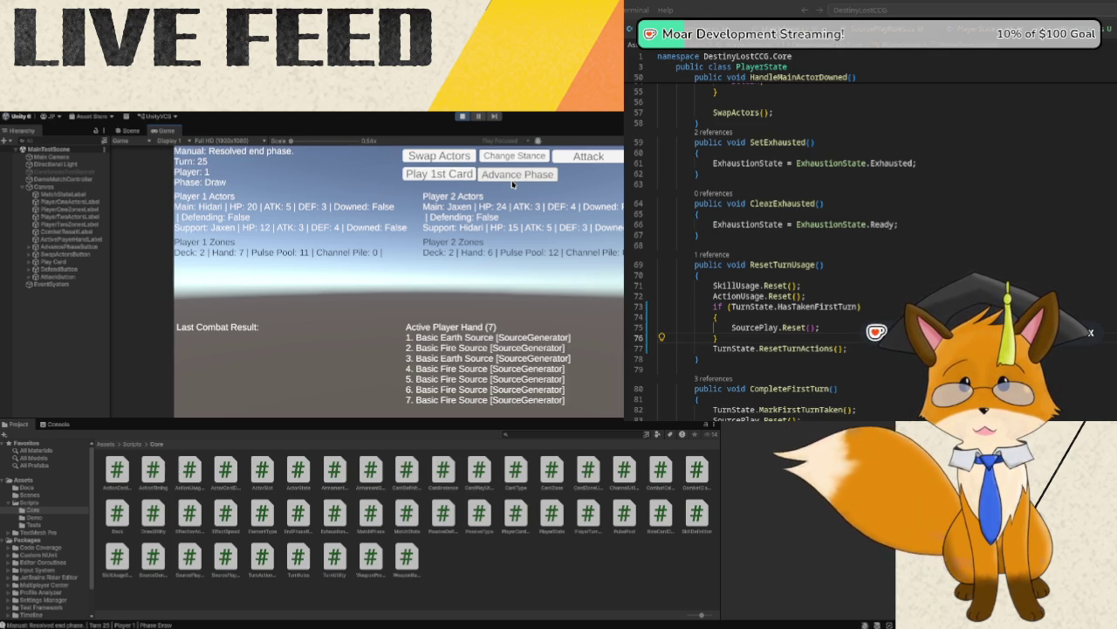
- In Turn 25, play a Basic Earth Source, then advance to Player 2's Turn 26 pre-combat main
click(513, 179)
click(514, 179)
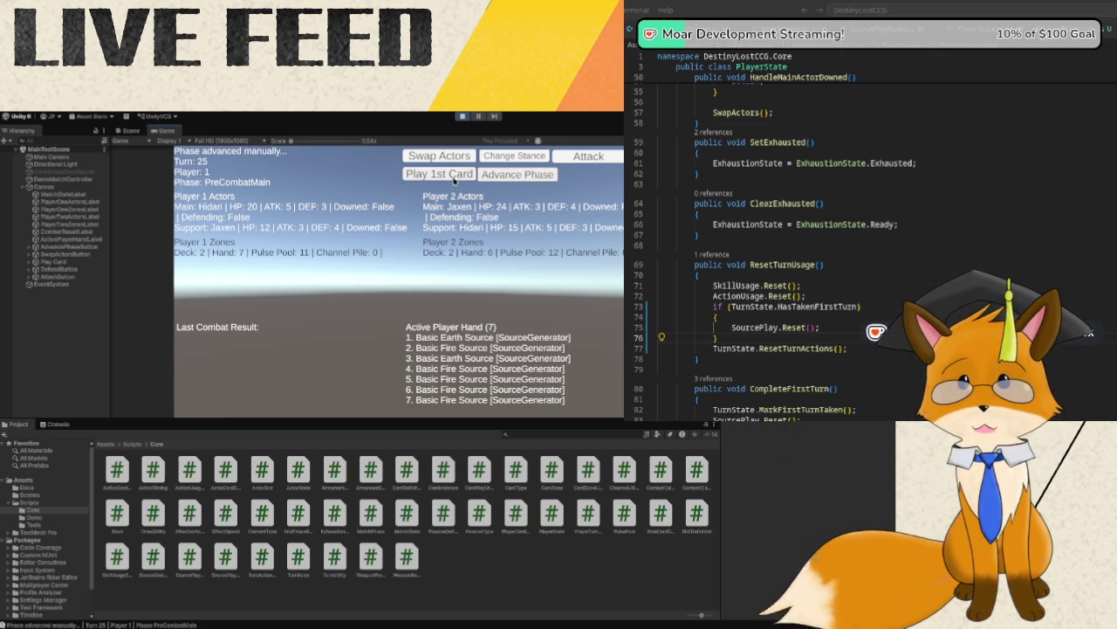
click(455, 177)
click(506, 179)
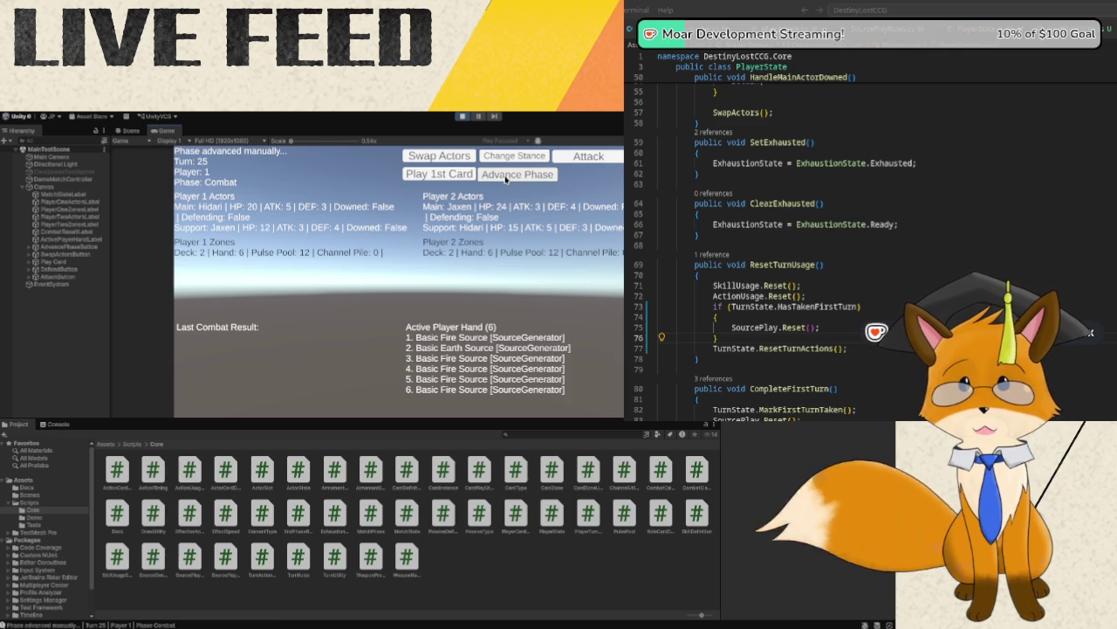
click(506, 179)
click(504, 180)
click(504, 180)
click(504, 180)
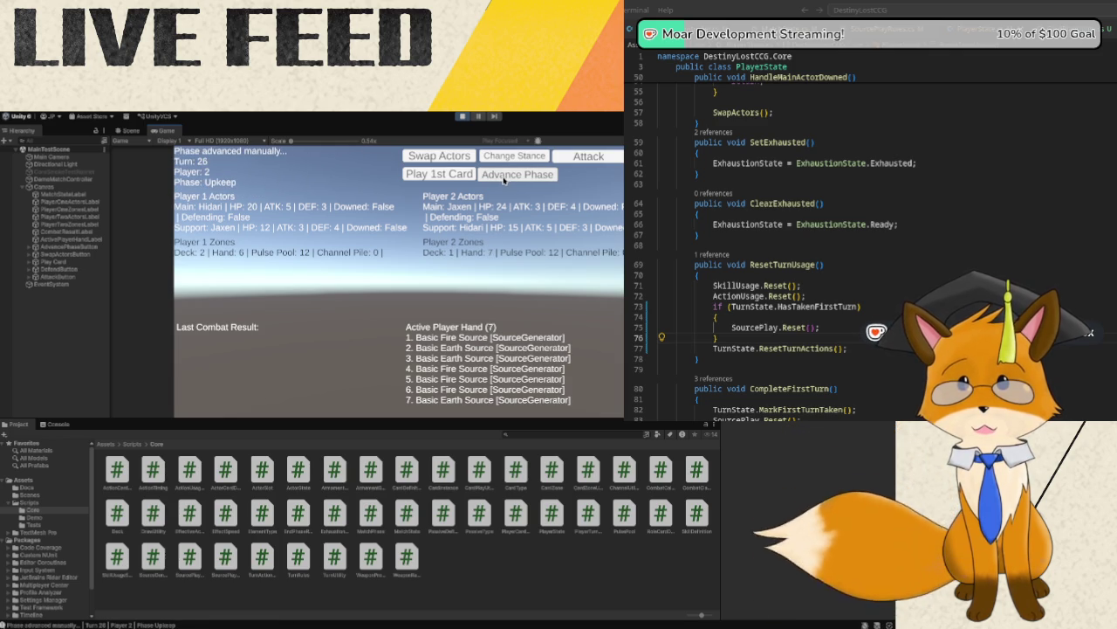
click(503, 179)
- Play Player 2's first card in Turn 26, then start Player 1's Turn 27
click(457, 174)
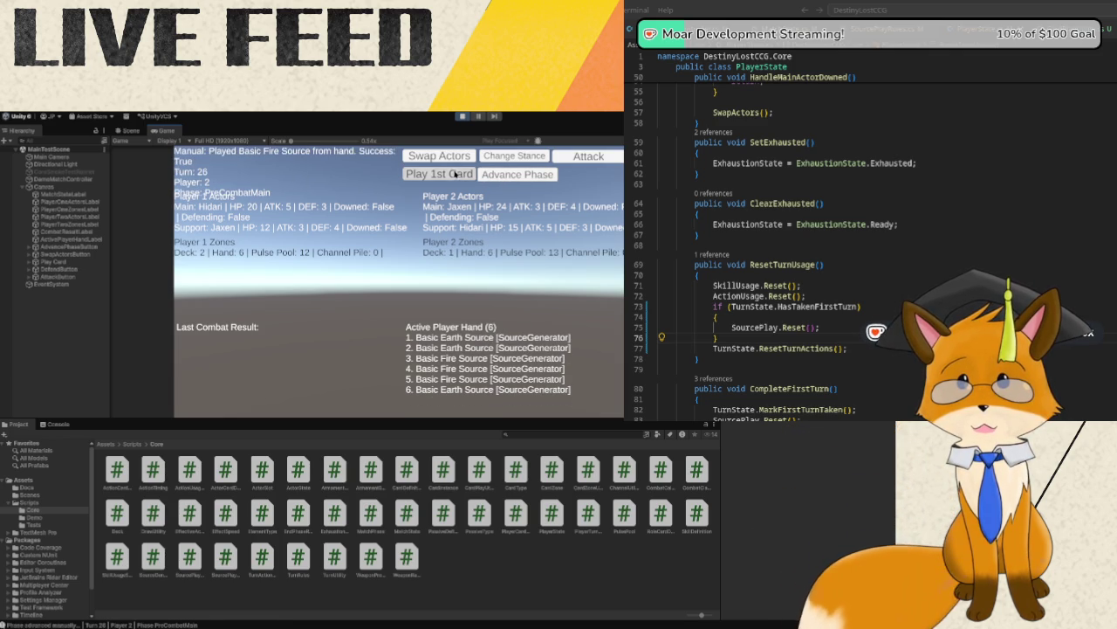
click(505, 178)
click(505, 179)
click(504, 179)
click(504, 179)
click(504, 179)
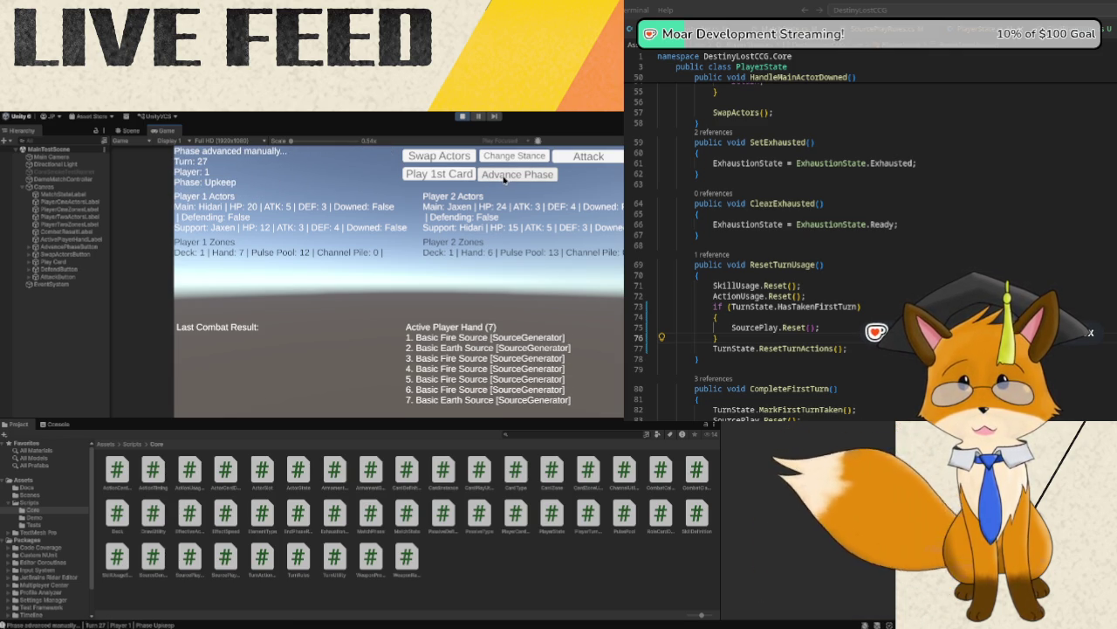
click(504, 179)
- In Turn 27, play the first card and advance to Turn 28's Draw phase
click(455, 174)
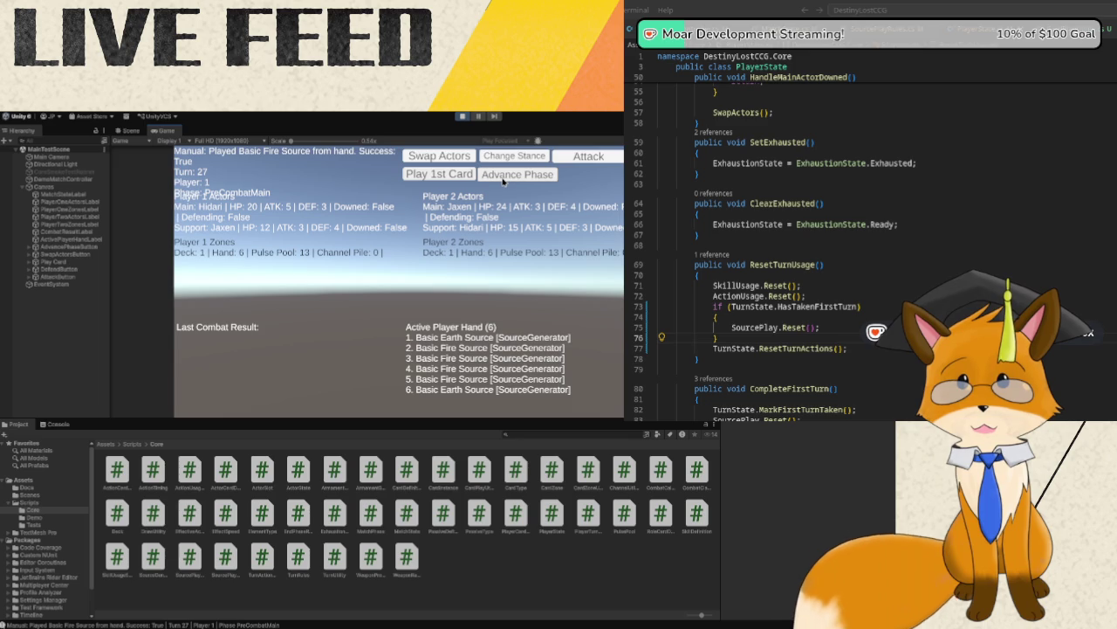
click(503, 180)
click(503, 180)
click(504, 180)
click(504, 180)
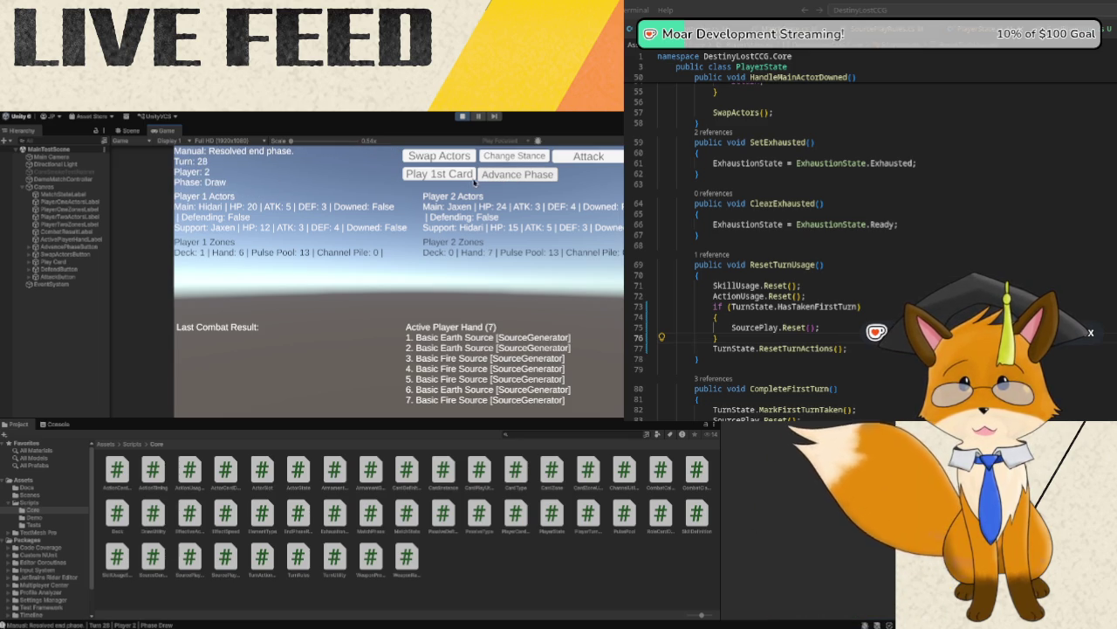
- Advance through the next few turns, playing the first card in hand during each PreCombatMain
click(459, 179)
click(492, 179)
click(491, 179)
click(463, 178)
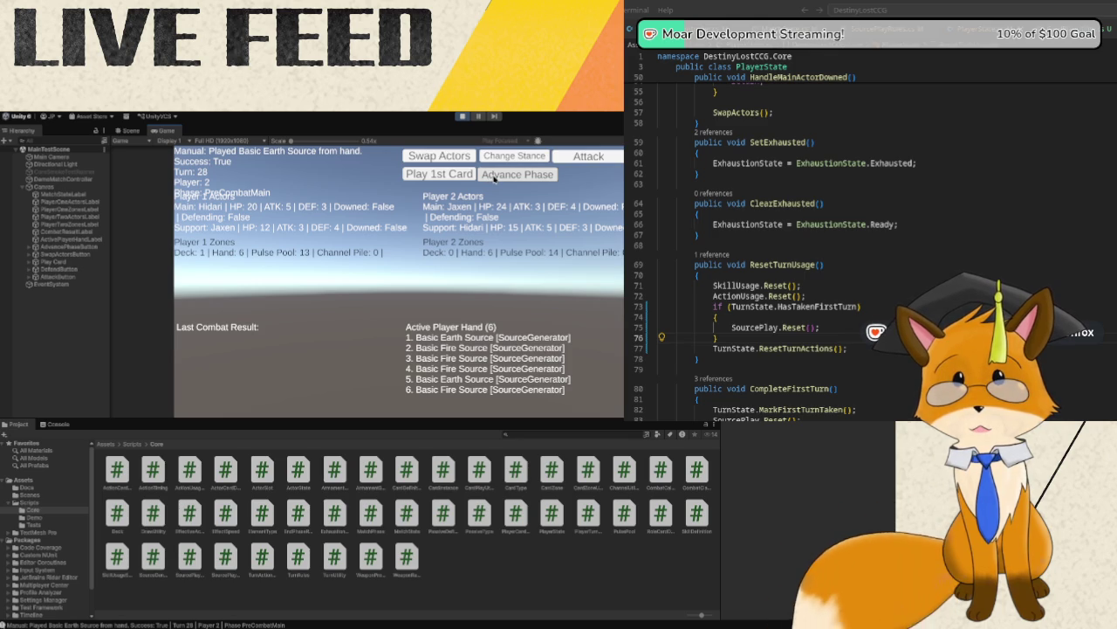
click(494, 178)
click(494, 178)
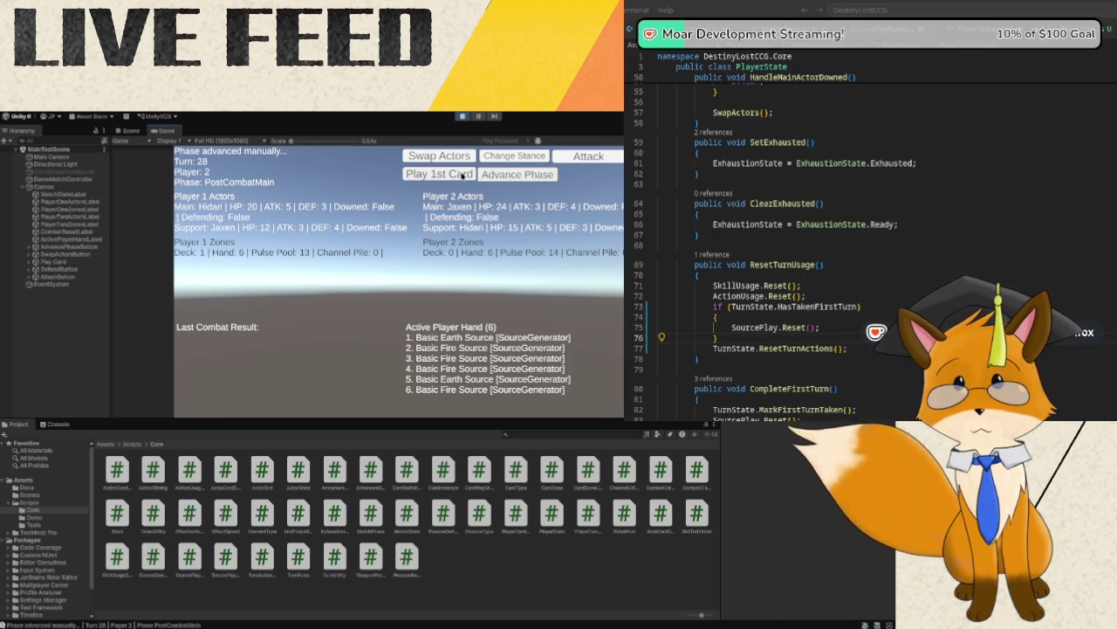
click(463, 175)
click(503, 178)
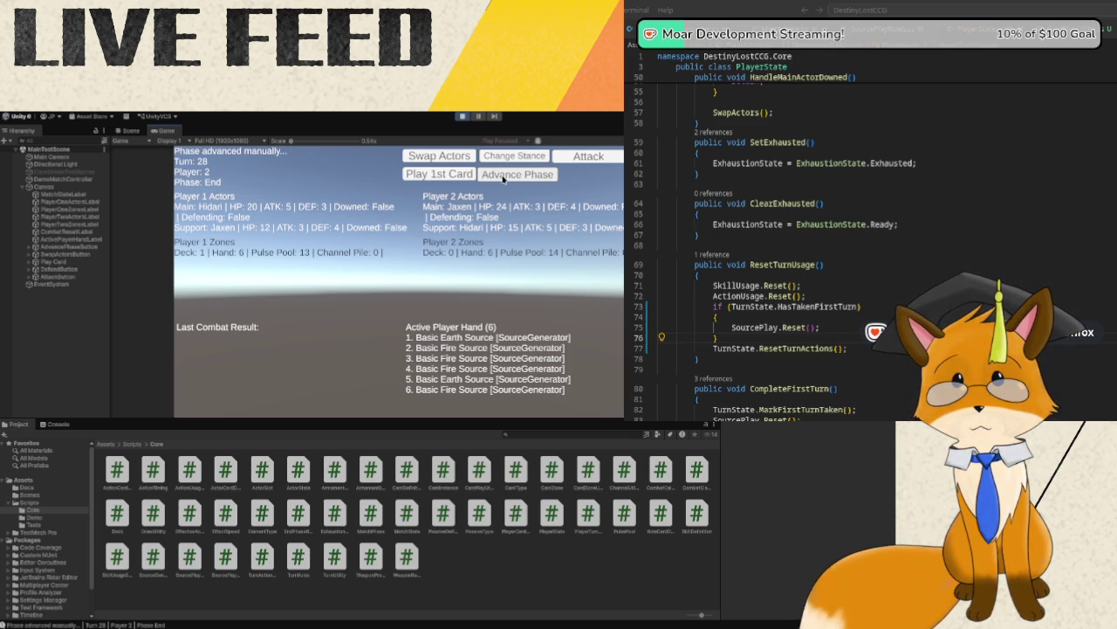
click(502, 178)
click(461, 175)
click(503, 178)
click(503, 178)
click(459, 175)
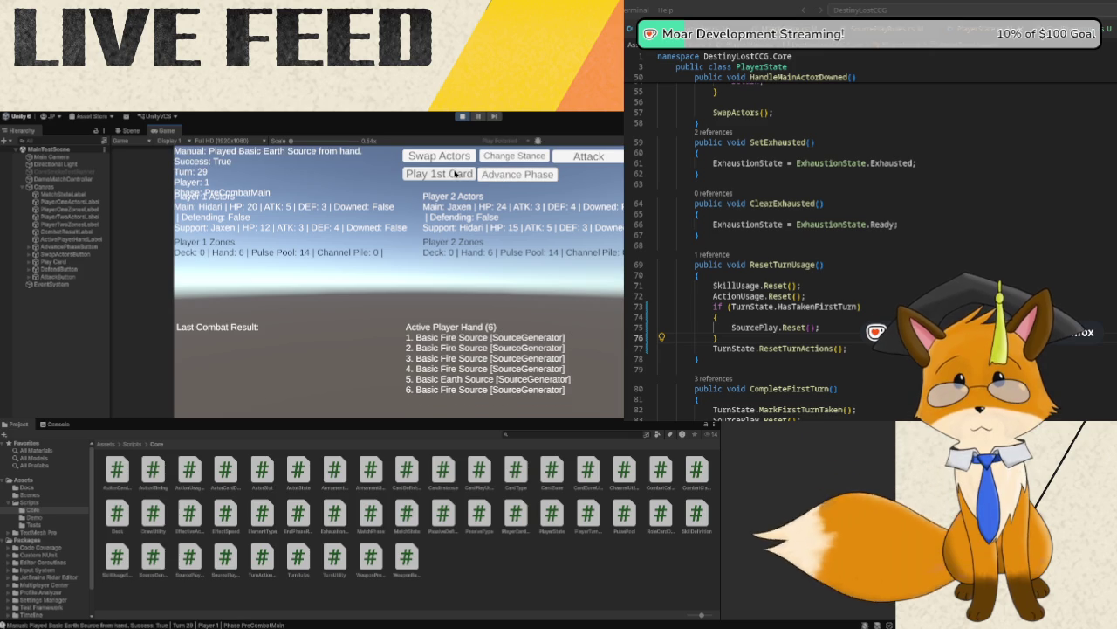
click(503, 179)
click(503, 178)
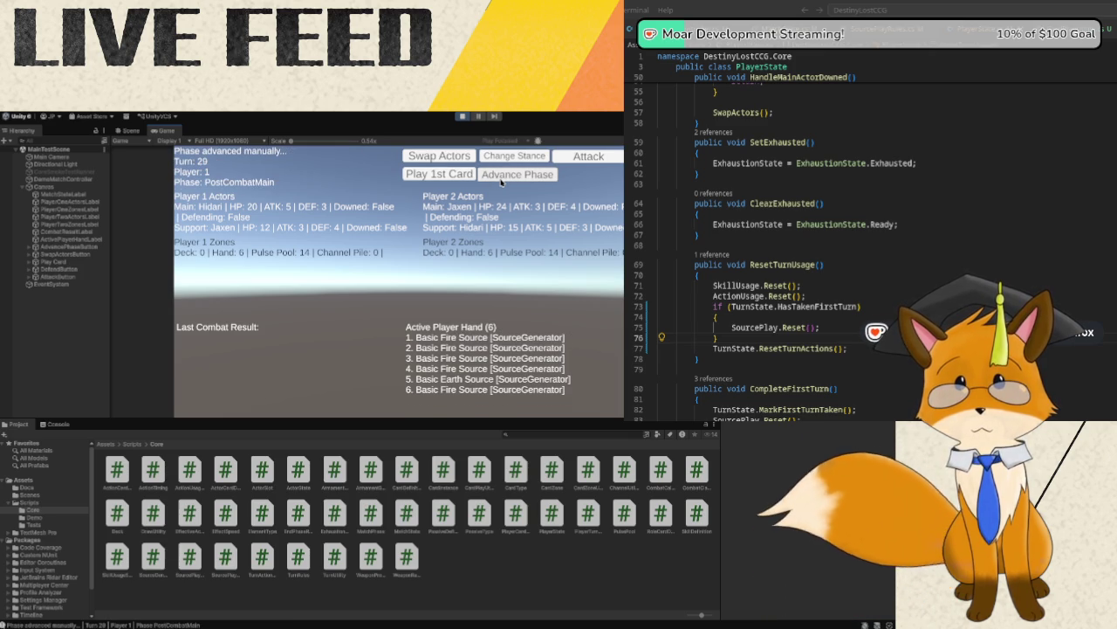
click(503, 178)
click(502, 178)
click(502, 178)
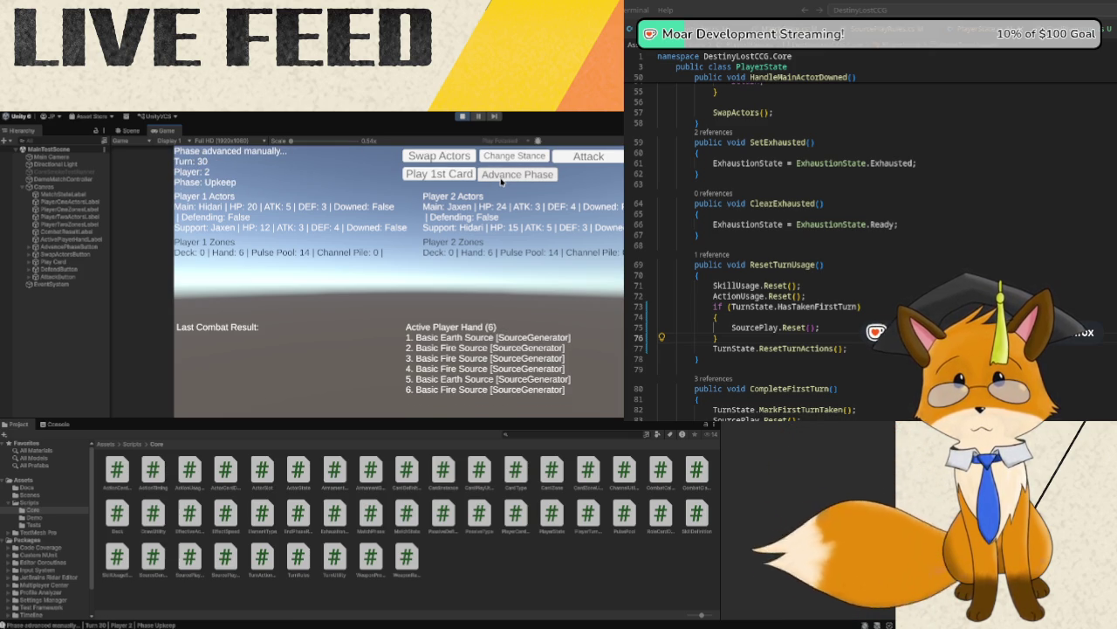
click(502, 178)
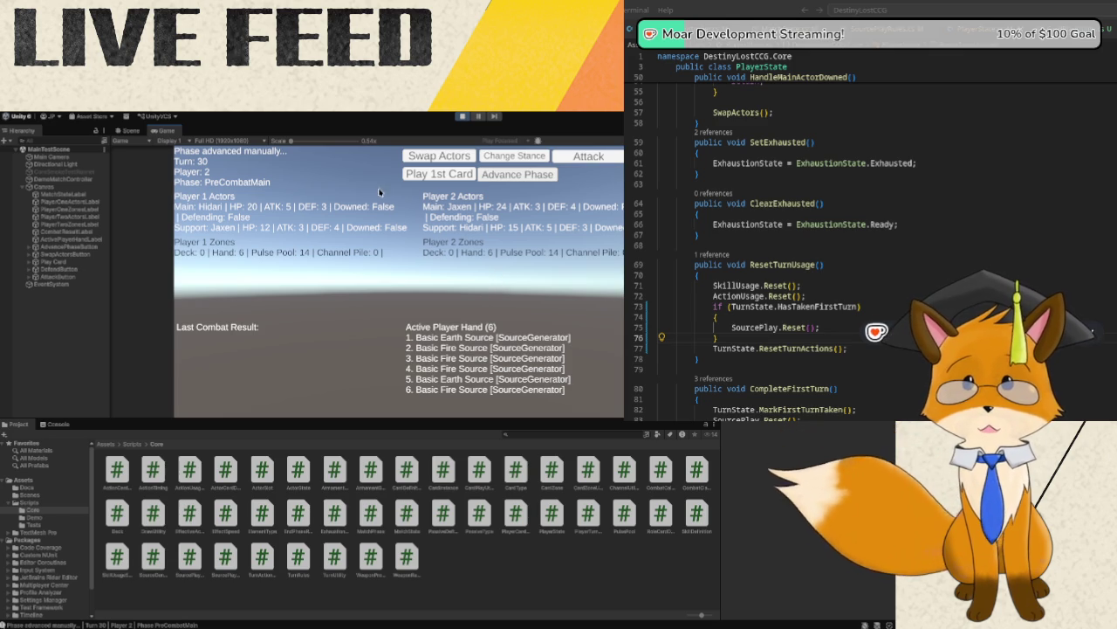
click(434, 176)
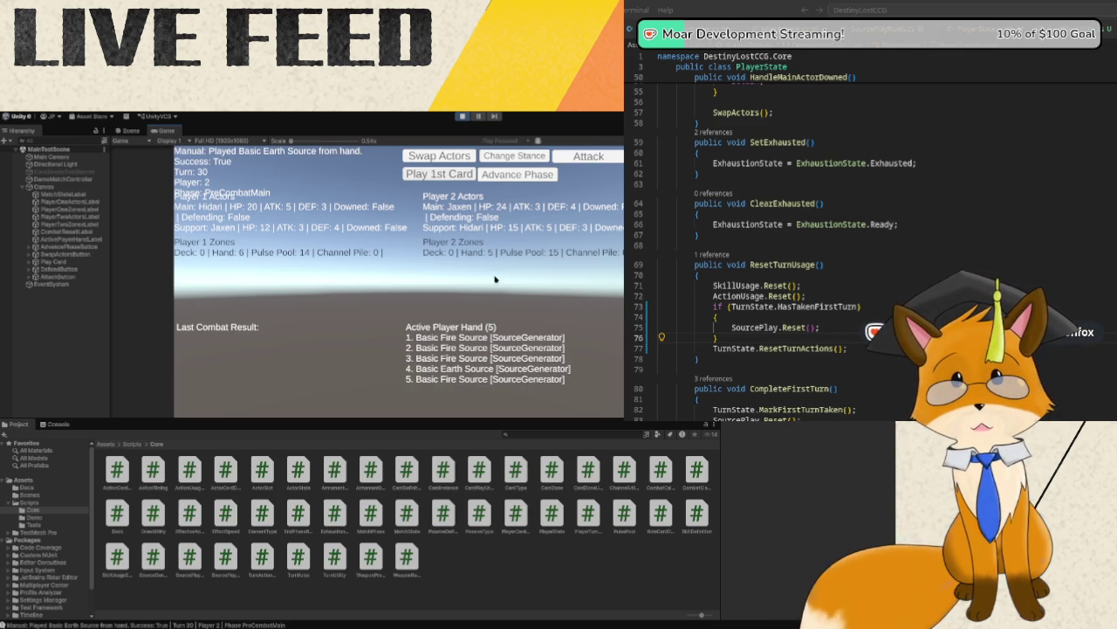
click(504, 175)
click(504, 176)
click(504, 176)
click(504, 176)
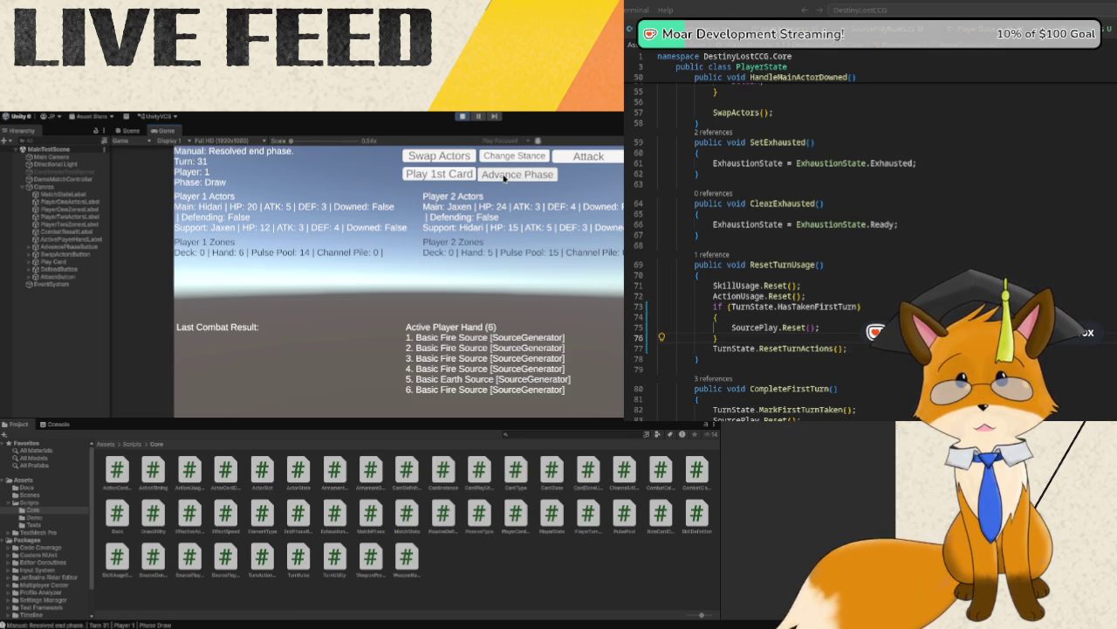
- Keep cycling Draw through End phases for several more turns, playing one card each turn
click(504, 179)
click(504, 179)
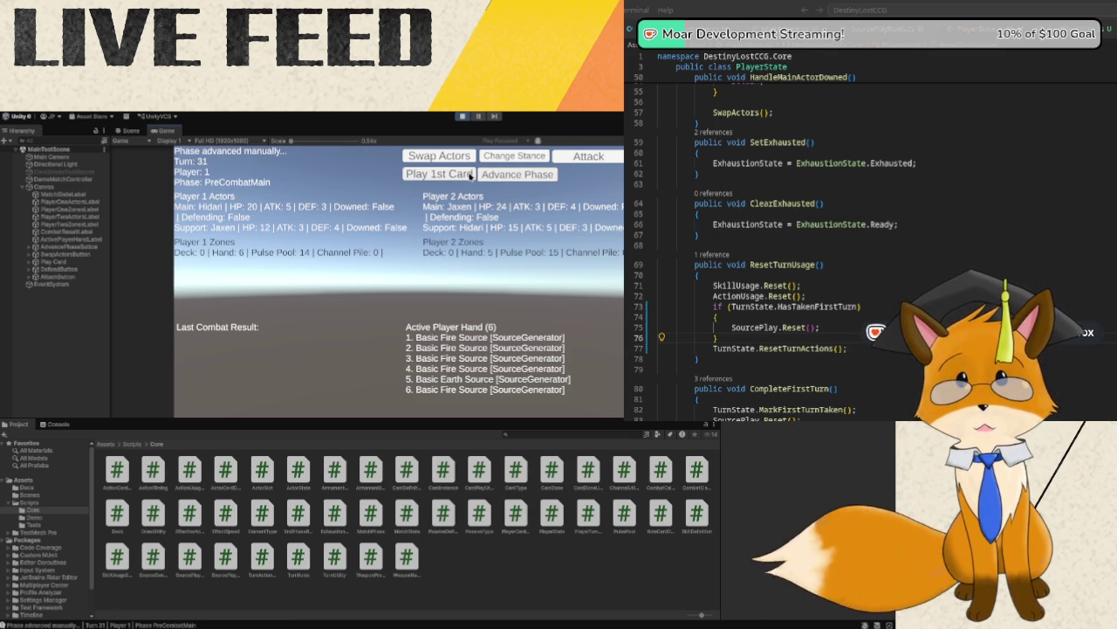
click(470, 175)
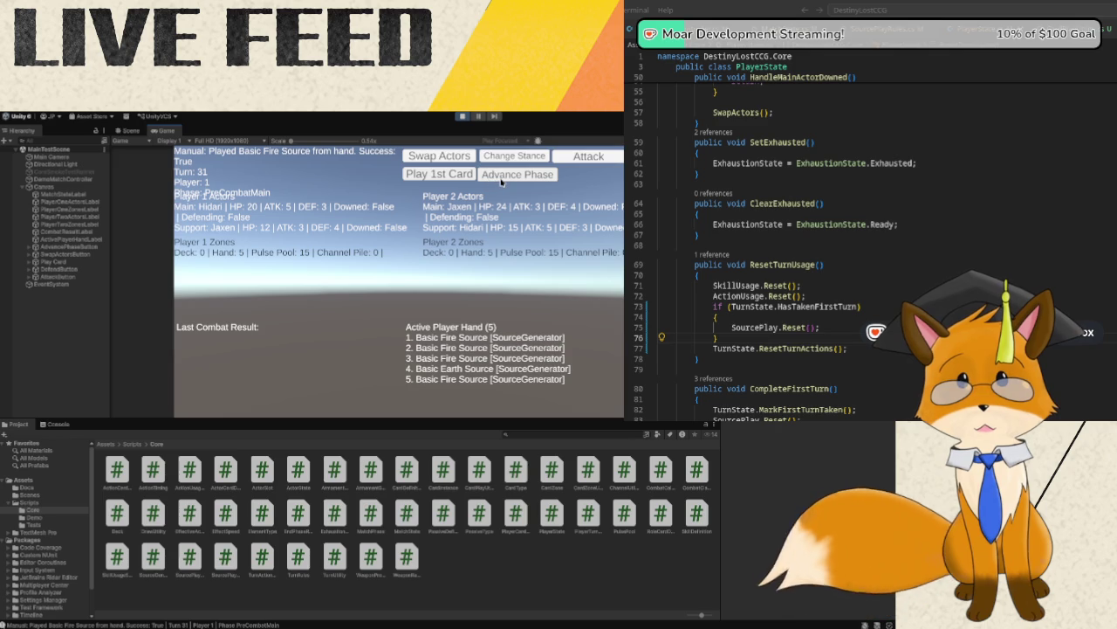
click(501, 180)
click(502, 179)
click(502, 179)
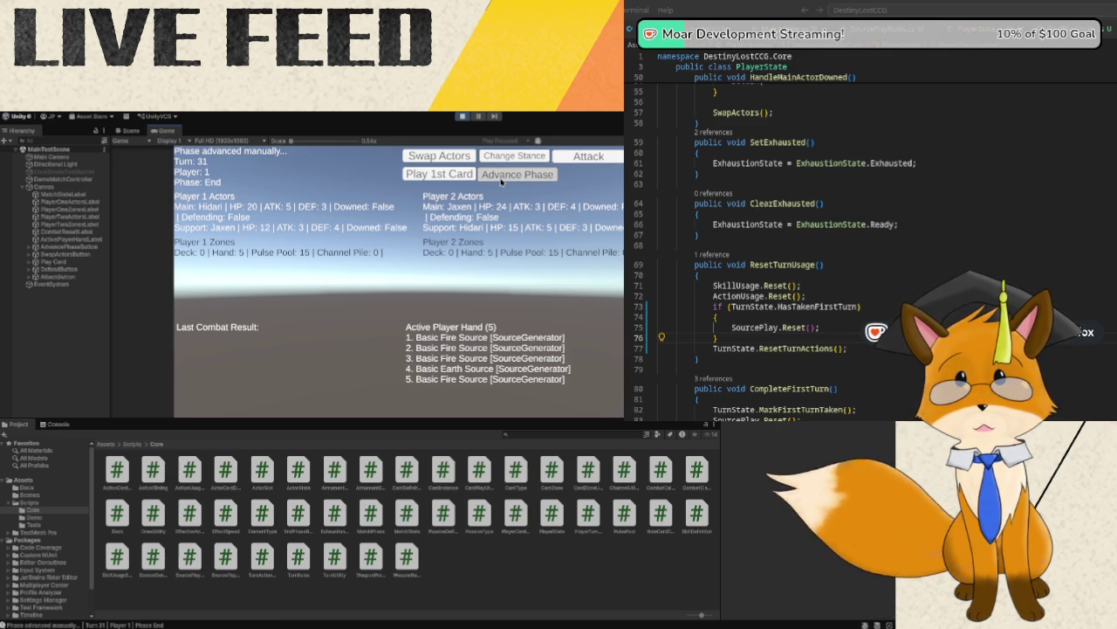
click(502, 179)
click(515, 175)
click(516, 175)
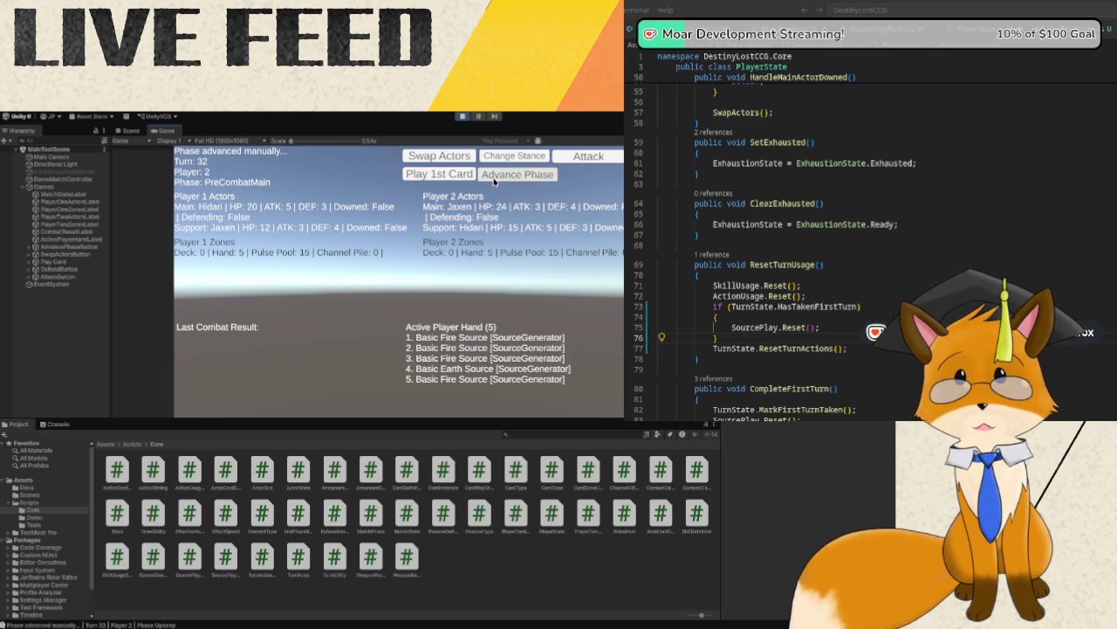
click(439, 174)
click(504, 179)
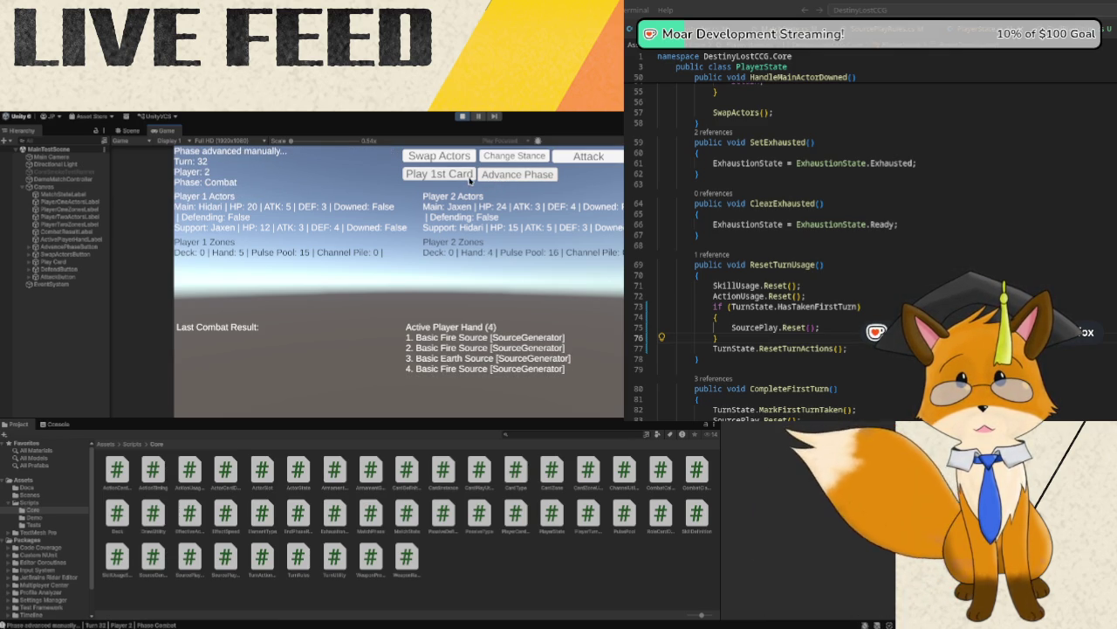
click(515, 179)
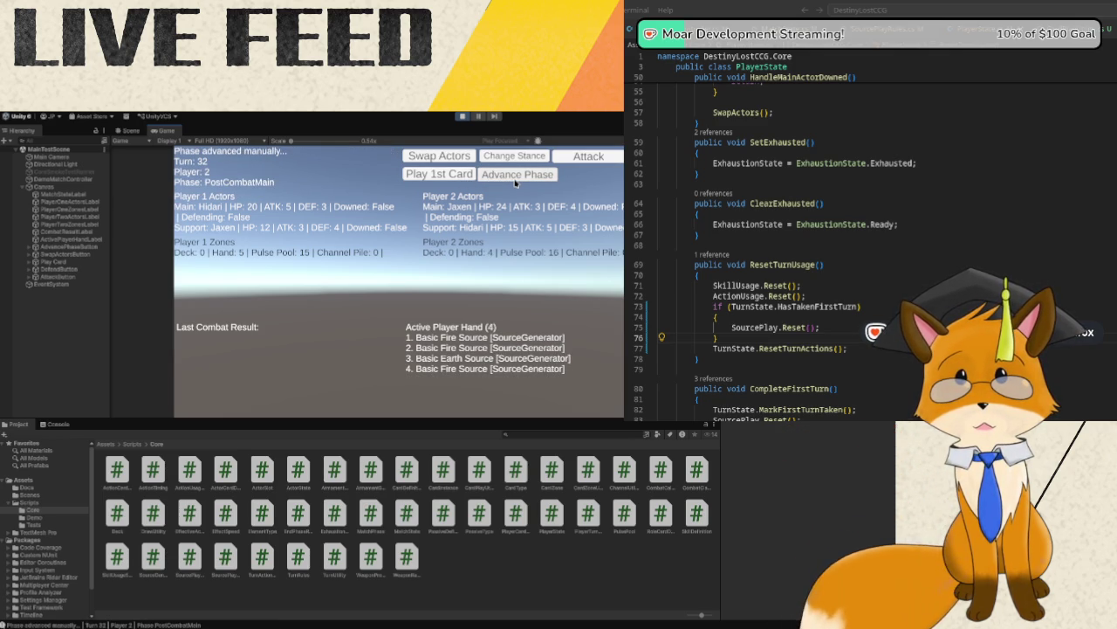
click(515, 179)
click(515, 179)
click(463, 179)
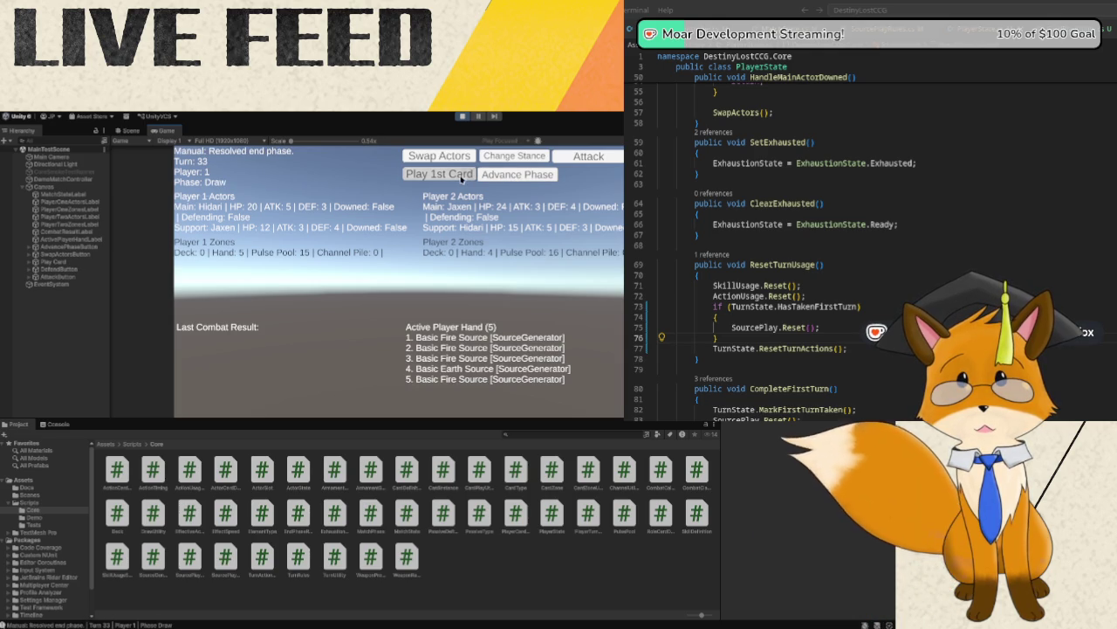
click(499, 179)
click(463, 179)
click(515, 179)
click(463, 179)
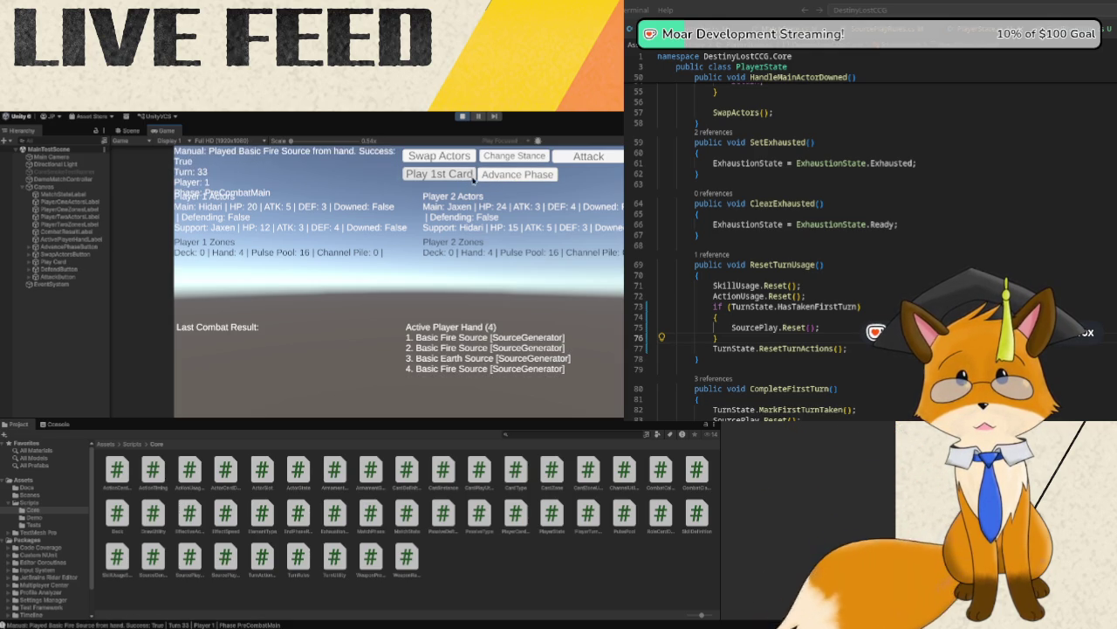
click(503, 179)
click(503, 179)
click(502, 179)
click(503, 179)
click(503, 179)
click(503, 179)
click(462, 179)
click(500, 178)
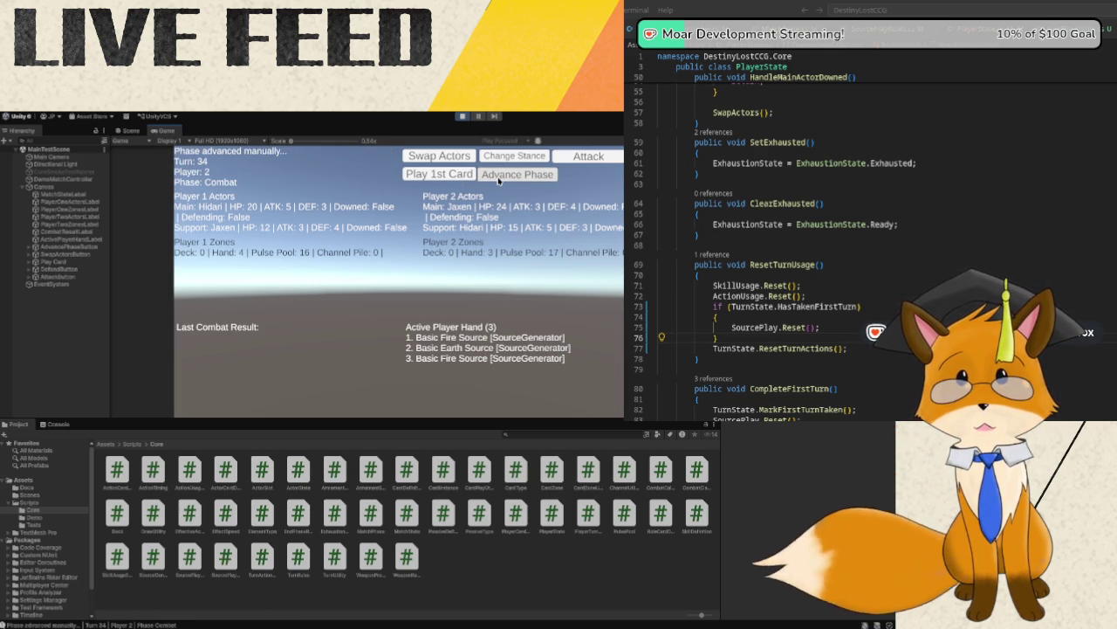
click(500, 179)
click(499, 179)
- Continue advancing phases and playing the top hand card until the hands run low
click(499, 179)
click(503, 179)
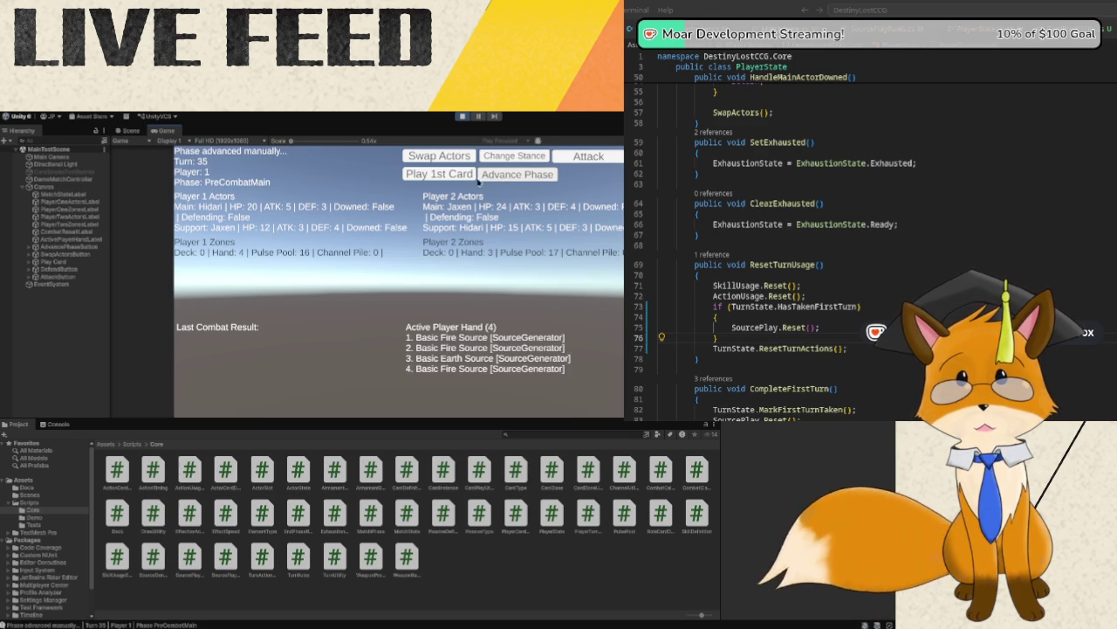
click(462, 179)
click(503, 179)
click(503, 179)
click(503, 179)
click(505, 179)
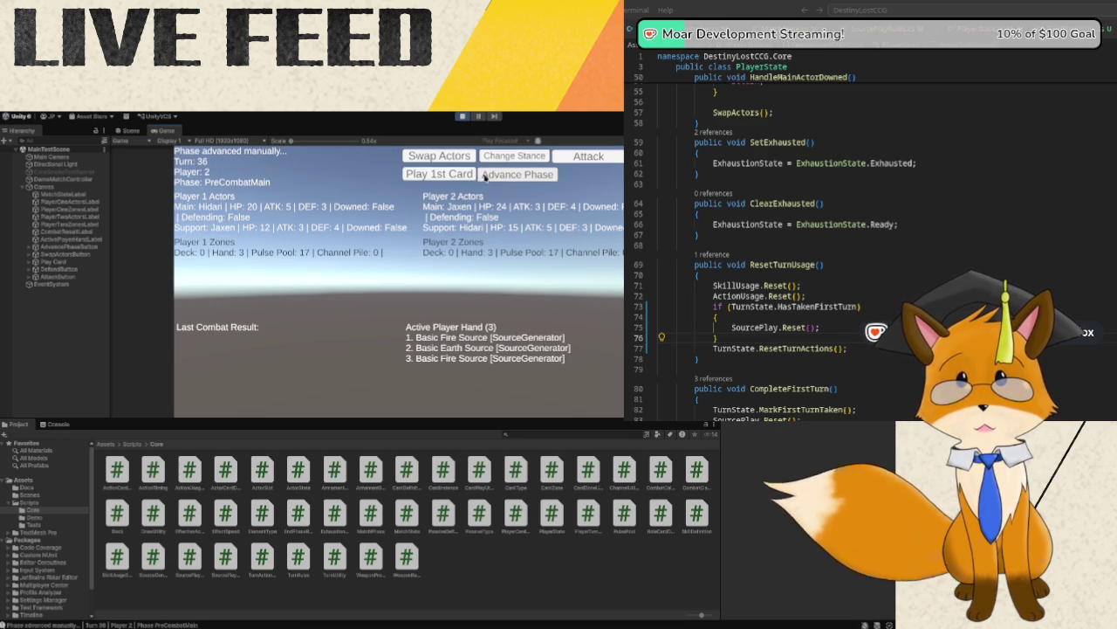
click(439, 174)
click(510, 179)
click(509, 179)
click(510, 179)
click(510, 179)
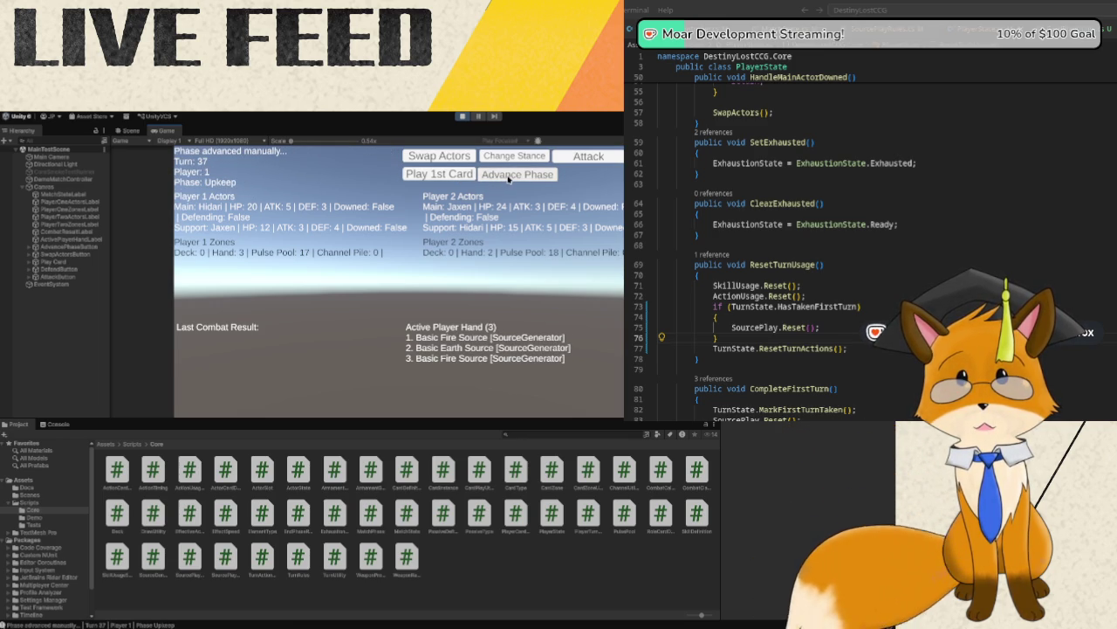
click(510, 179)
click(458, 175)
click(516, 174)
click(516, 174)
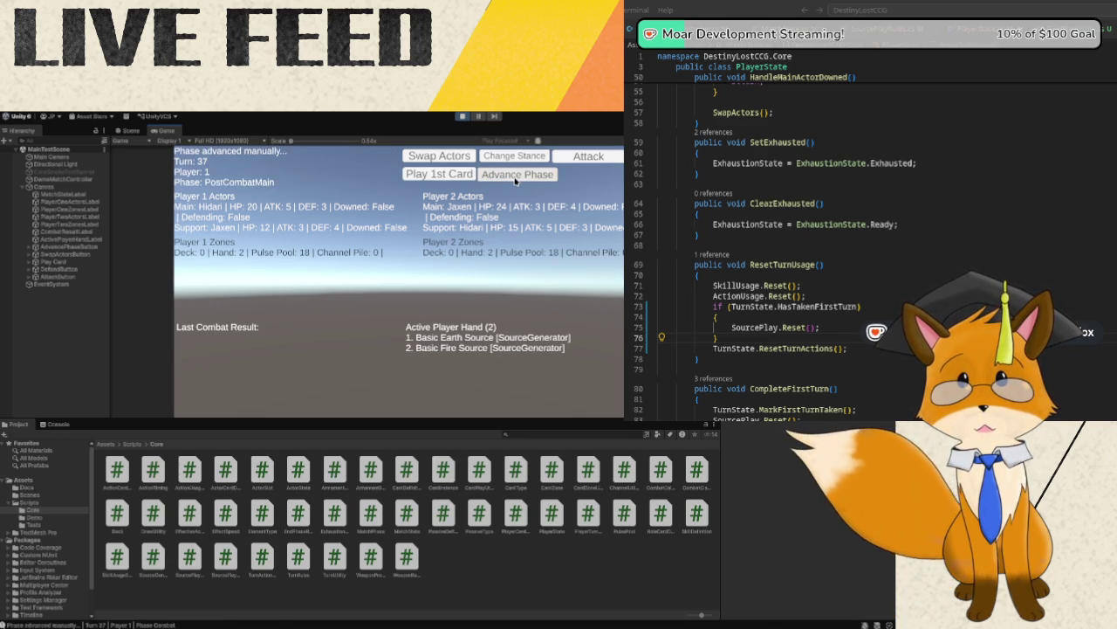
click(516, 174)
click(516, 174)
click(516, 175)
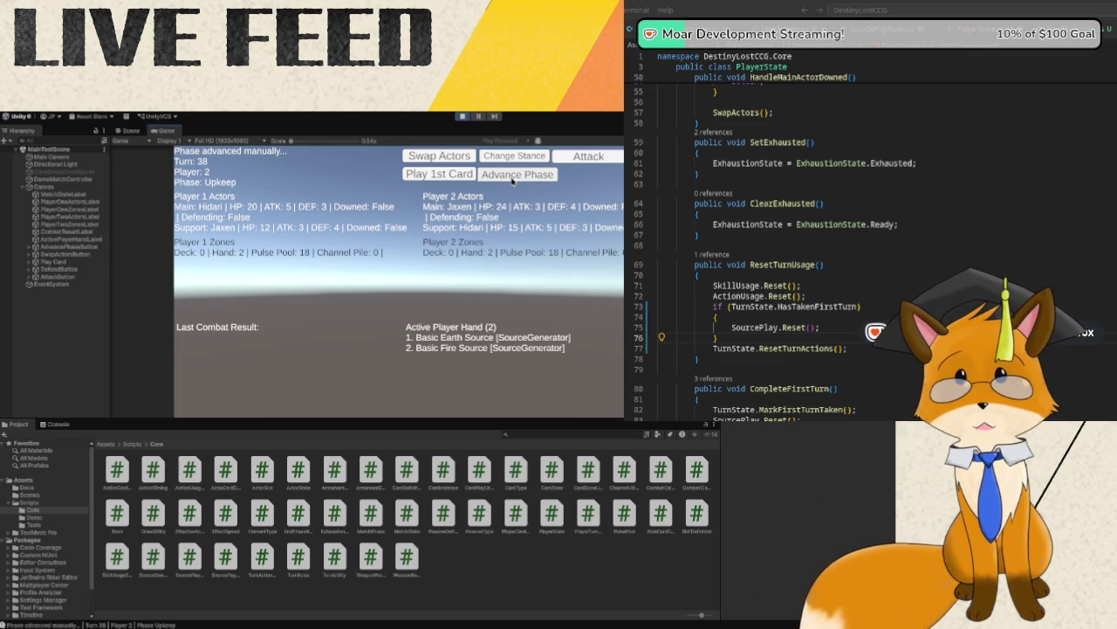
click(516, 175)
click(470, 177)
click(503, 177)
click(503, 177)
click(503, 177)
click(503, 178)
click(503, 177)
click(502, 178)
click(459, 178)
click(505, 178)
click(504, 179)
click(505, 178)
click(505, 179)
click(505, 178)
click(504, 178)
click(505, 178)
click(524, 175)
- Play the last cards in hand and advance phases into Turn 43's PostCombatMain with decks empty
click(439, 174)
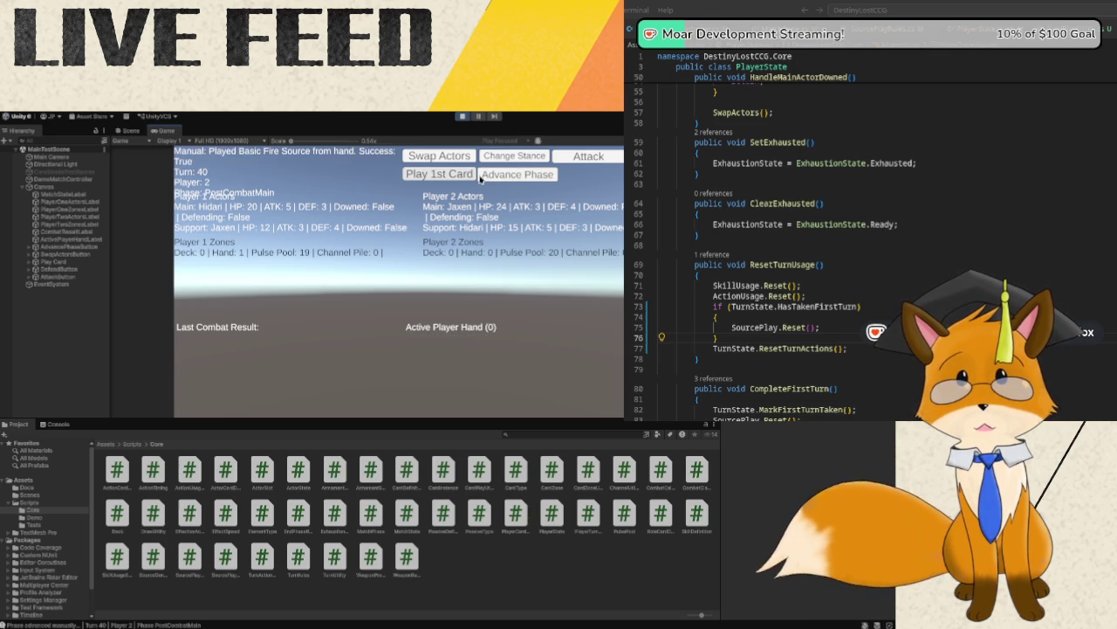
click(517, 179)
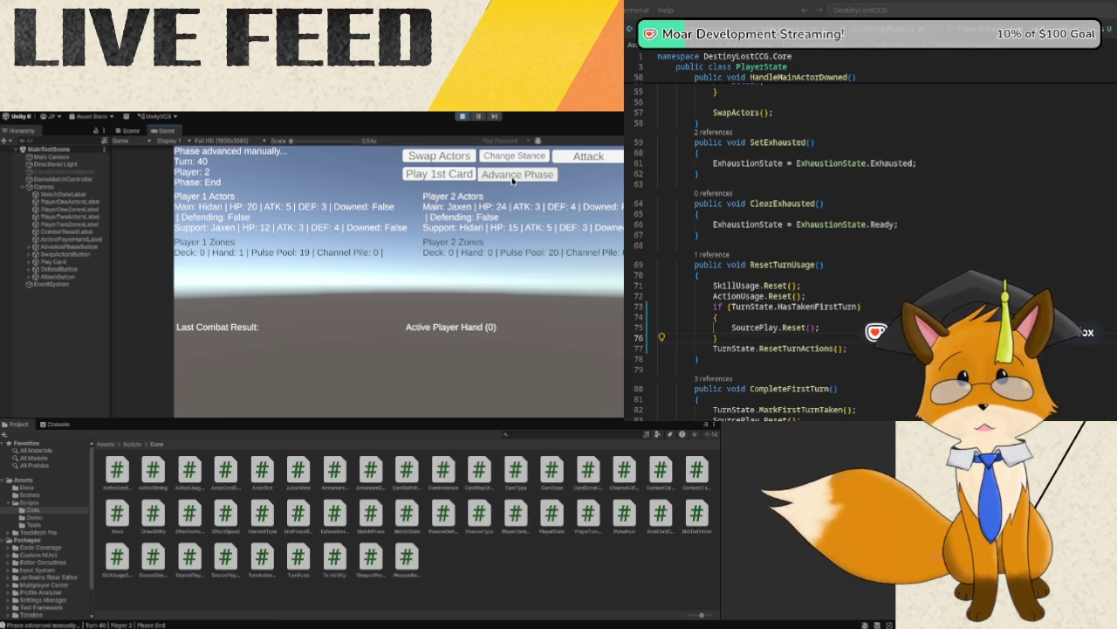
click(515, 178)
click(505, 178)
click(505, 178)
click(465, 176)
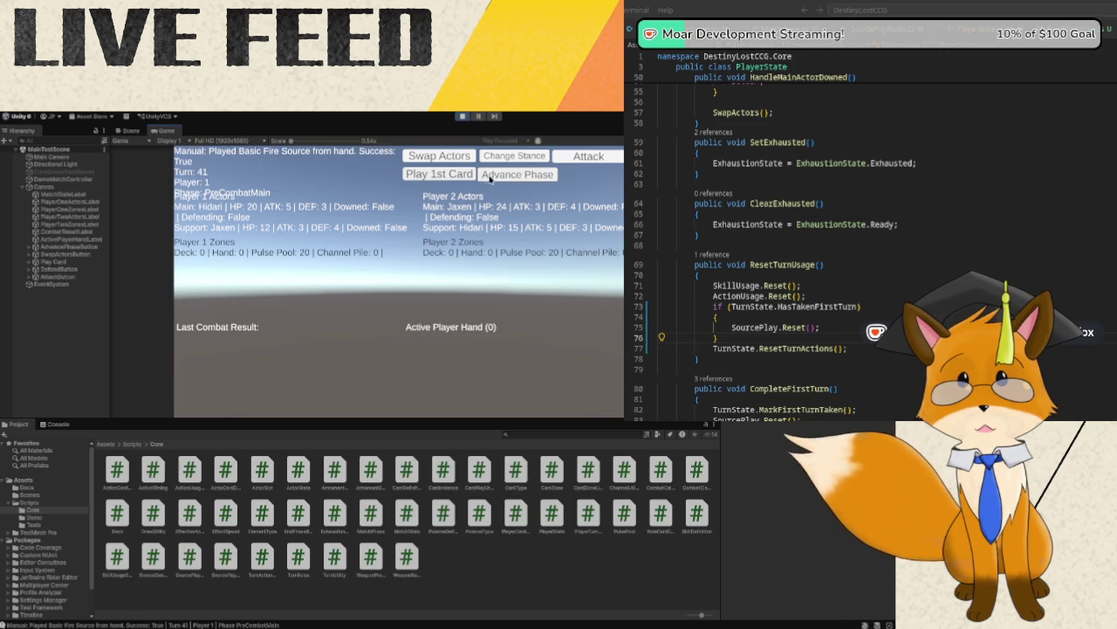
click(489, 177)
click(491, 178)
click(494, 179)
click(496, 180)
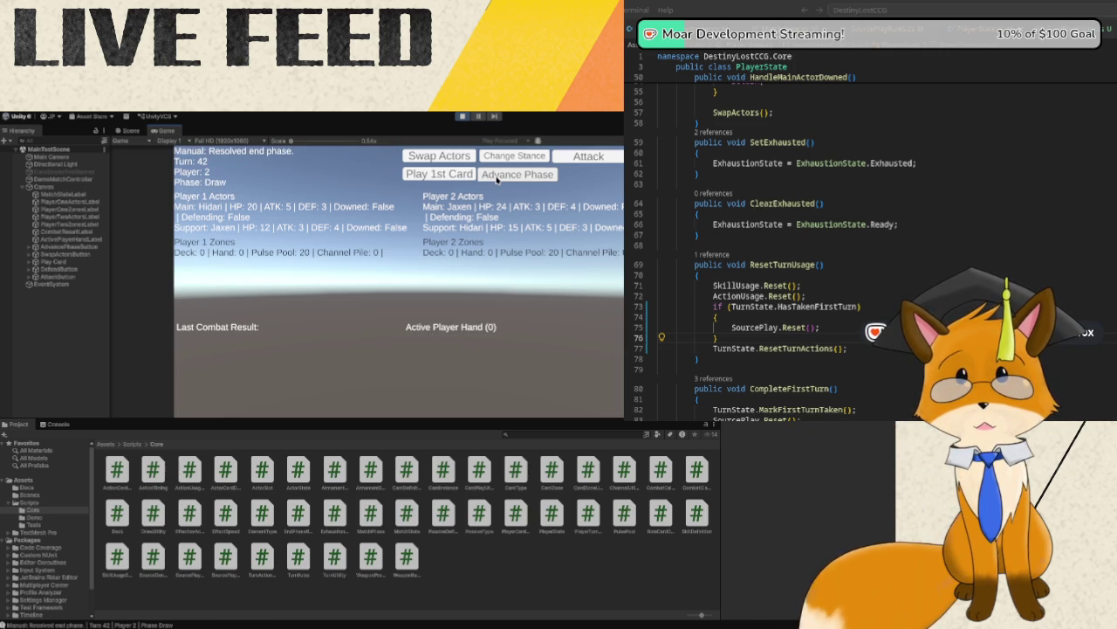
click(497, 180)
click(496, 180)
click(497, 179)
click(497, 180)
click(497, 180)
click(497, 180)
click(497, 180)
click(496, 180)
click(496, 180)
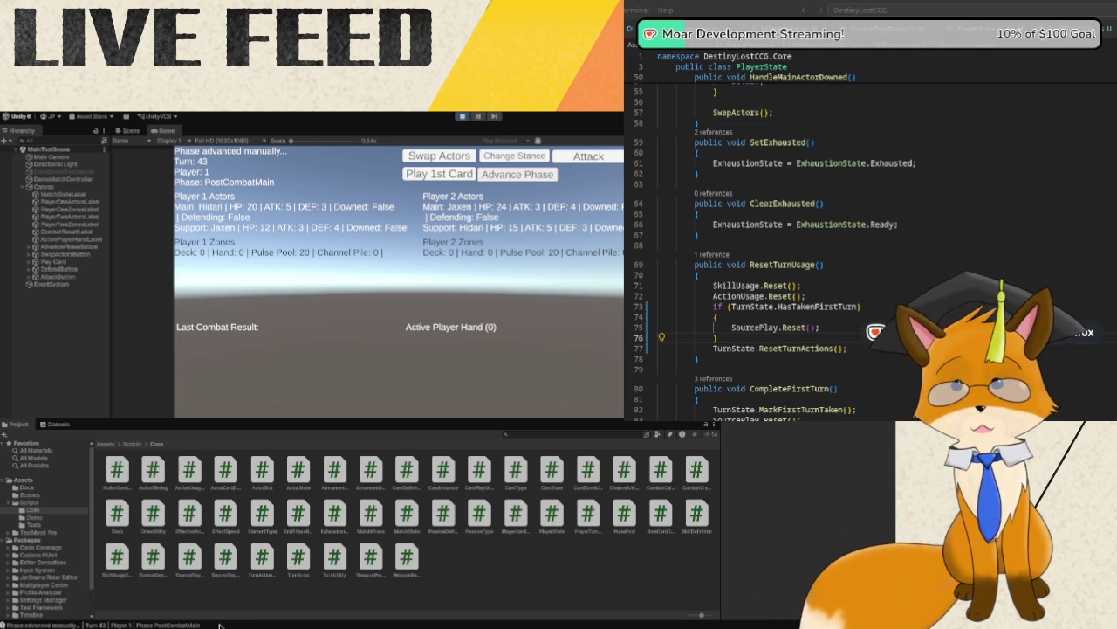
- Exit Play mode and bring up ChannelUtility.cs in the code editor
click(463, 116)
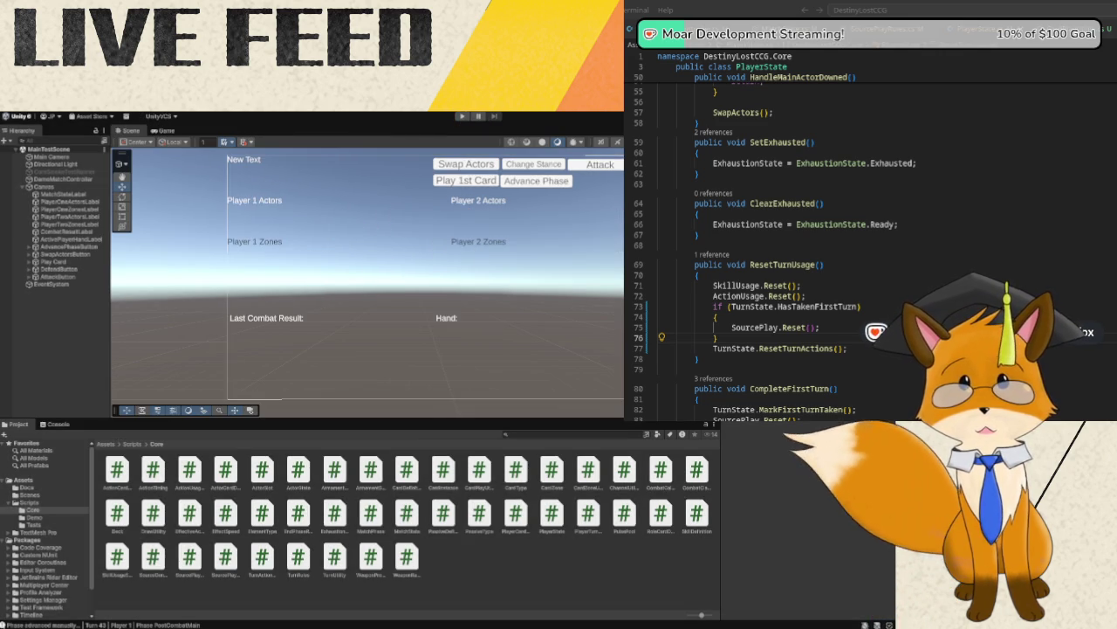
key(alt+Tab)
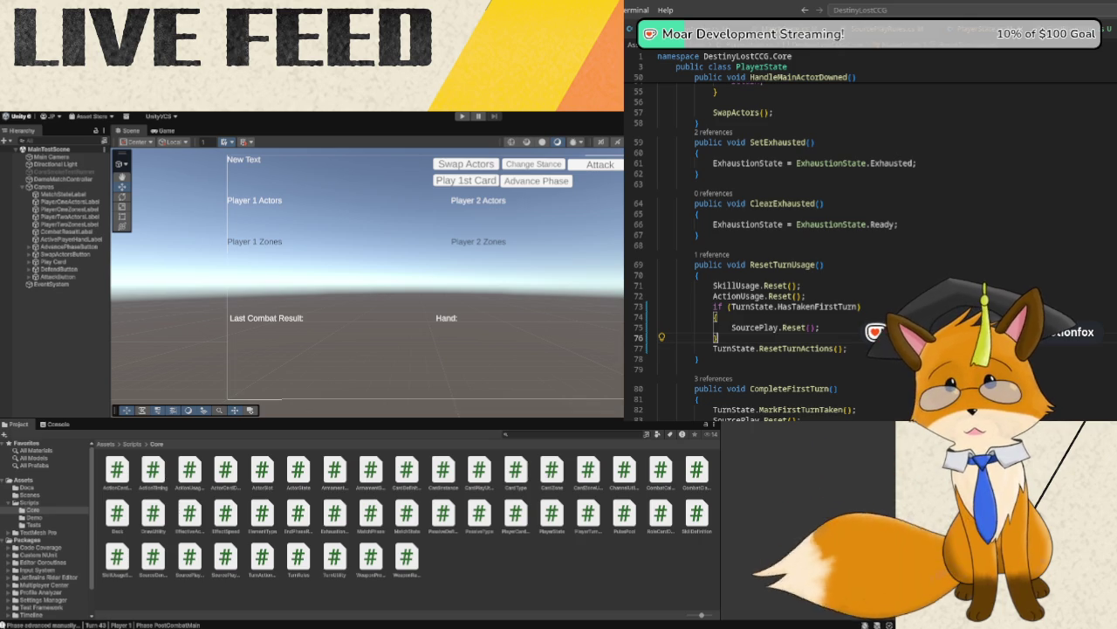
click(838, 29)
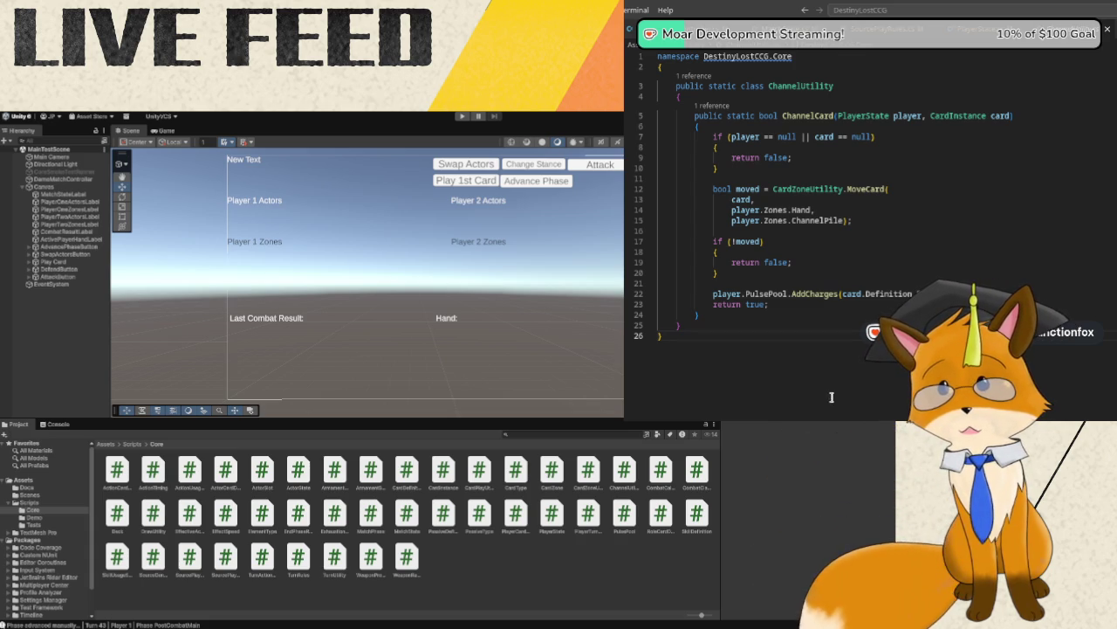
- In ChannelCard, change the move destination on line 15 from ChannelPile to PulsePool
click(811, 222)
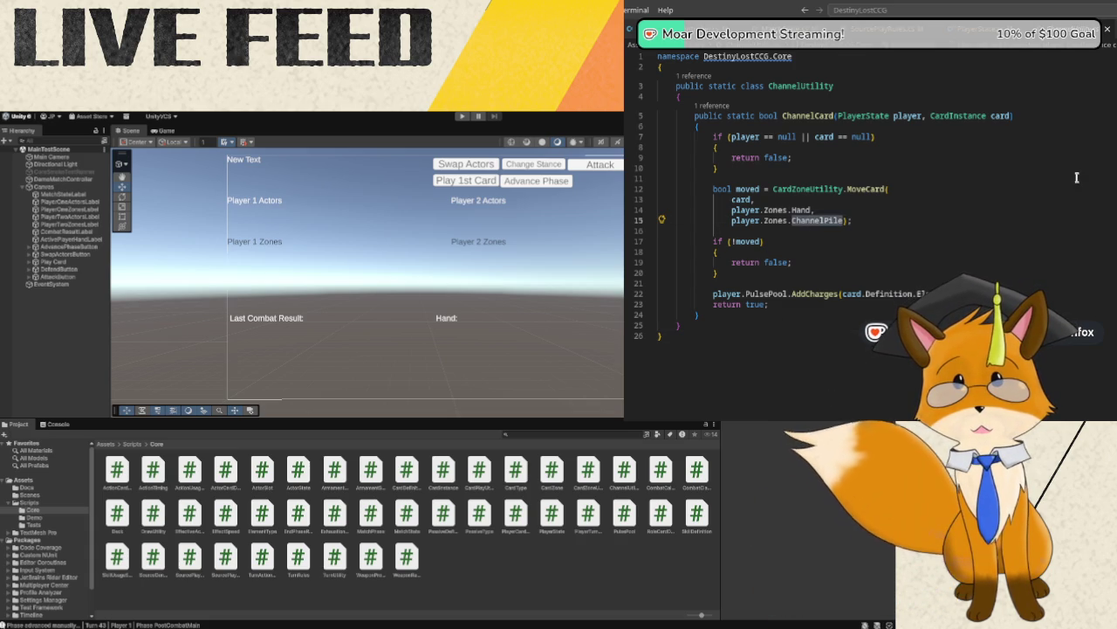
text(PulsePool)
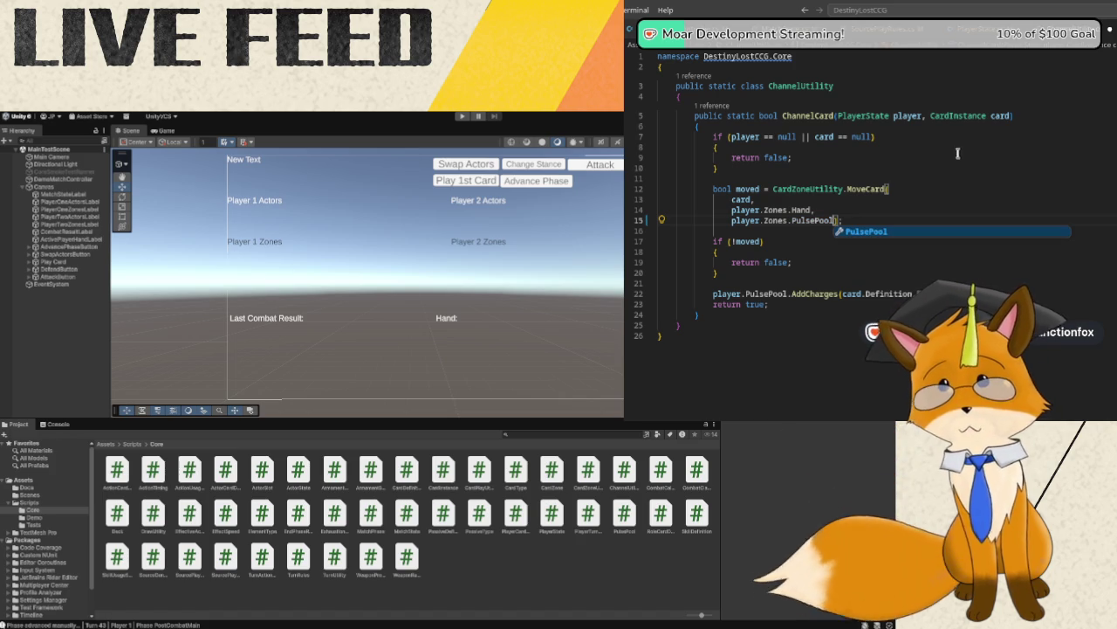
key(Escape)
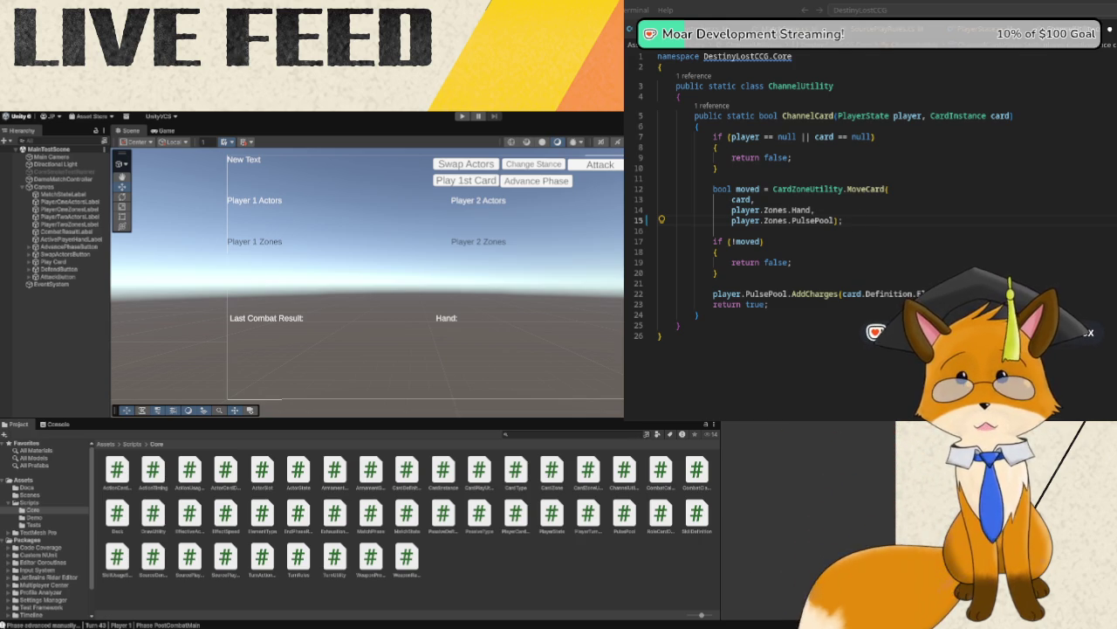
click(885, 262)
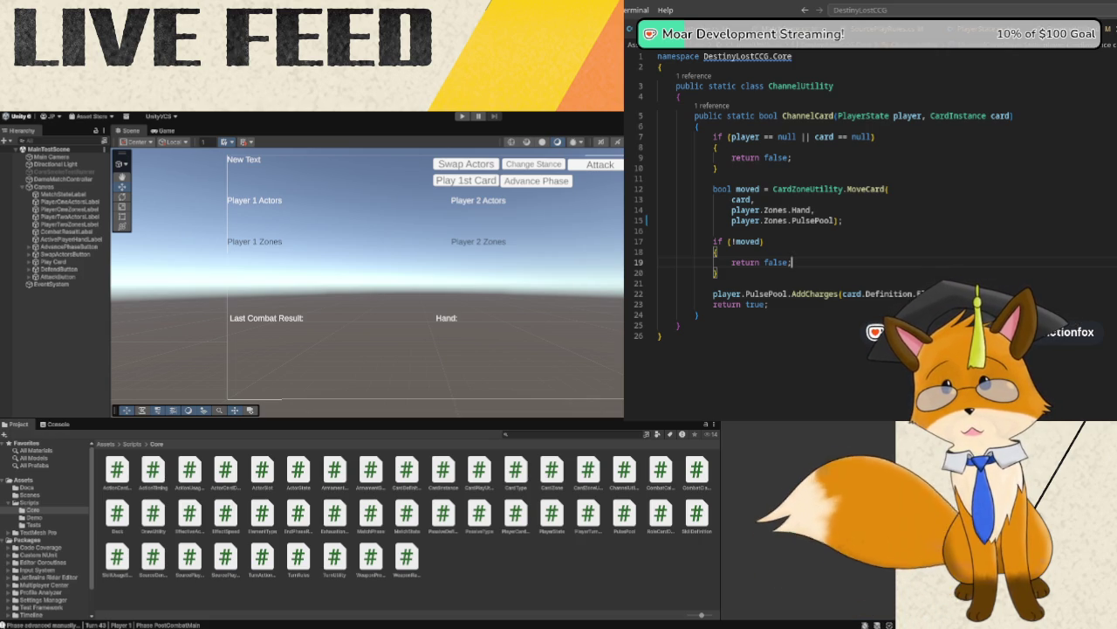
- Add a public ClearTemporaryPulse method after ChannelCard with a null check on player
click(748, 315)
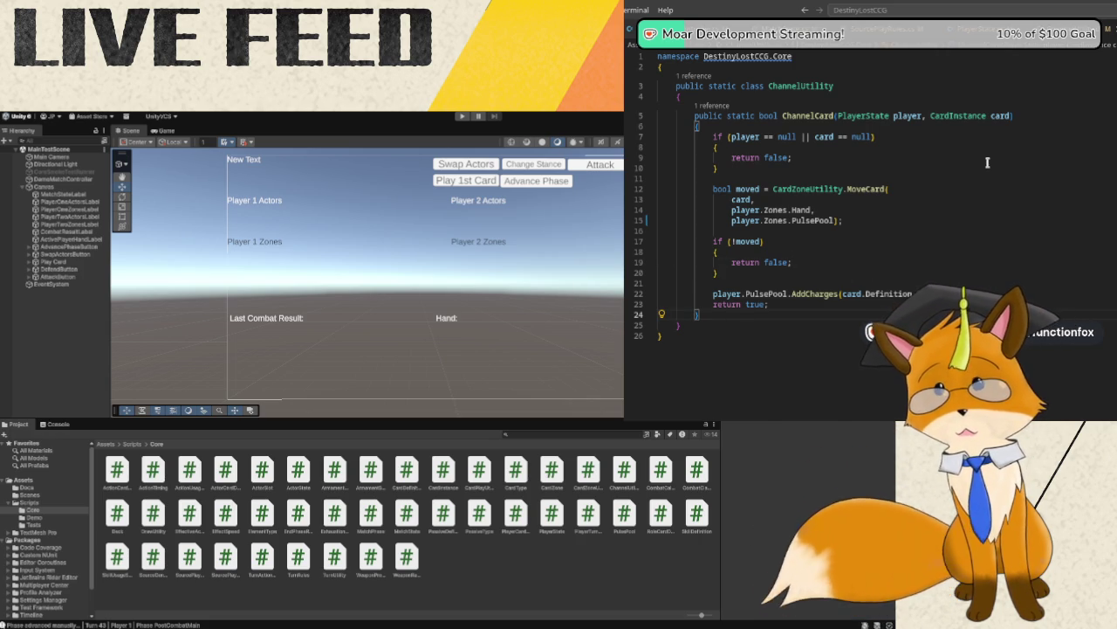
key(Return)
text(pub)
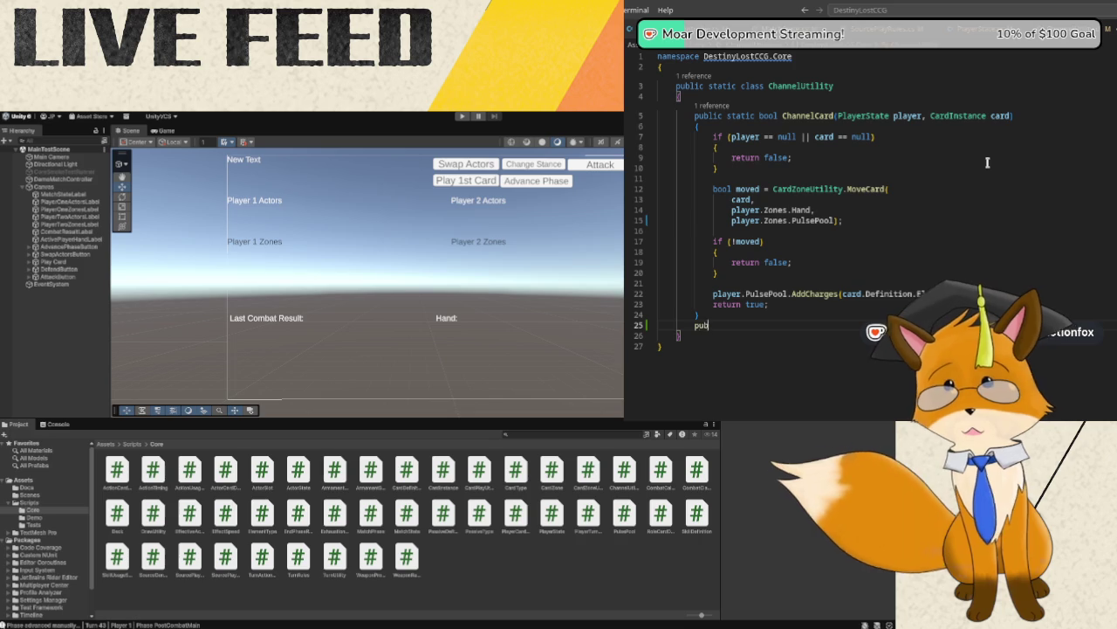
text(lic )
text(static vo)
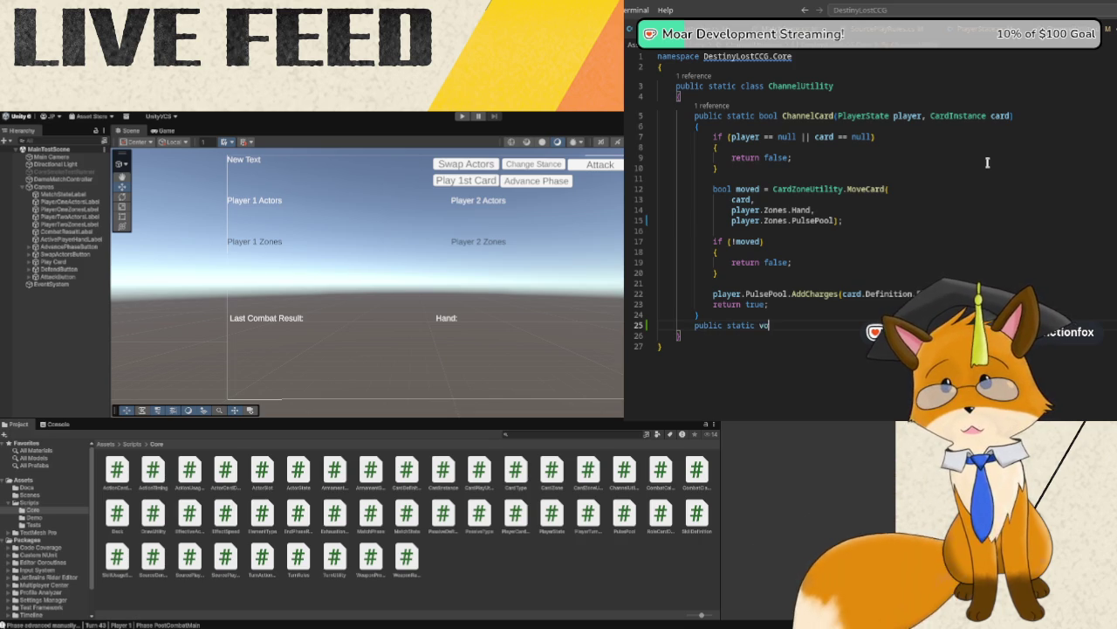
text(id ClearT)
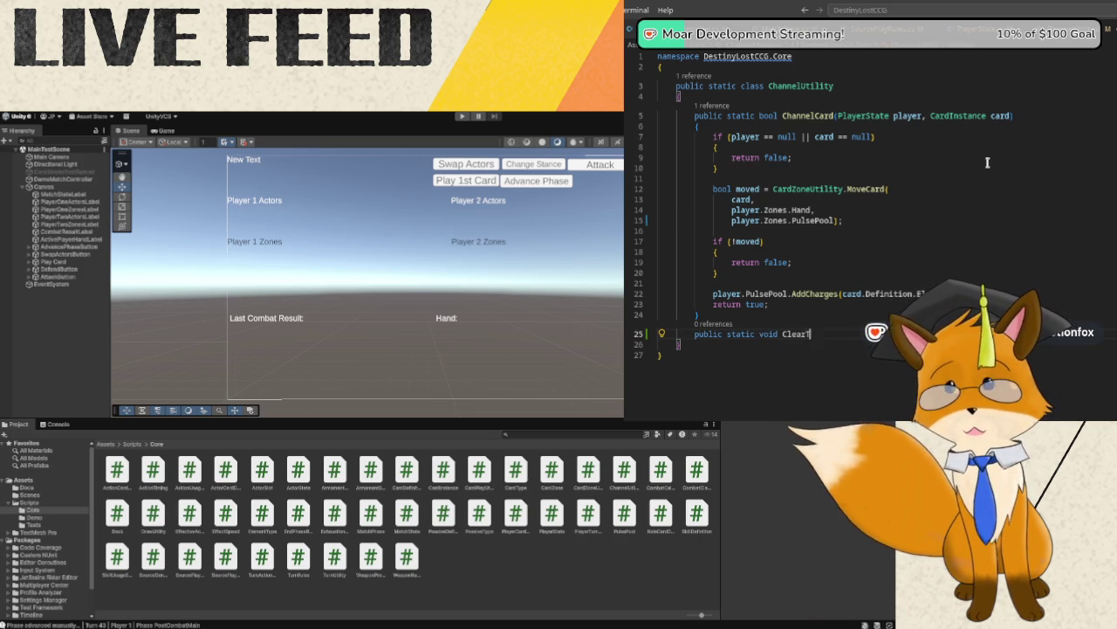
text(emporar)
text(yP)
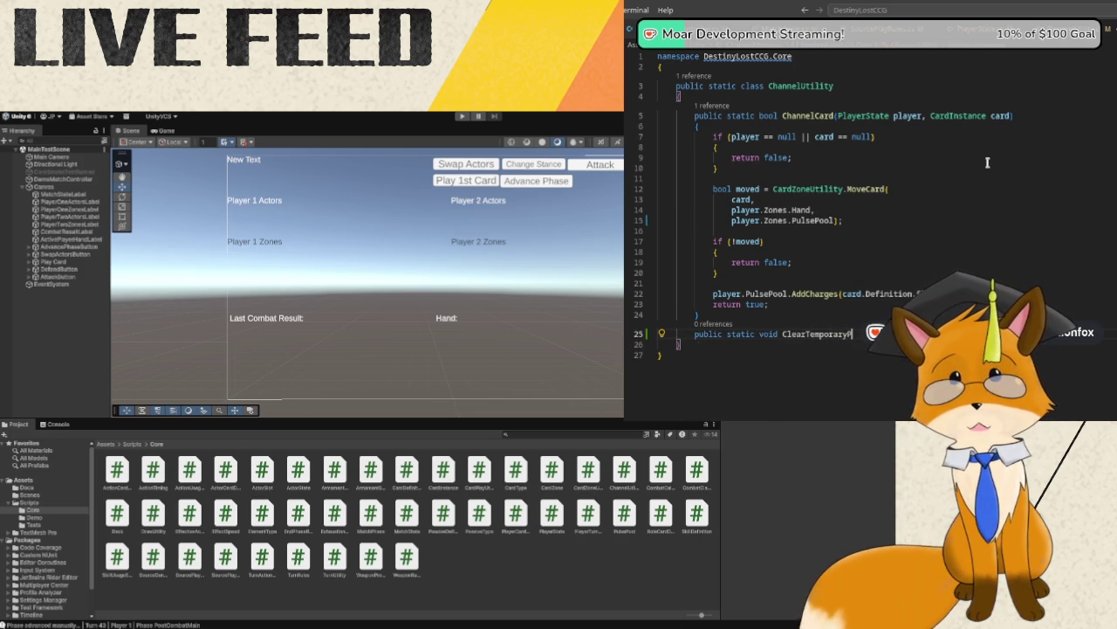
text(uls)
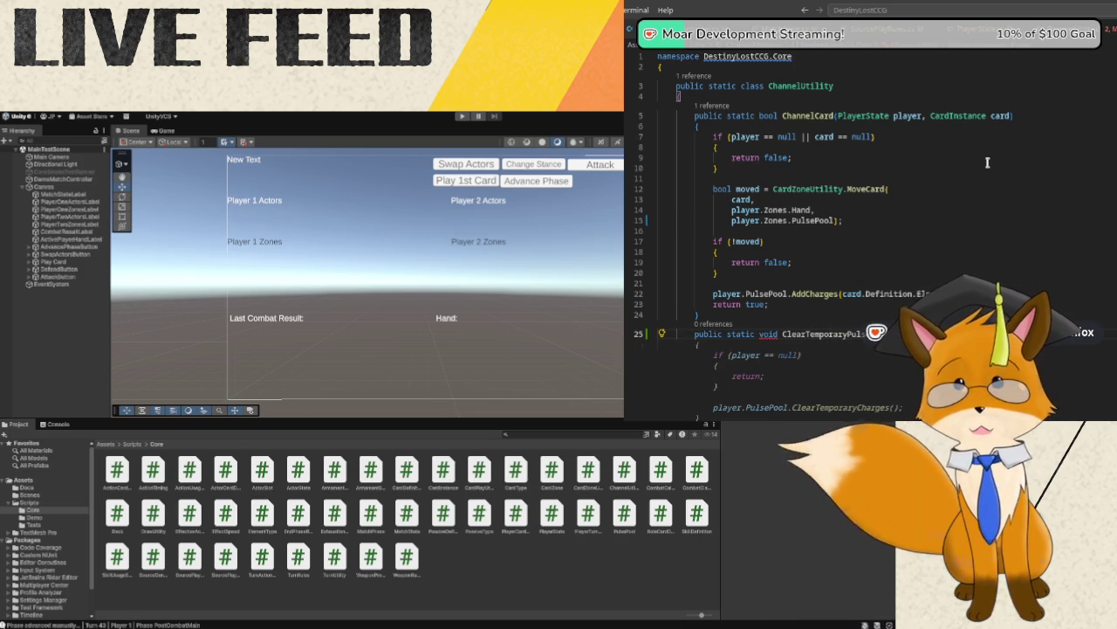
text(e)
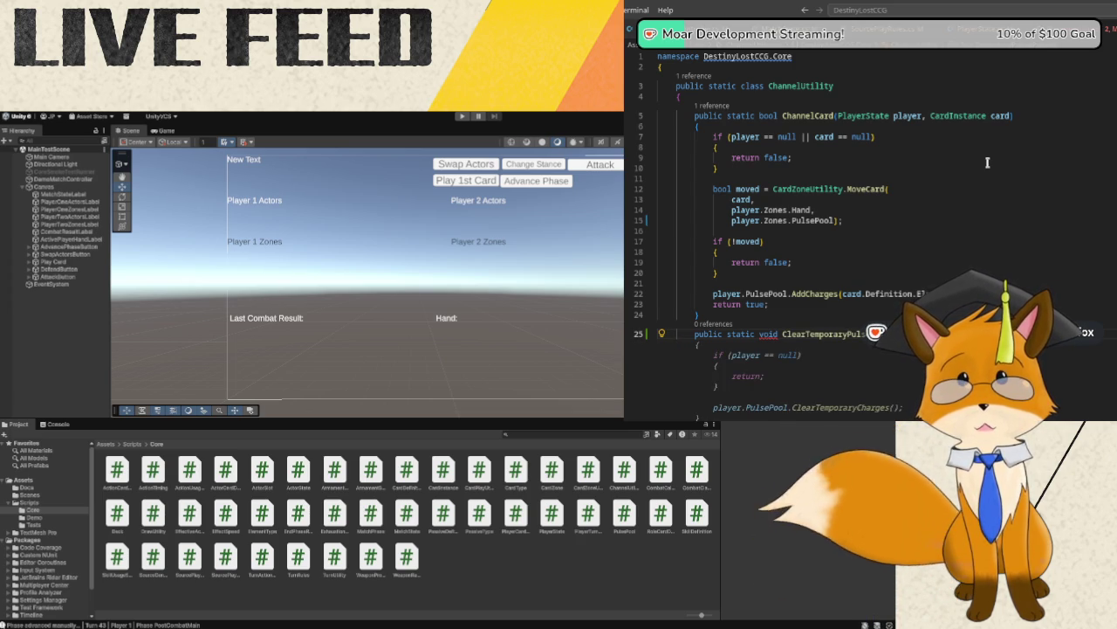
key(Tab)
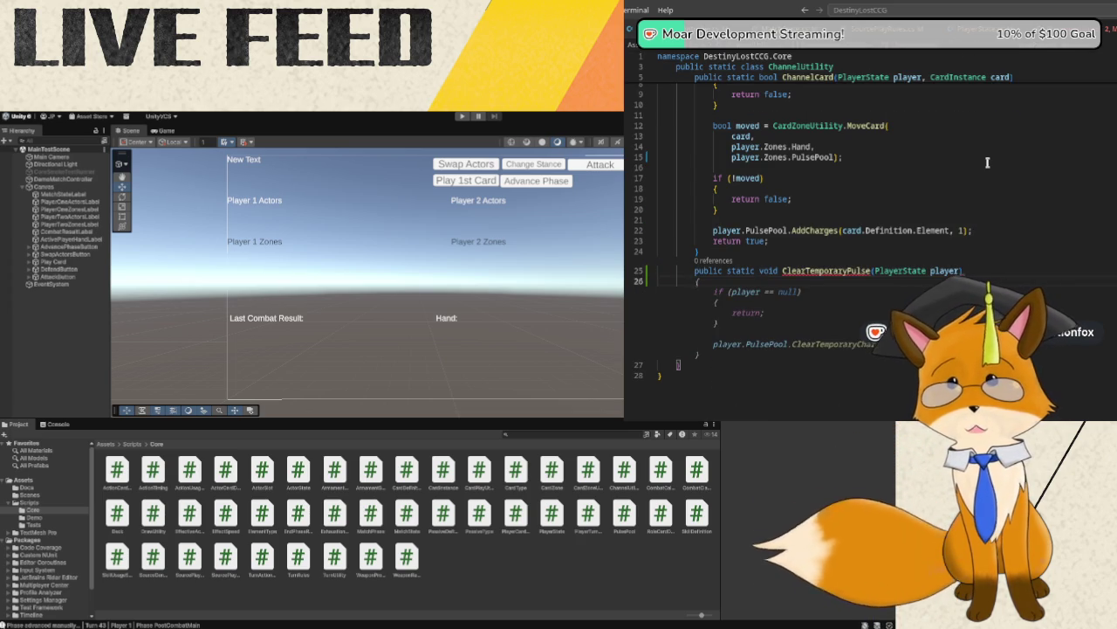
key(Return)
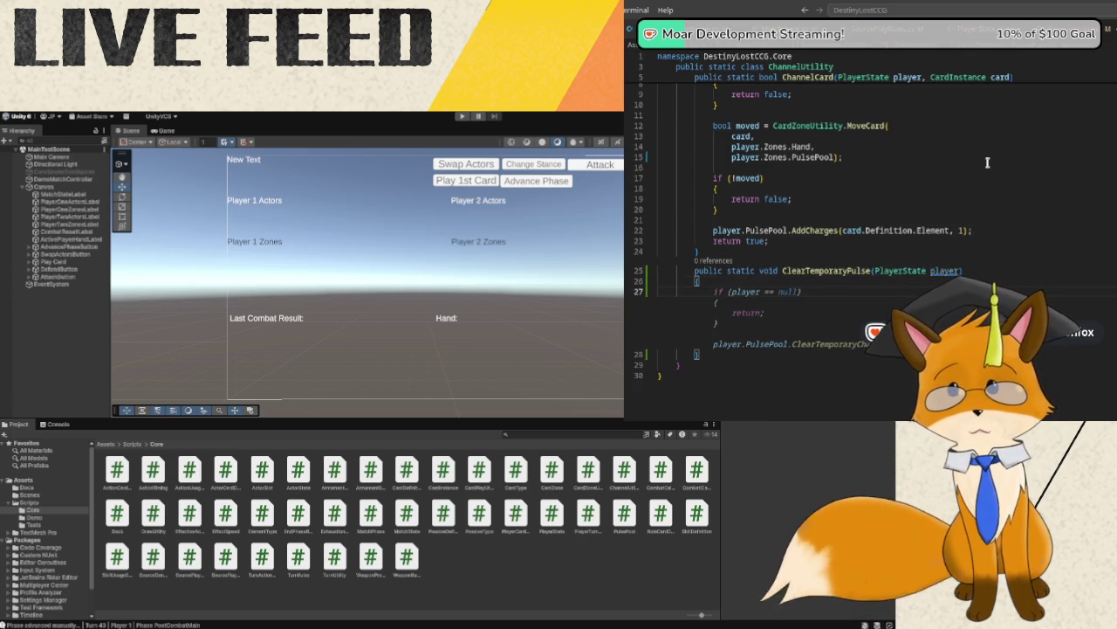
text(if (pl)
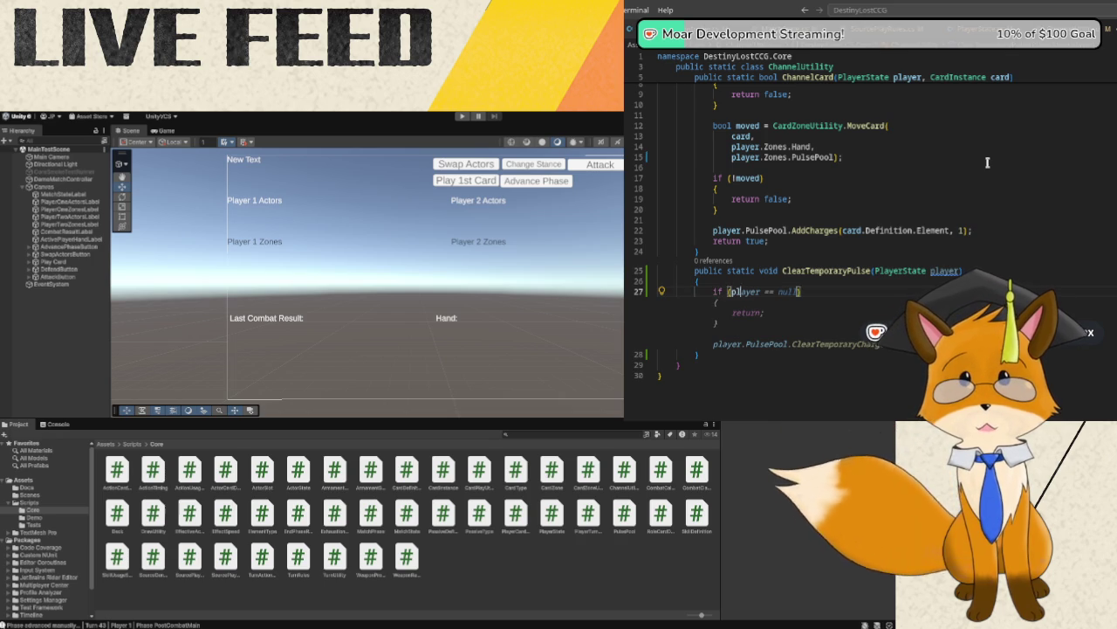
text(ayer)
key(Tab)
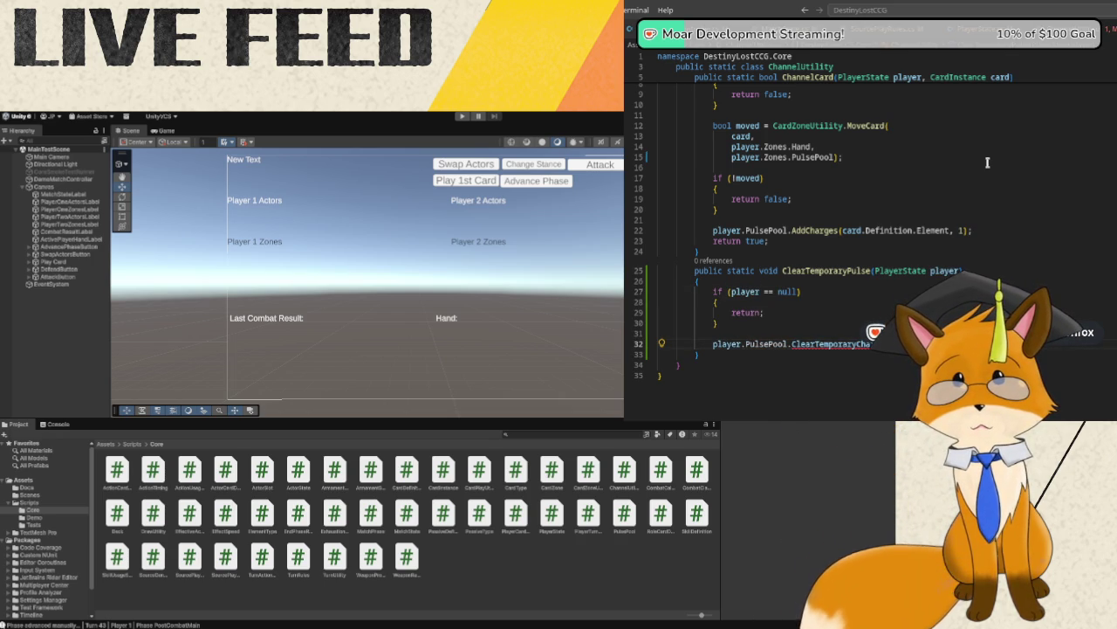
key(BackSpace)
key(BackSpace)
key(BackSpace)
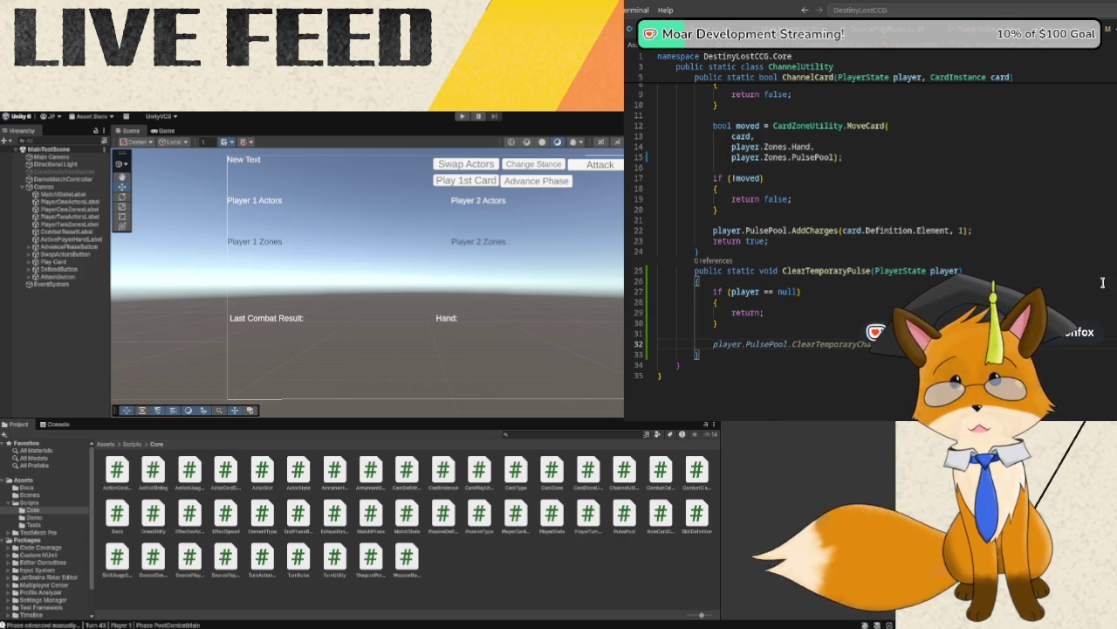
- Loop backward over player.Zones.PulsePool, fetching each CardInstance card
text(for (in)
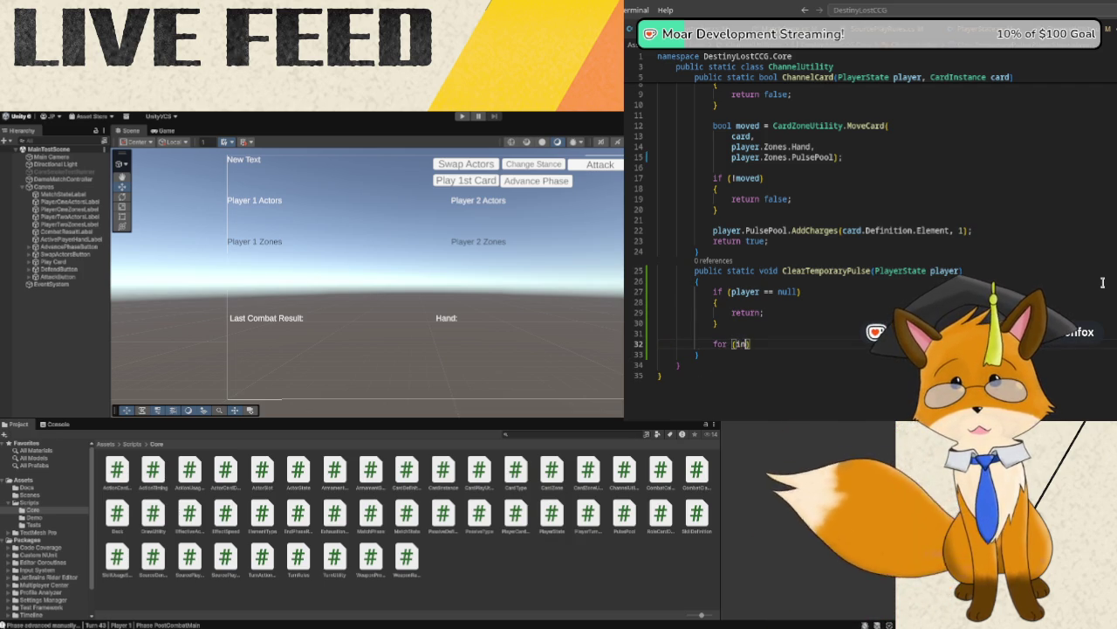
text(t i = play)
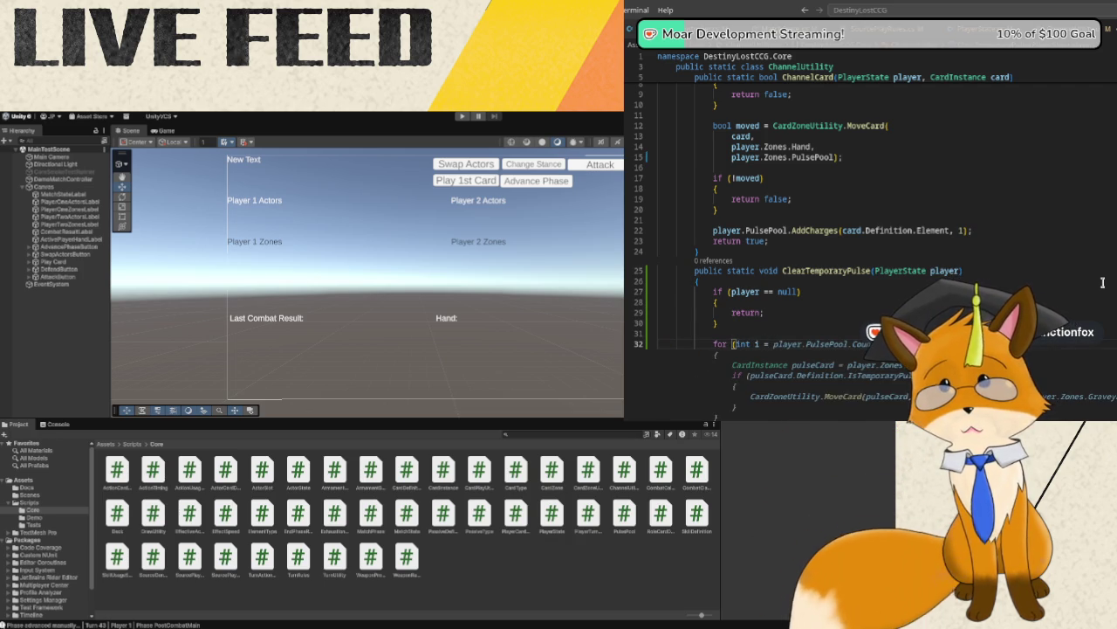
text(er.Zones.)
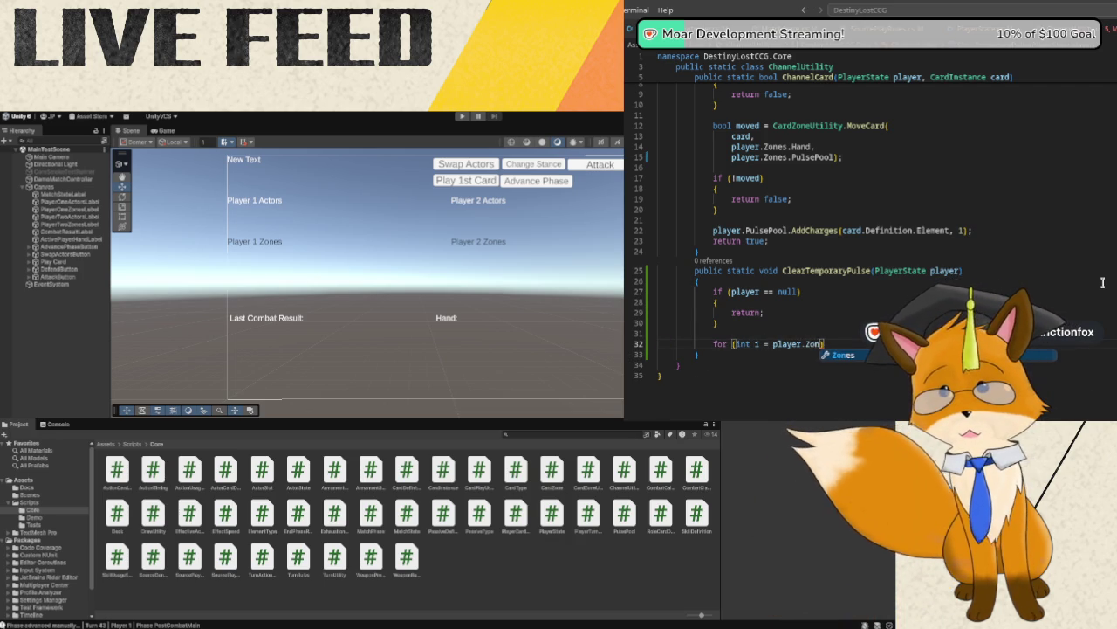
text(Pul)
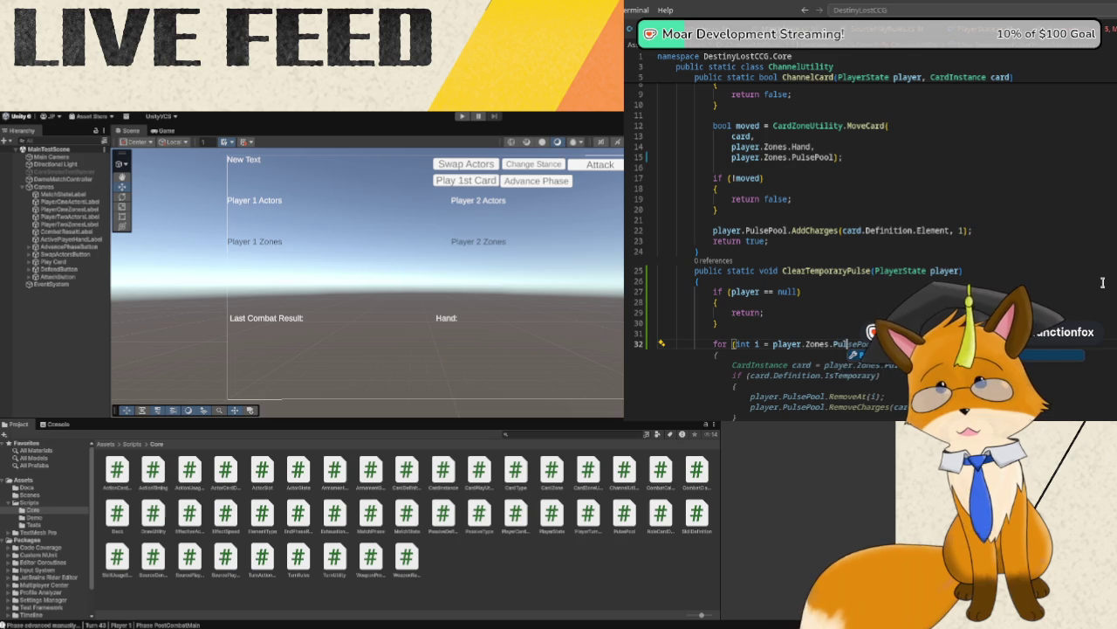
text(sePool)
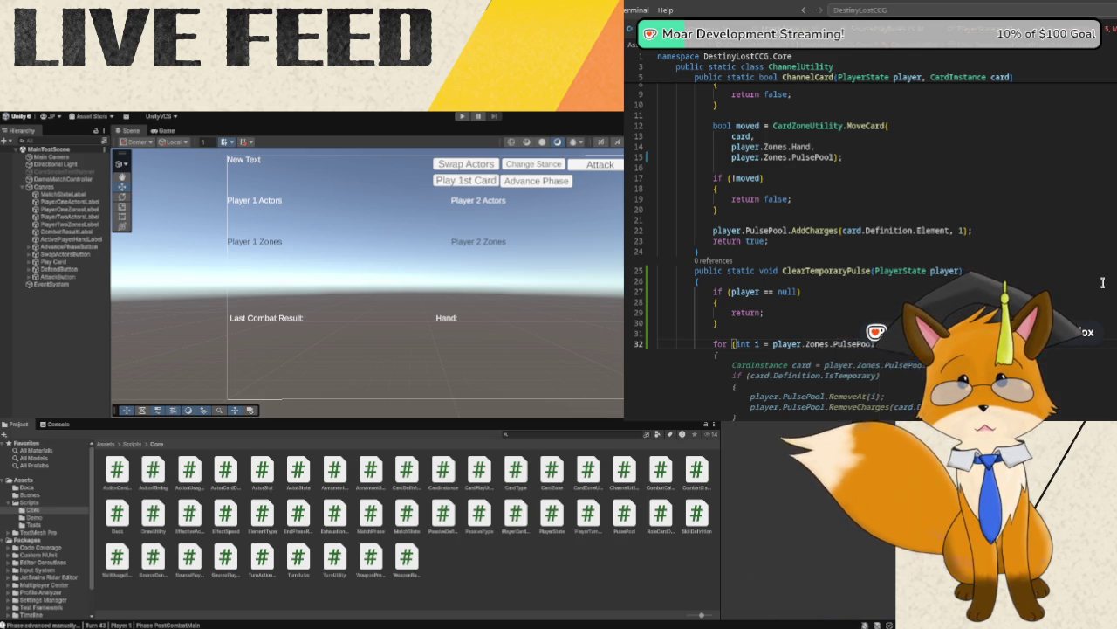
key(Escape)
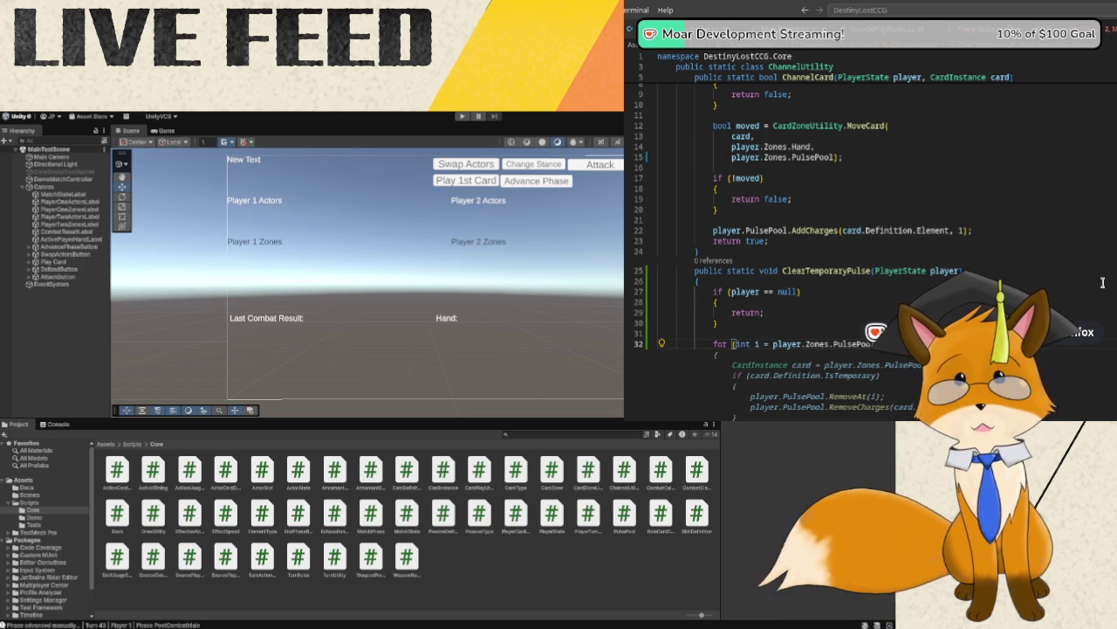
key(Return)
text({)
key(Return)
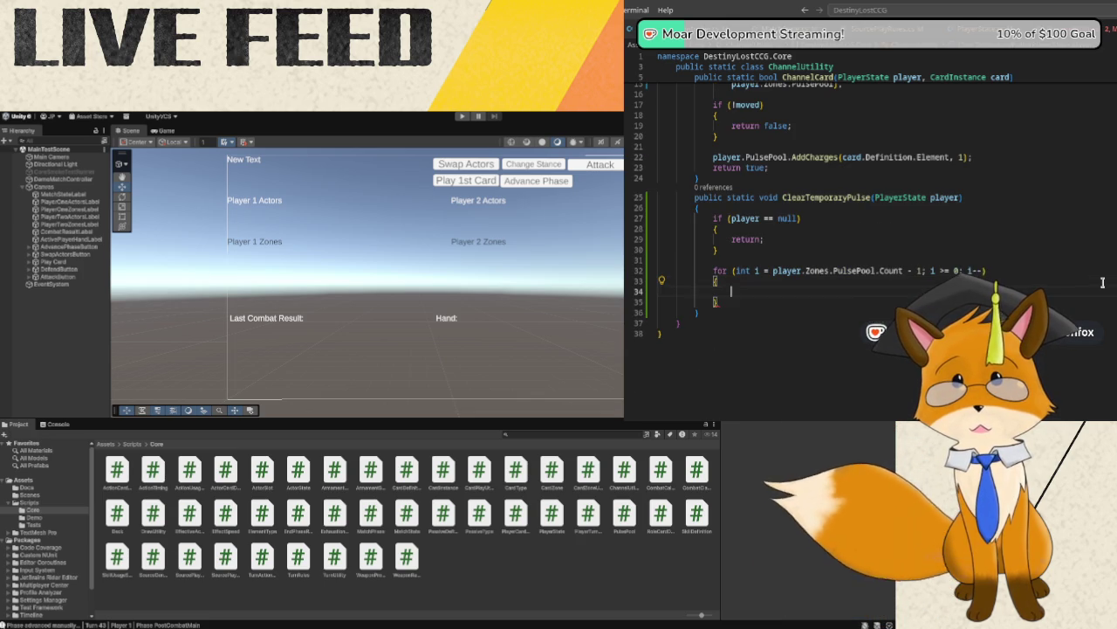
text(Ca)
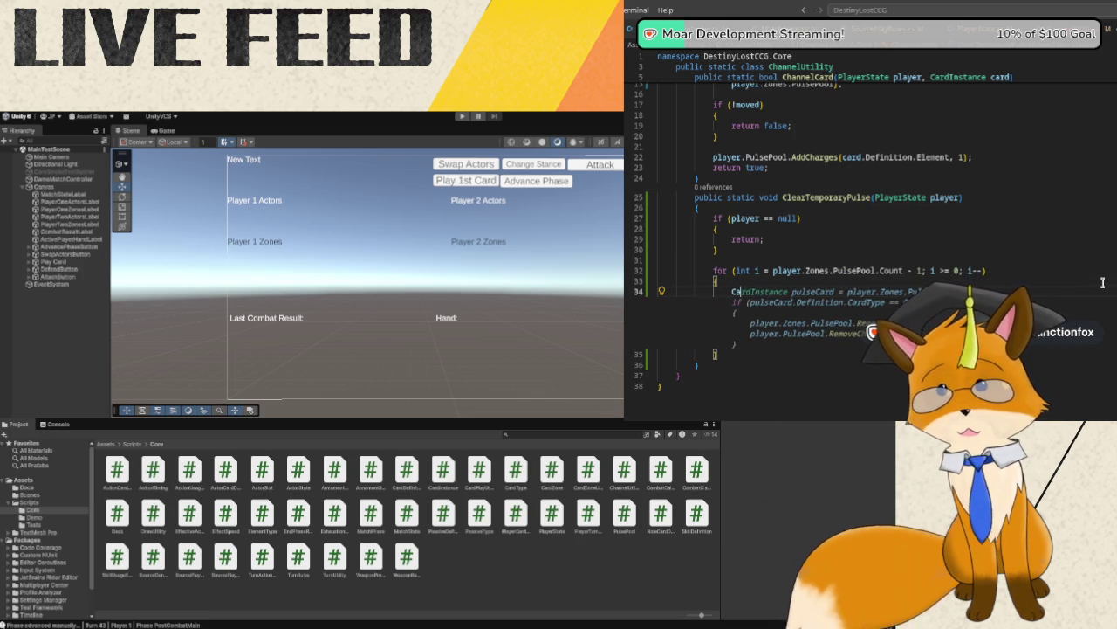
text(rdInstance)
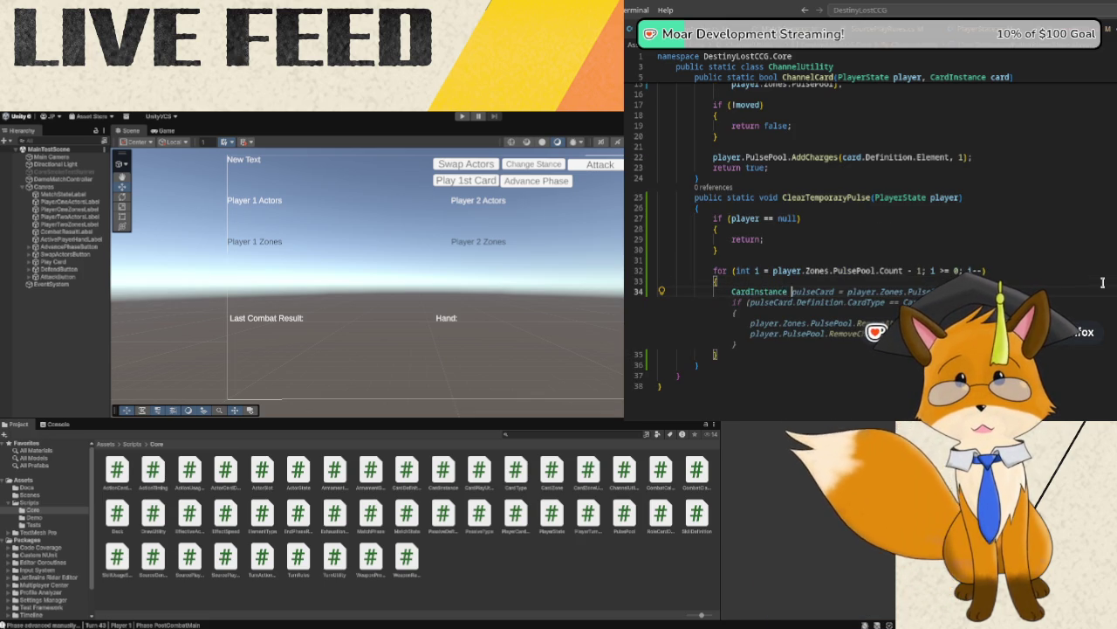
text( card = )
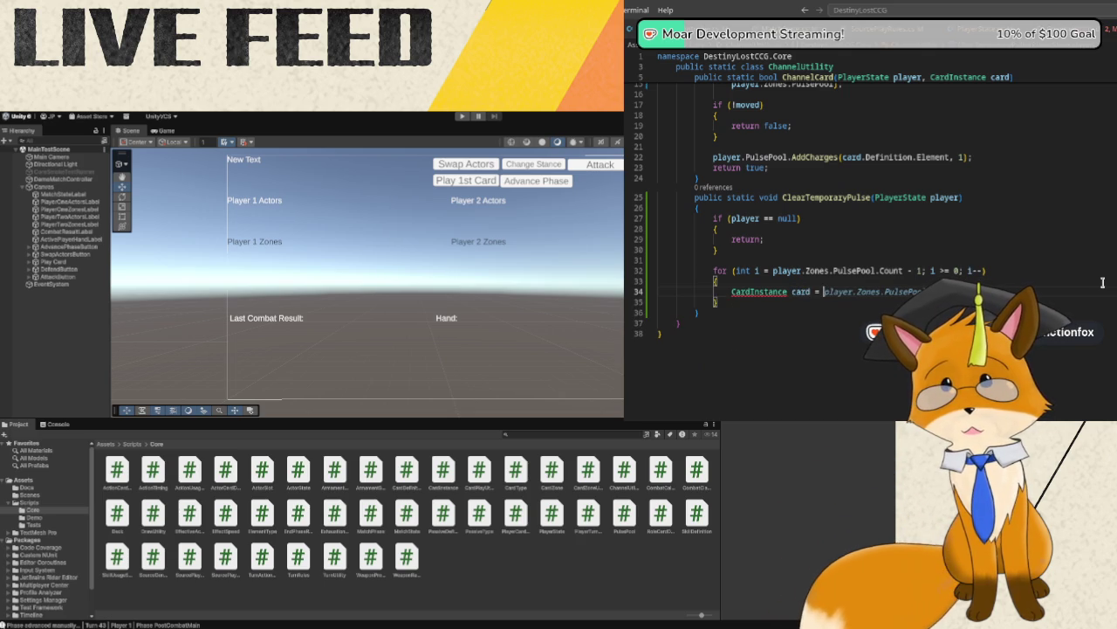
text(player.)
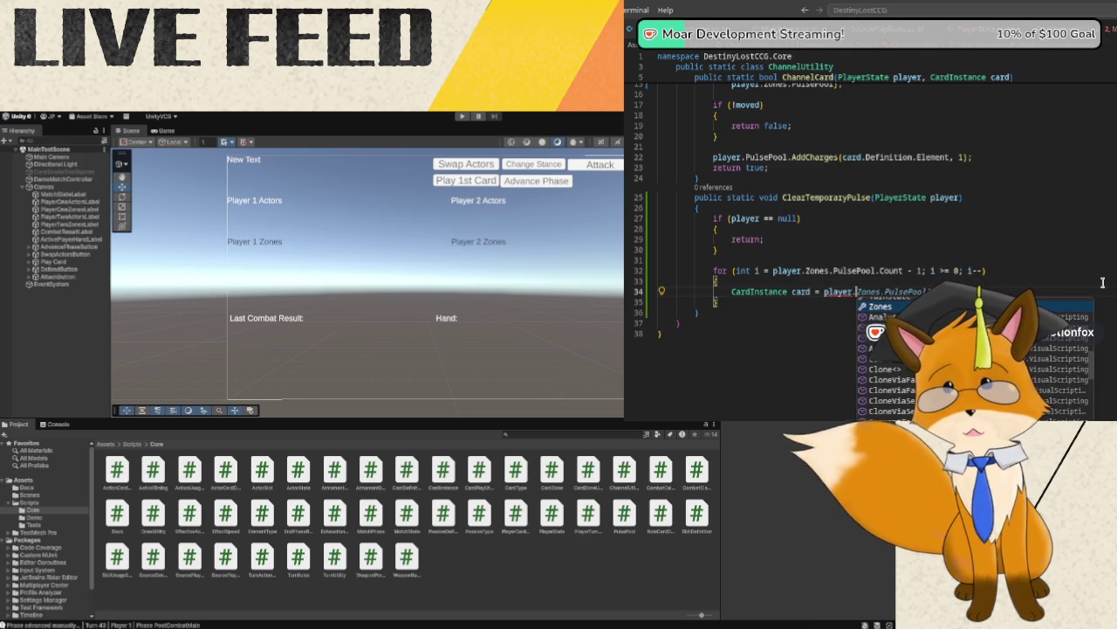
text(Zones.PulsePool)
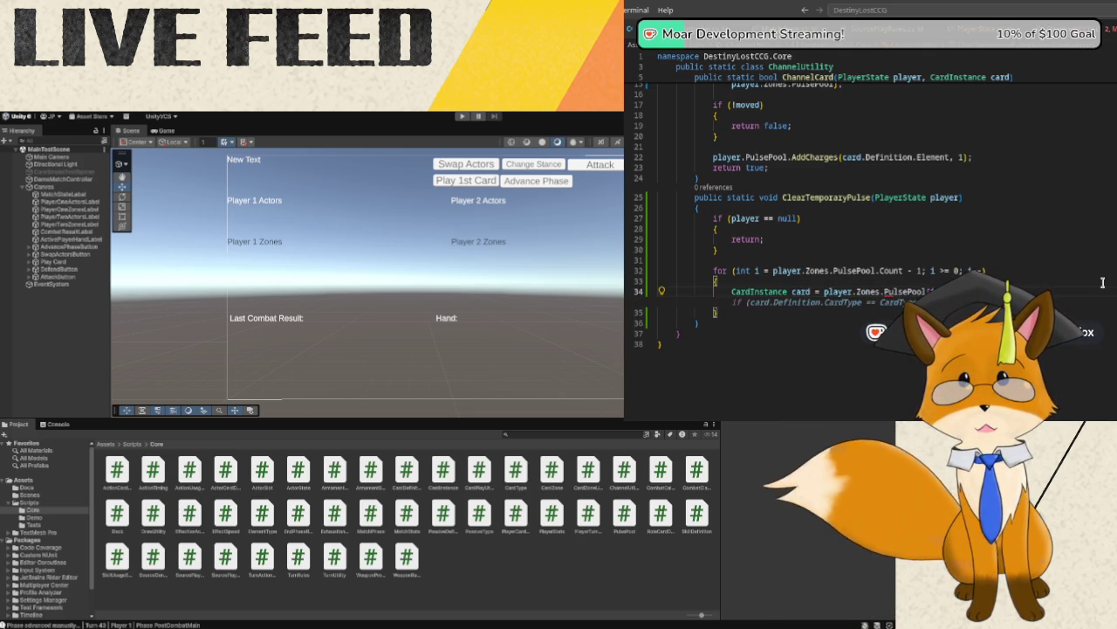
- Skip cards of the channeled card type with continue, and call PulsePool.SpendCharges for the rest
key(Return)
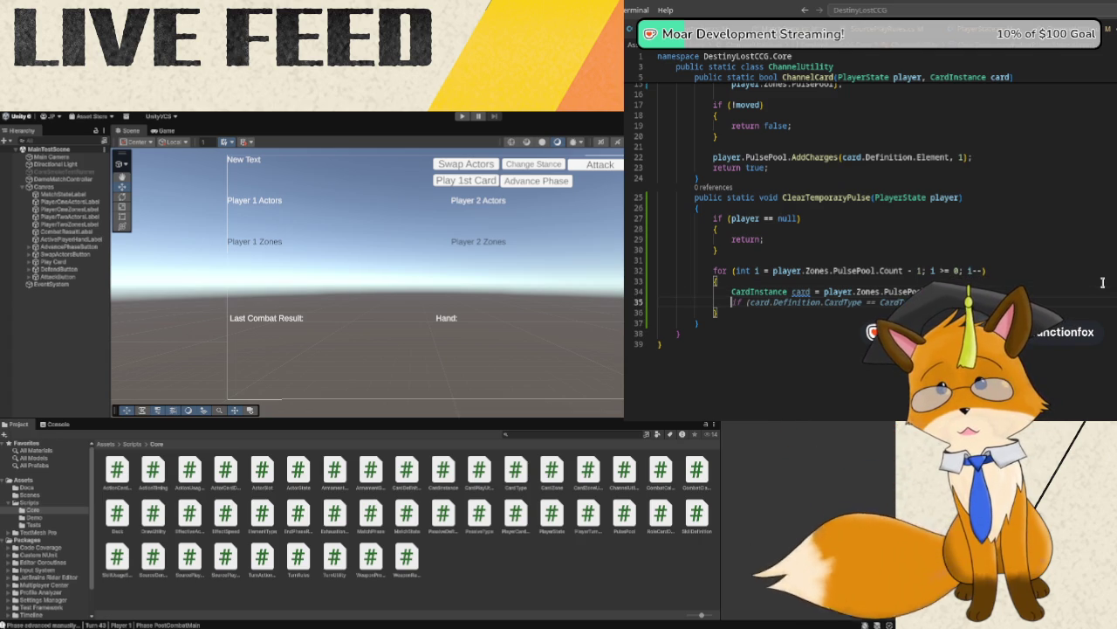
text(if(card.Definit)
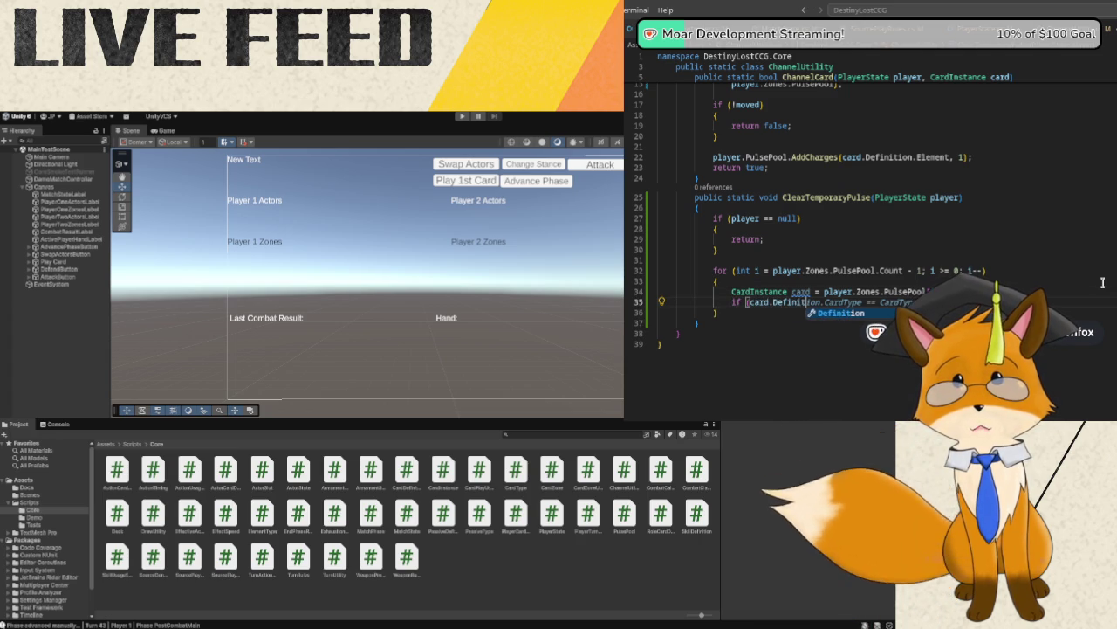
text(ion.CardType)
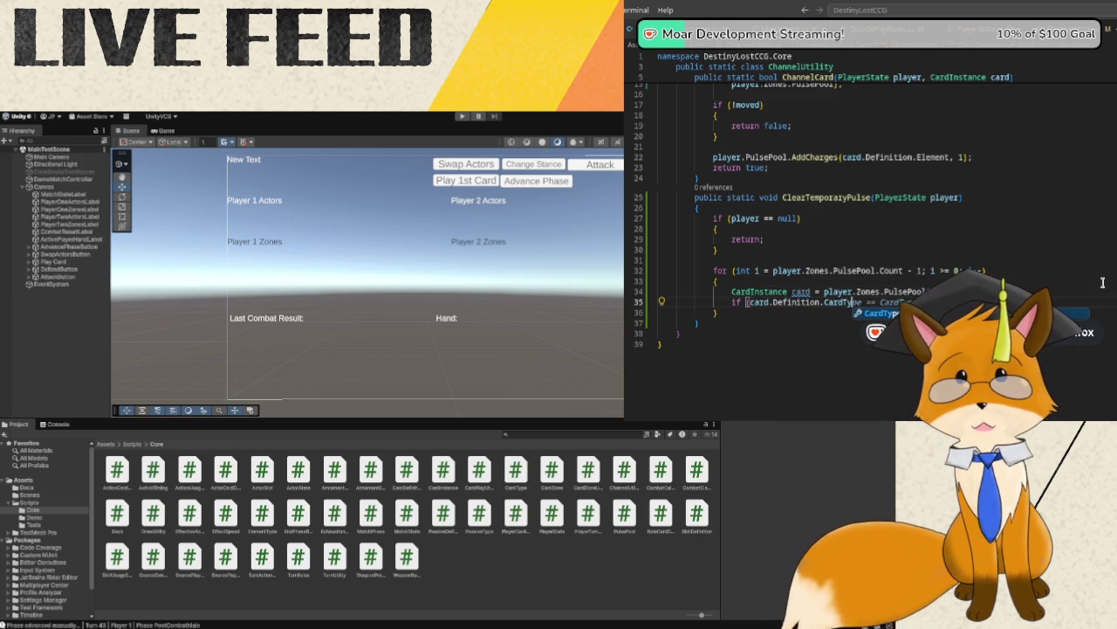
text( == Ca)
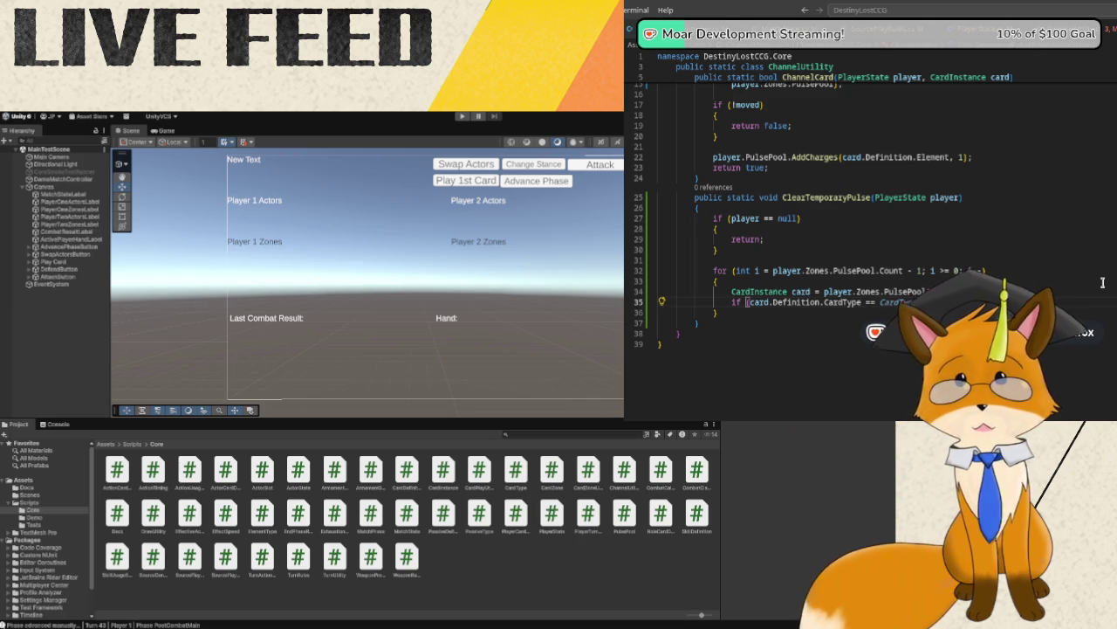
text(rdTy)
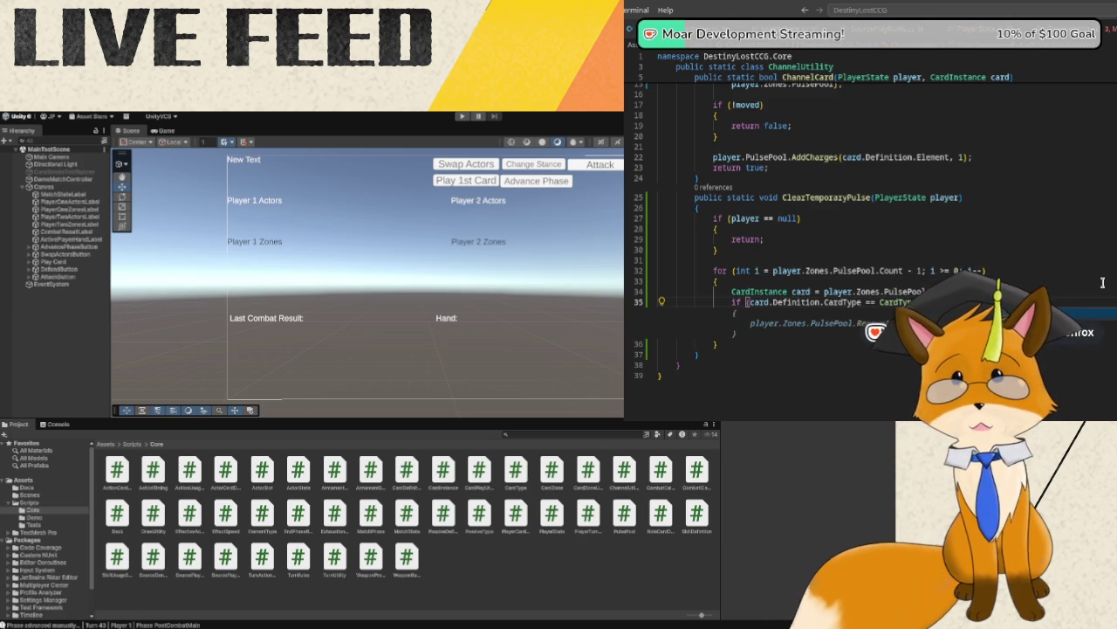
key(Tab)
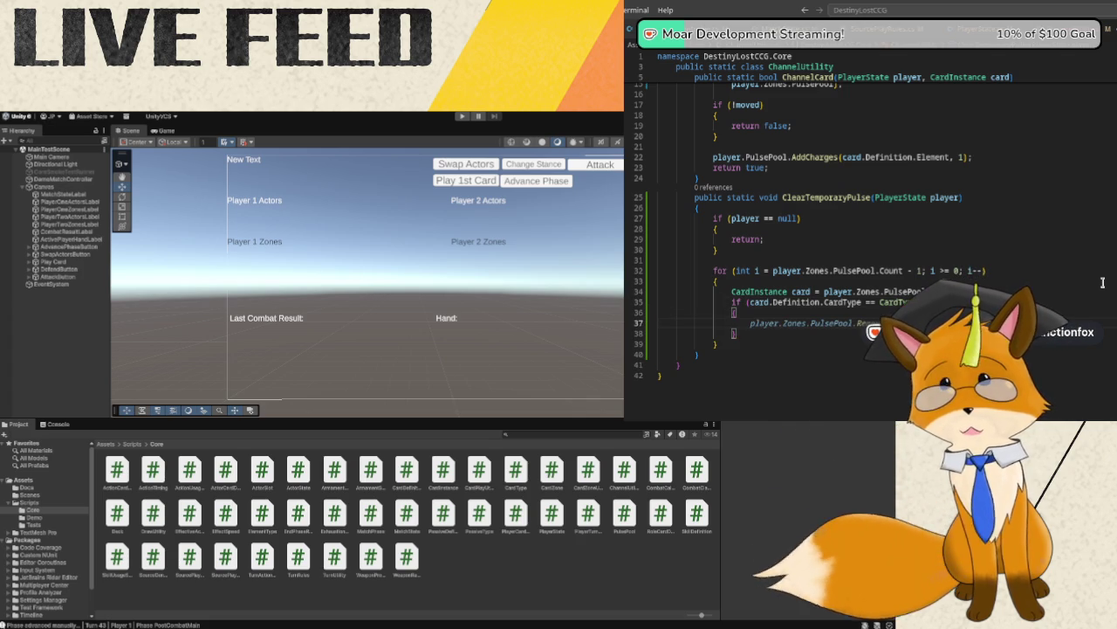
text(continue;)
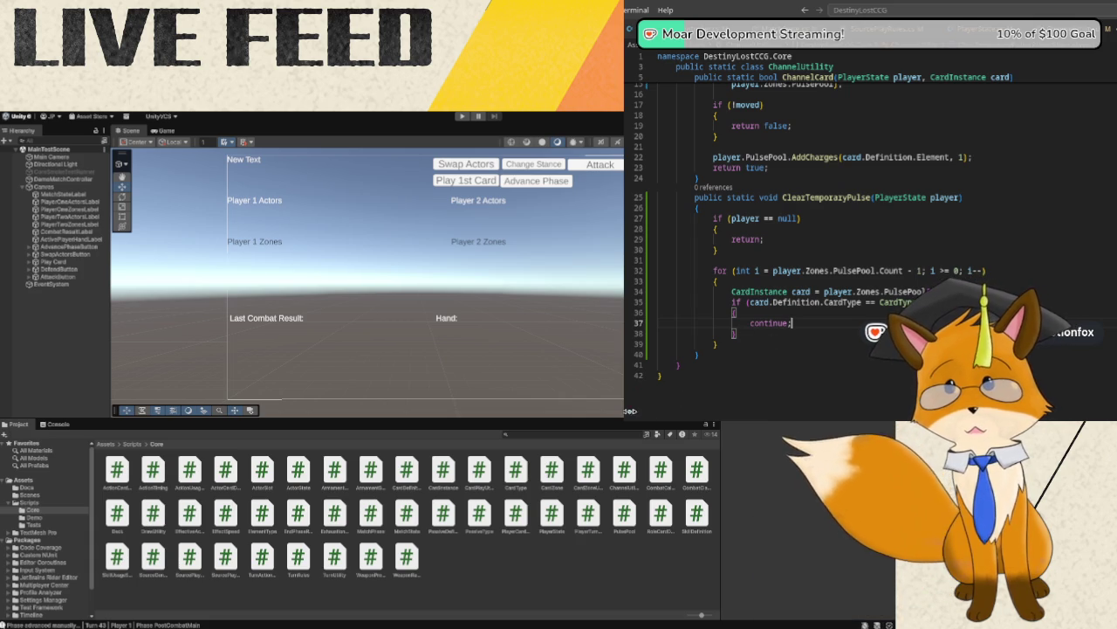
click(746, 334)
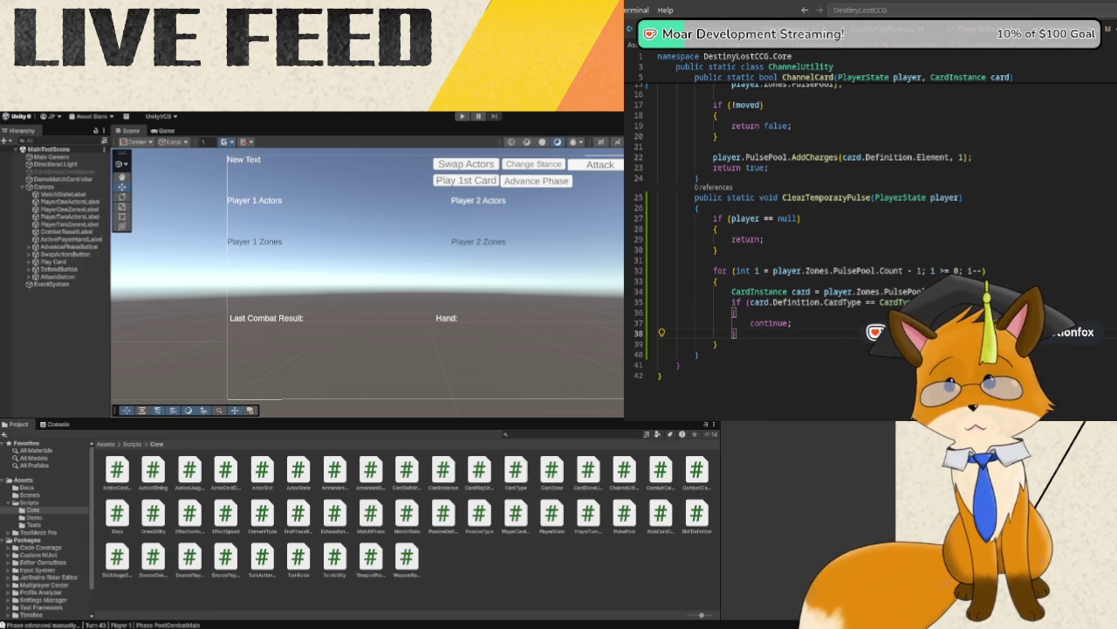
key(Return)
text(player)
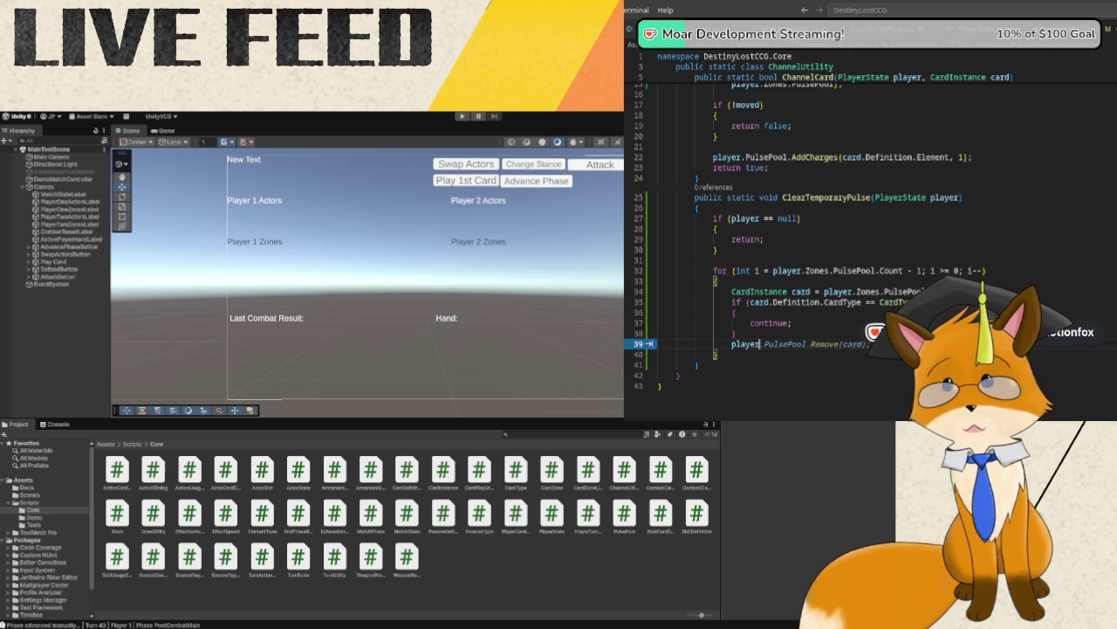
text(.PulsePool)
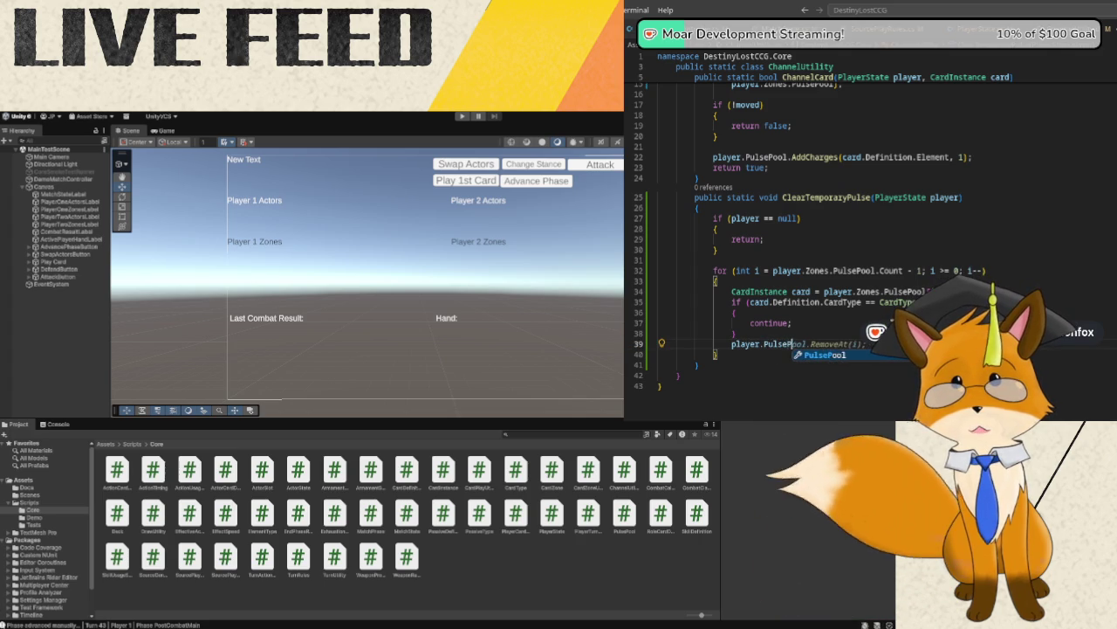
text(.Sp)
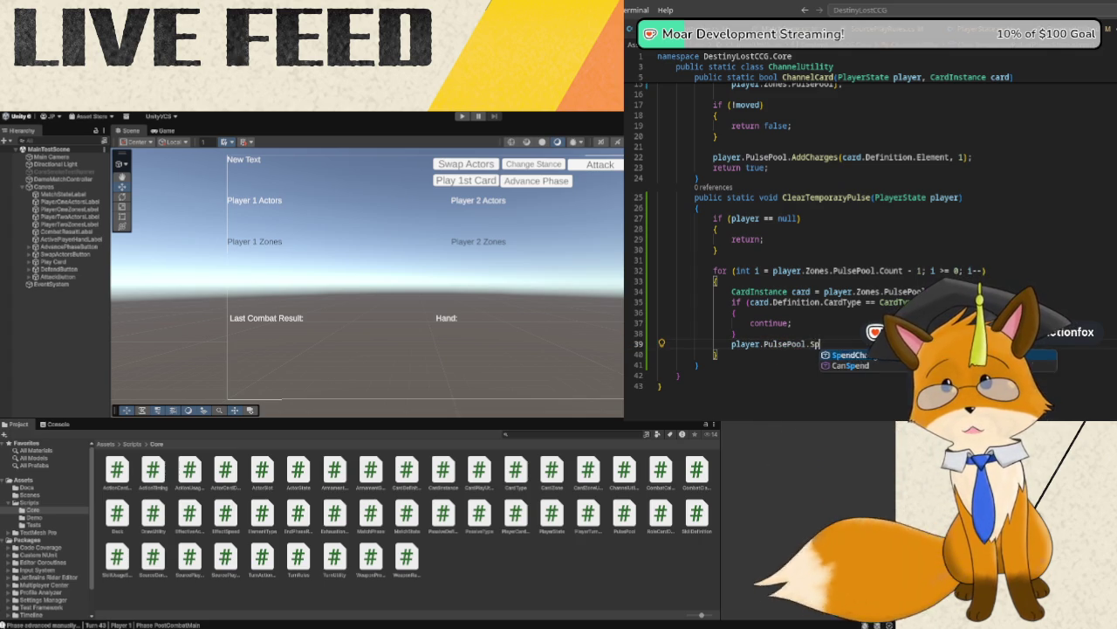
text(endCharges()
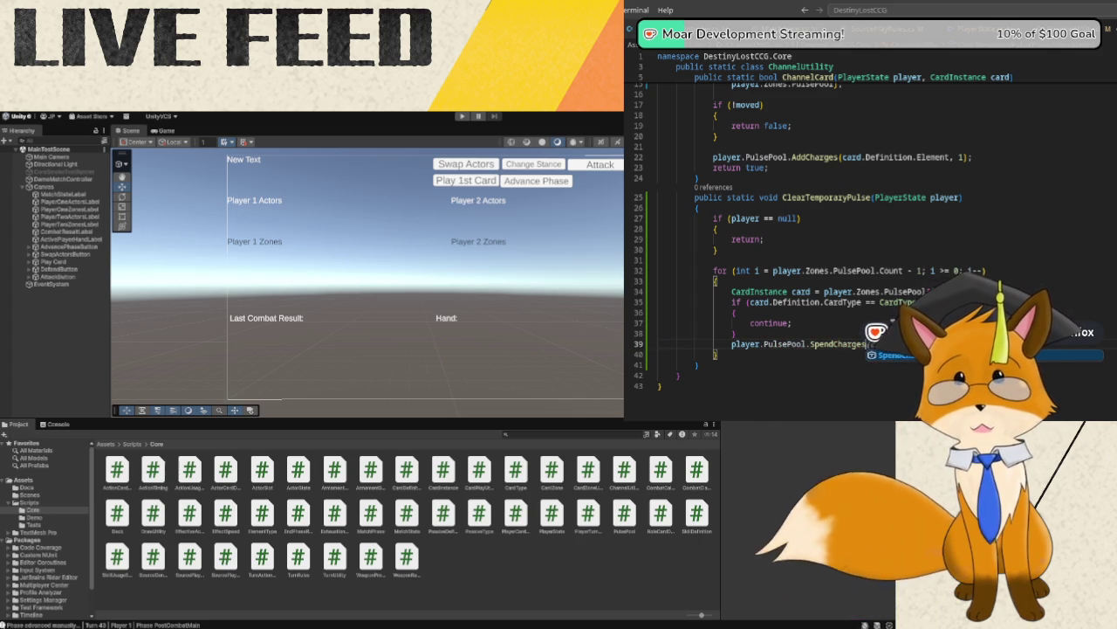
key(Tab)
text(card.)
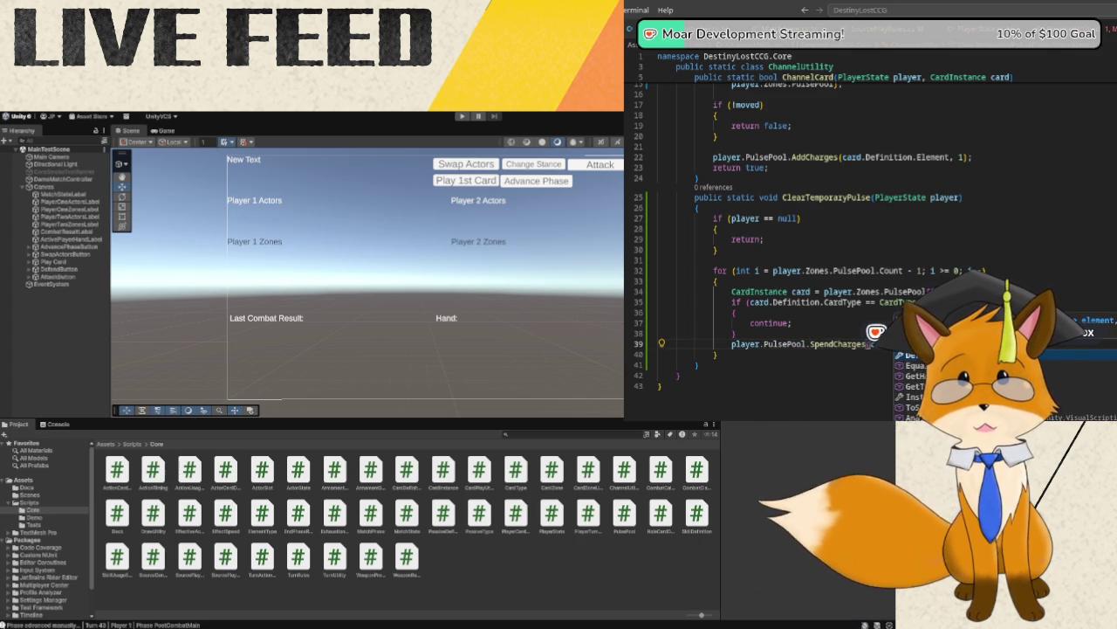
text(D)
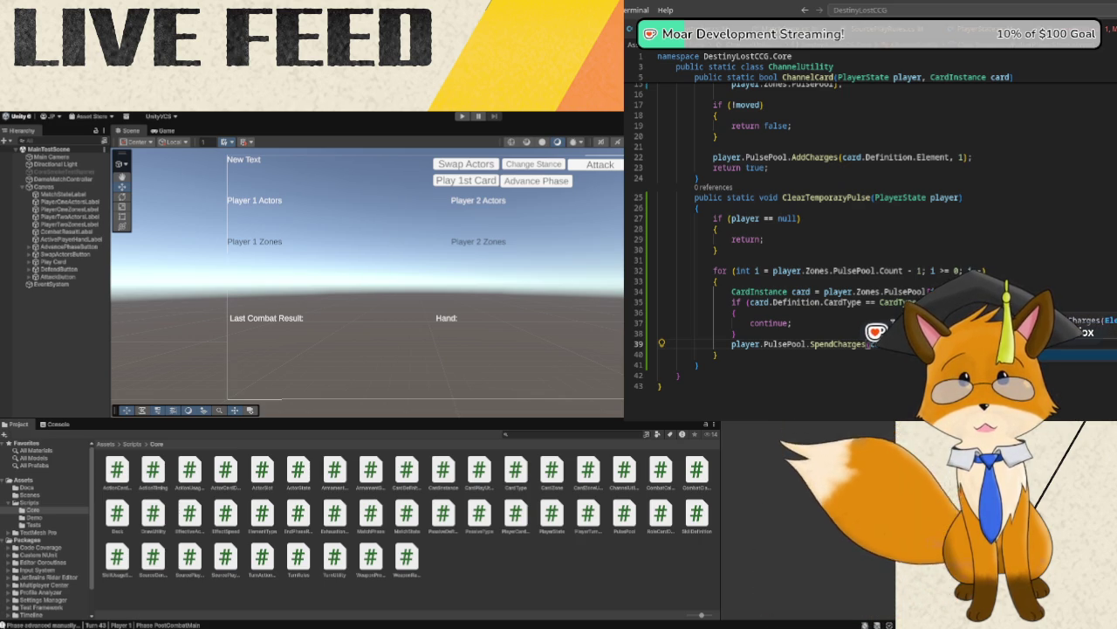
text(;)
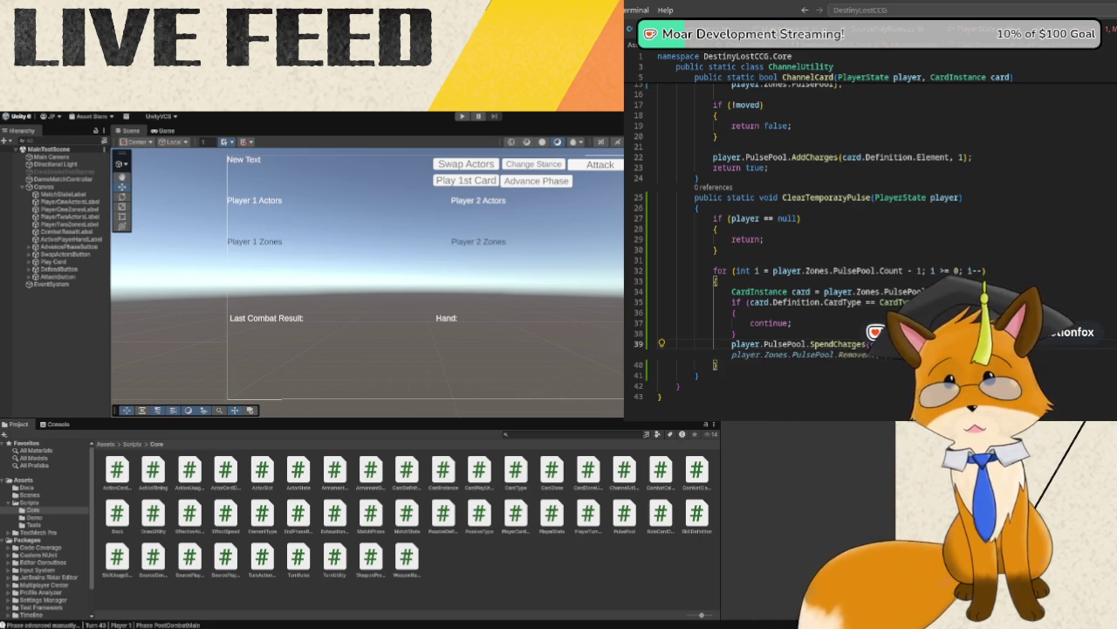
- Add CardZoneUtility.MoveCard(card, player.Zones.PulsePool, player.Zones.ChannelPile); to the loop
key(Return)
key(Return)
text(C)
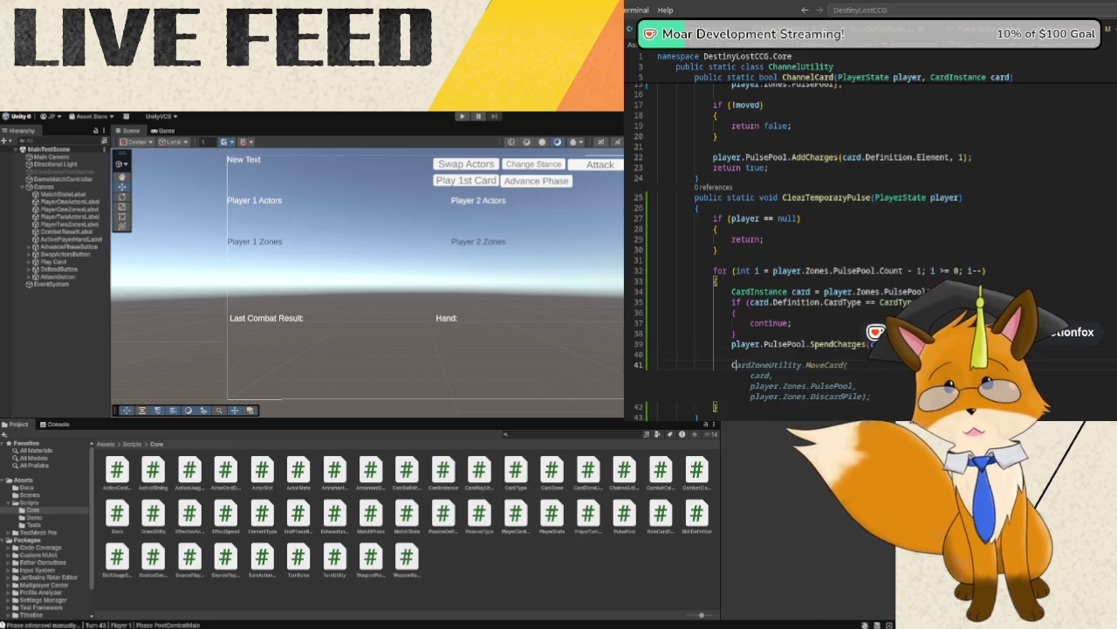
text(ardZone)
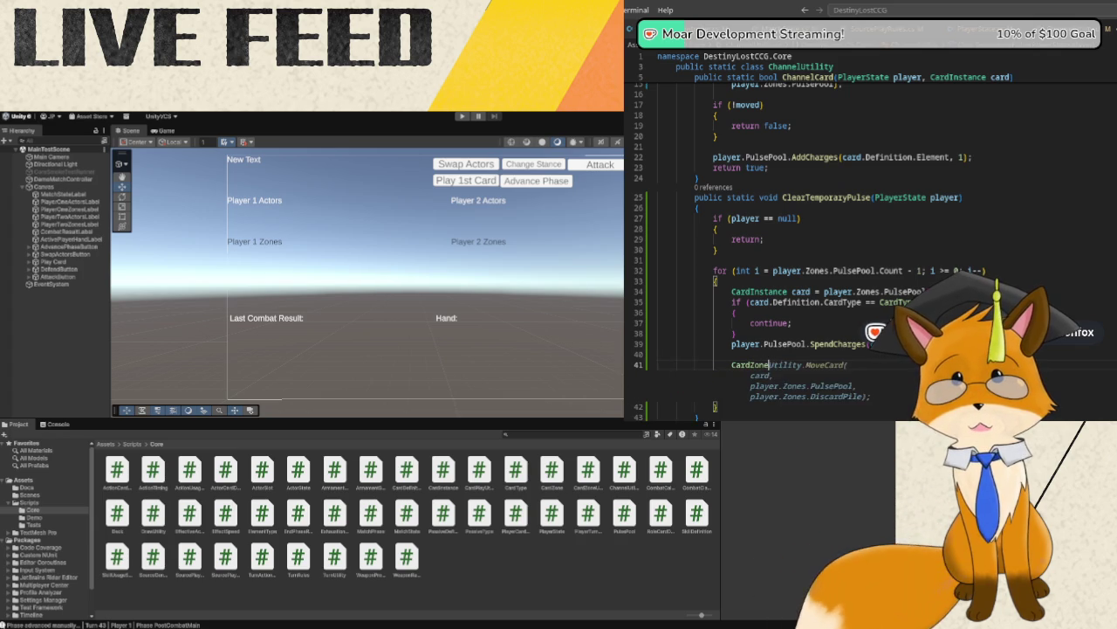
text(Utility.)
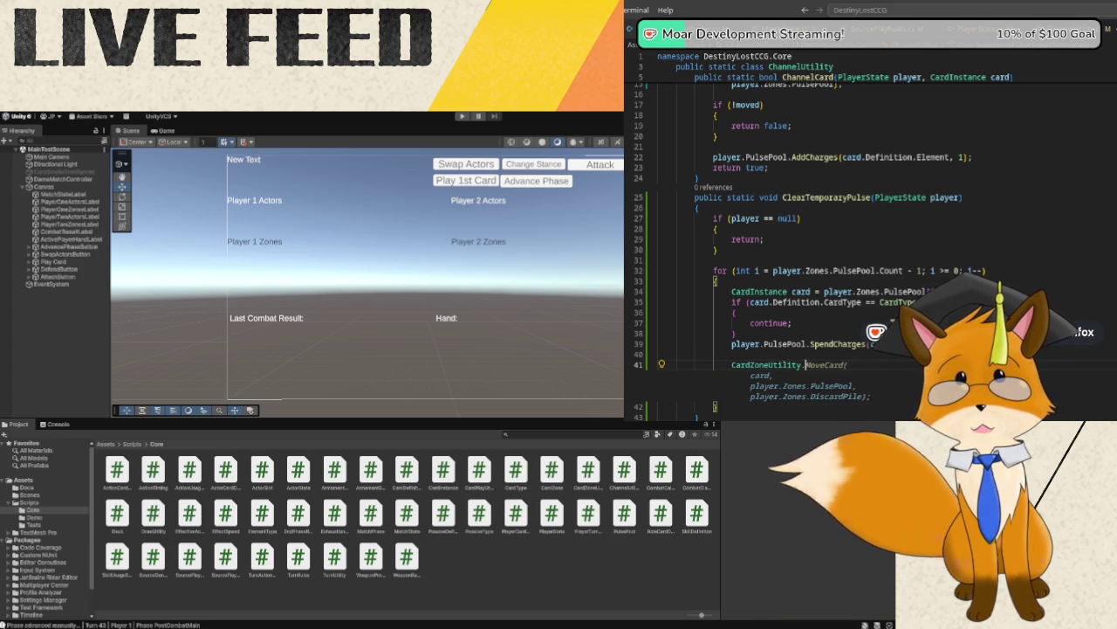
text(MoveCard)
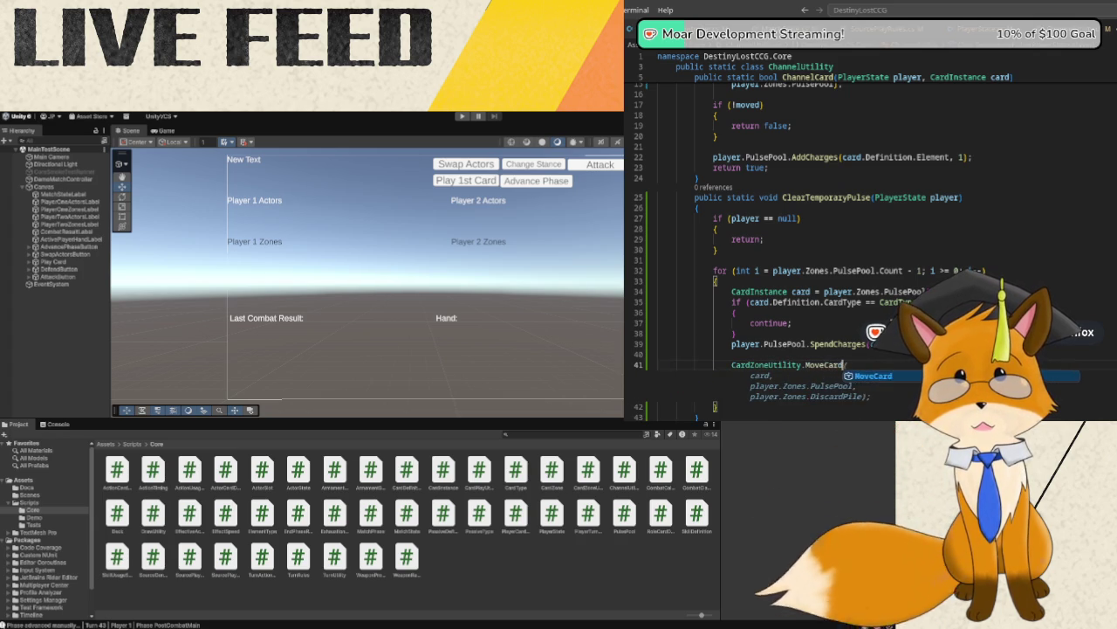
text(()
key(Return)
text(card,)
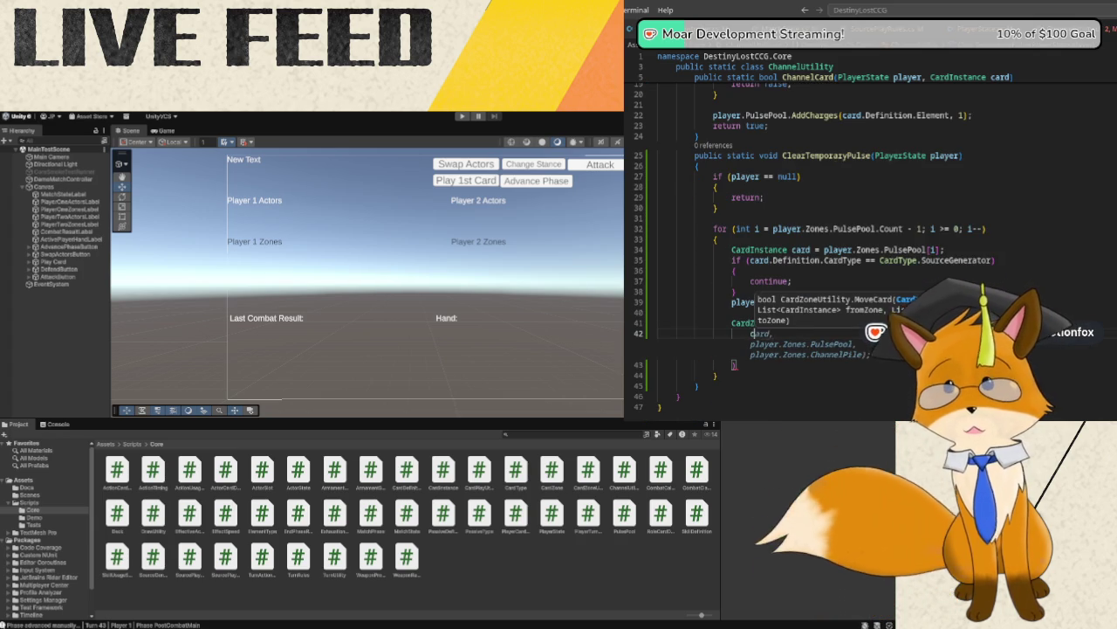
key(Return)
text(player.)
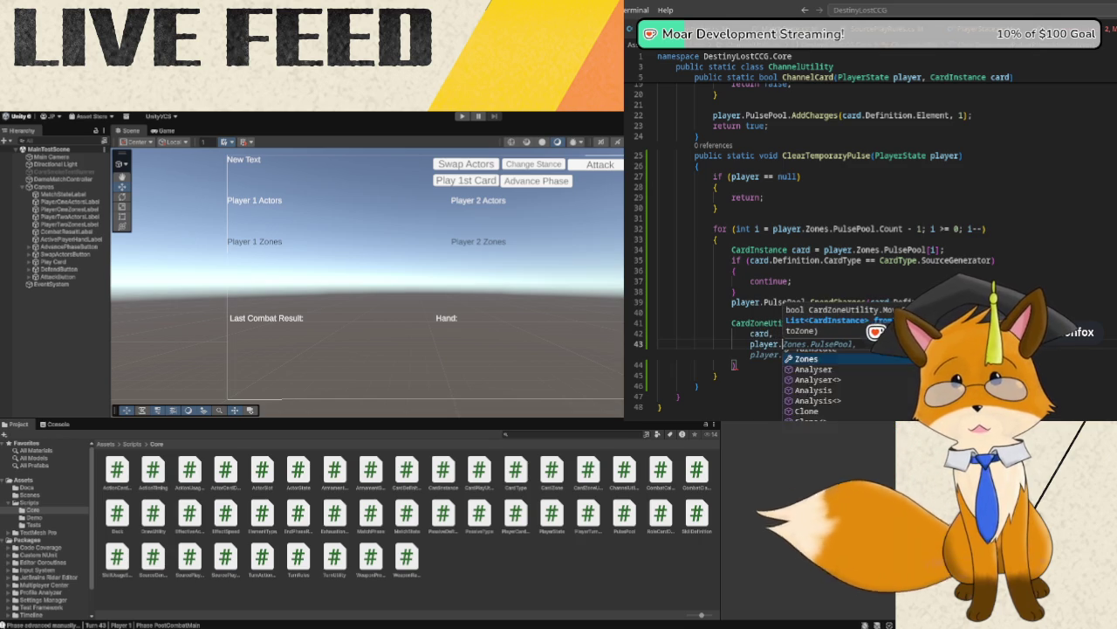
text(Zones.PulseP)
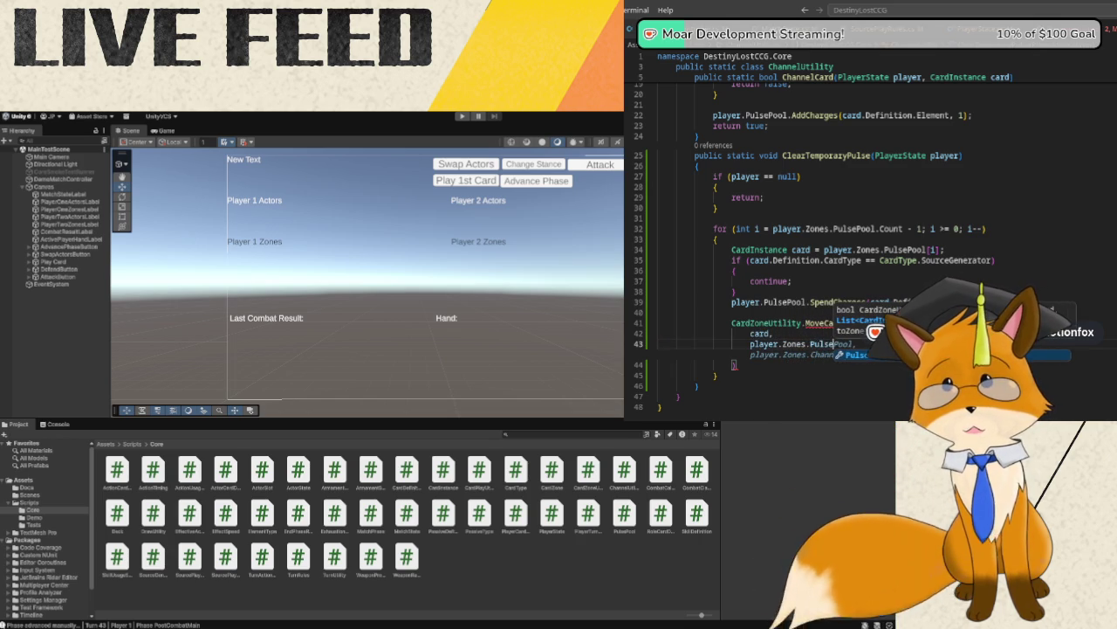
text(ool)
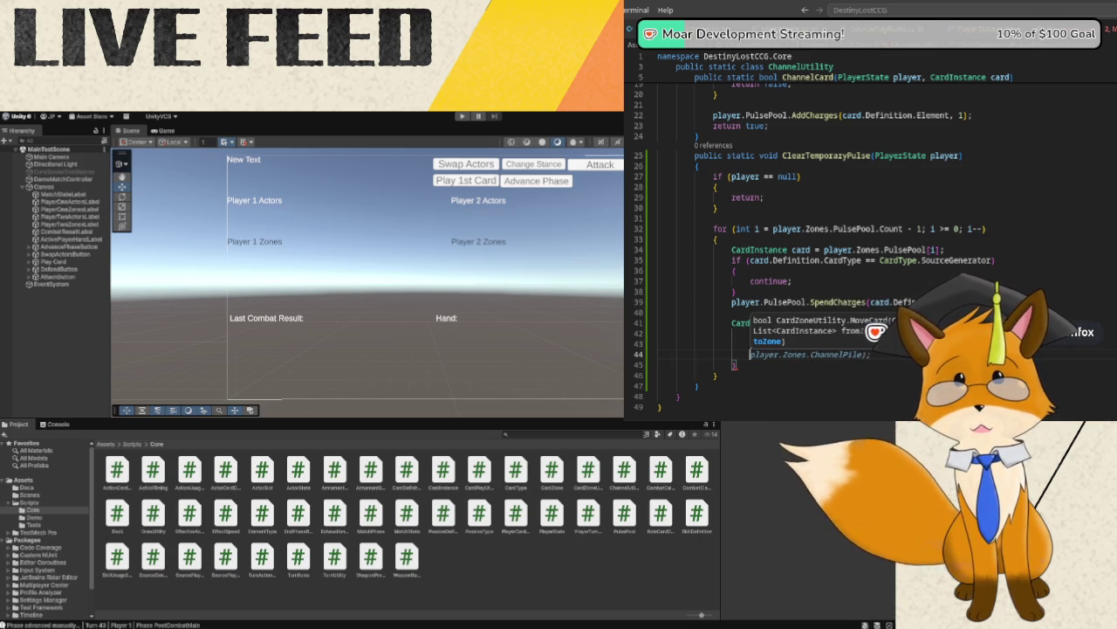
key(Return)
text(player.Zones)
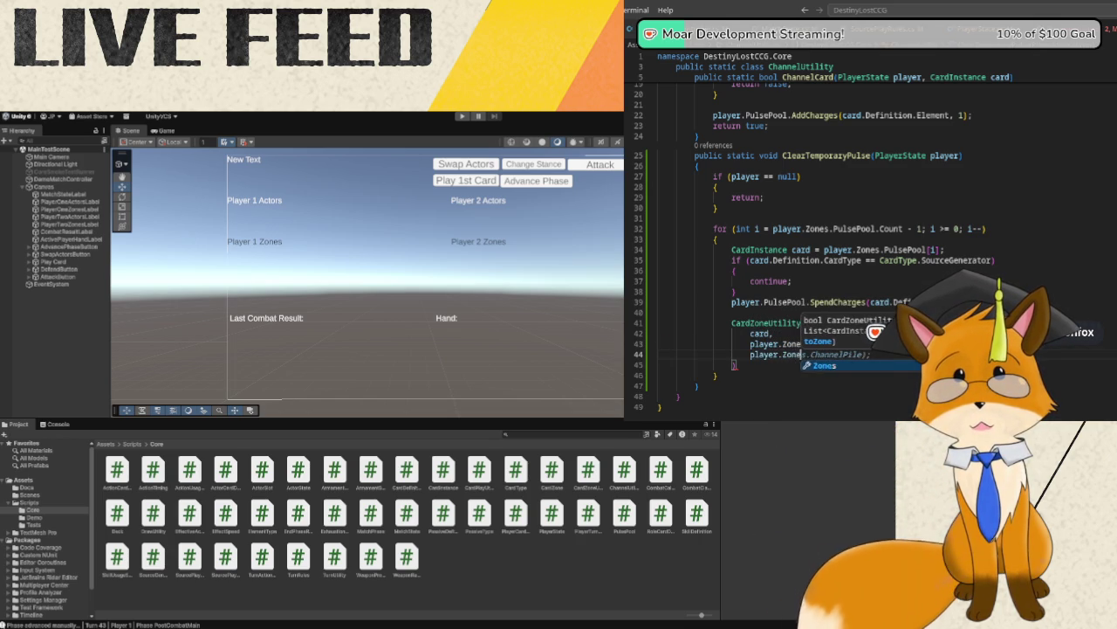
text(.ChannelPile);)
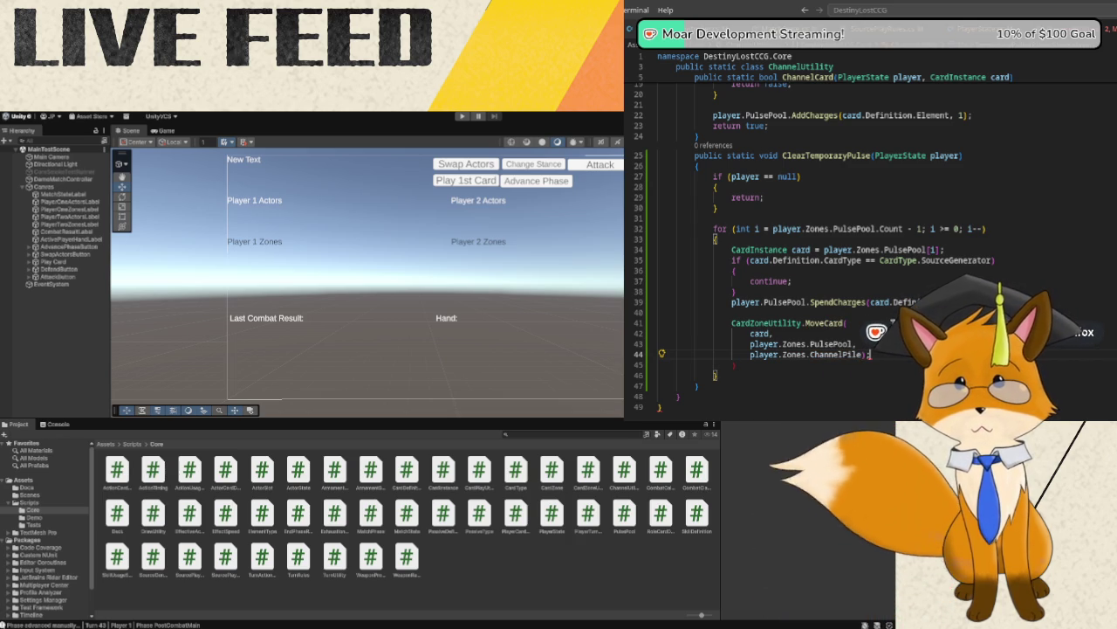
key(BackSpace)
key(BackSpace)
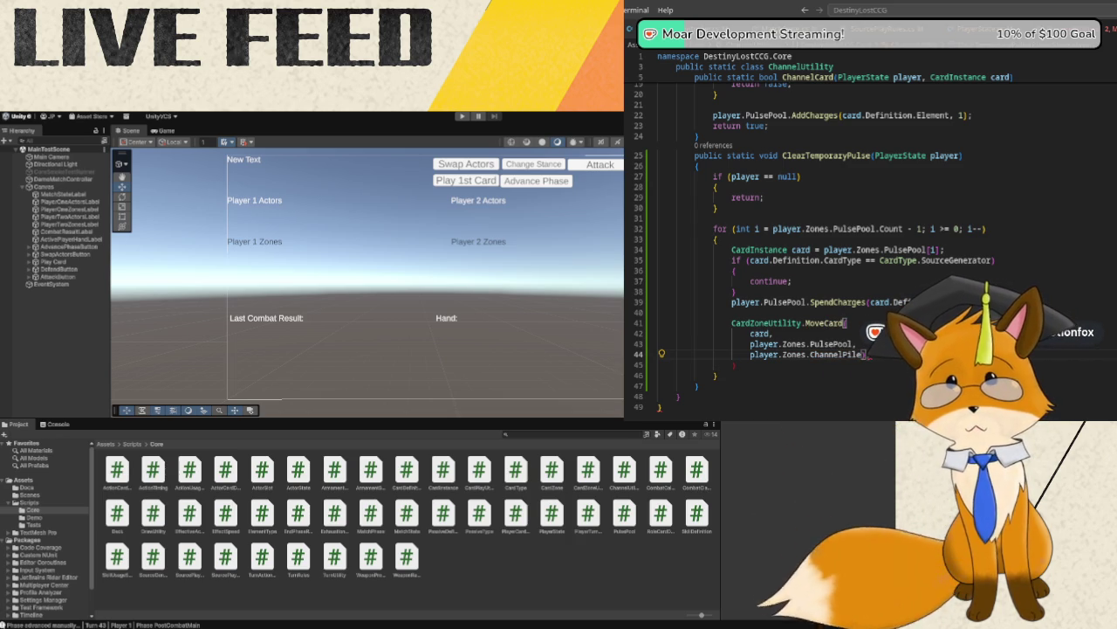
text();)
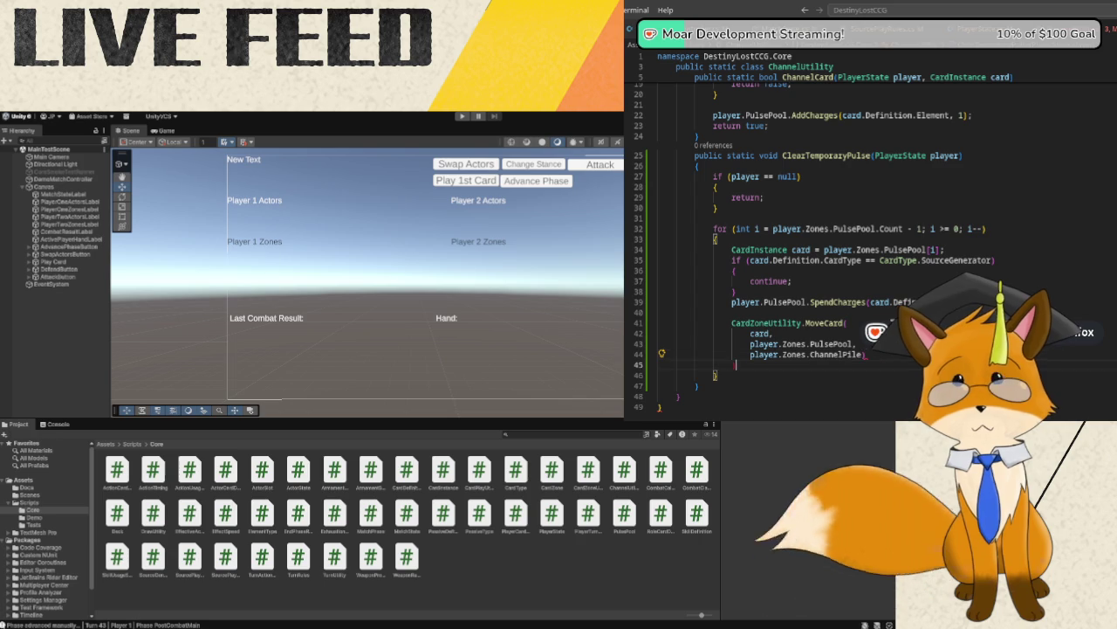
key(Down)
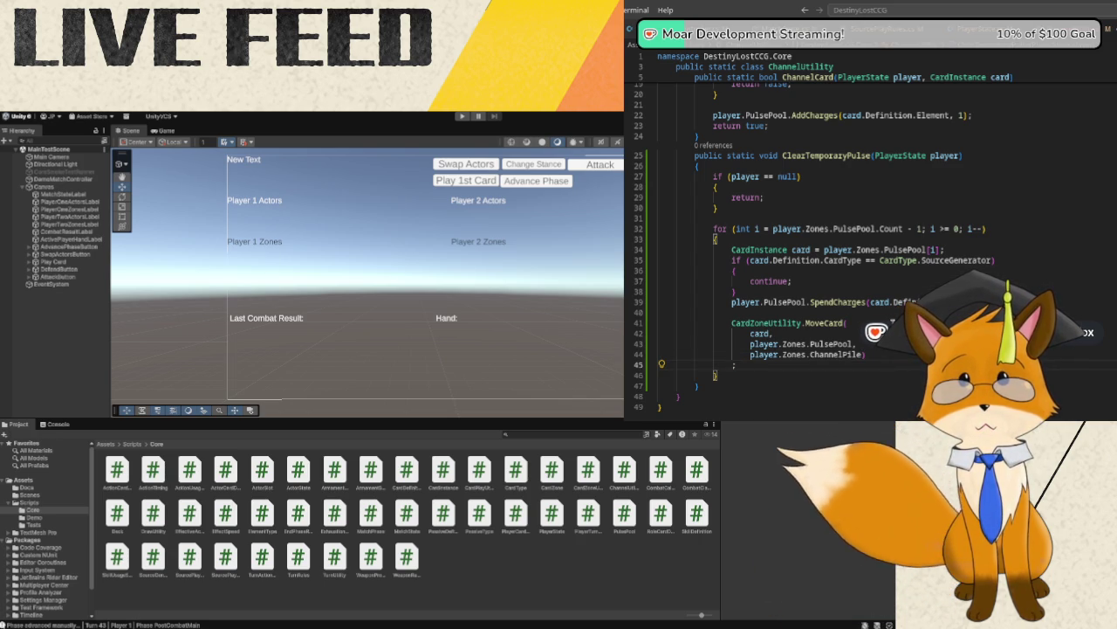
- Remove the stray semicolon line after MoveCard and switch to the MatchState script
click(731, 354)
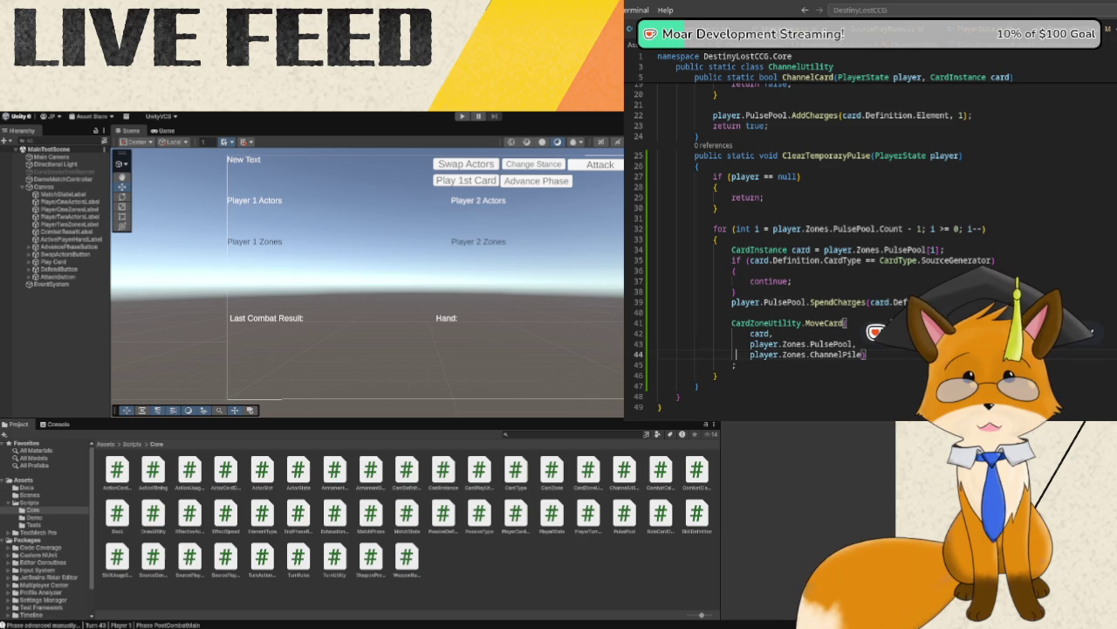
click(861, 355)
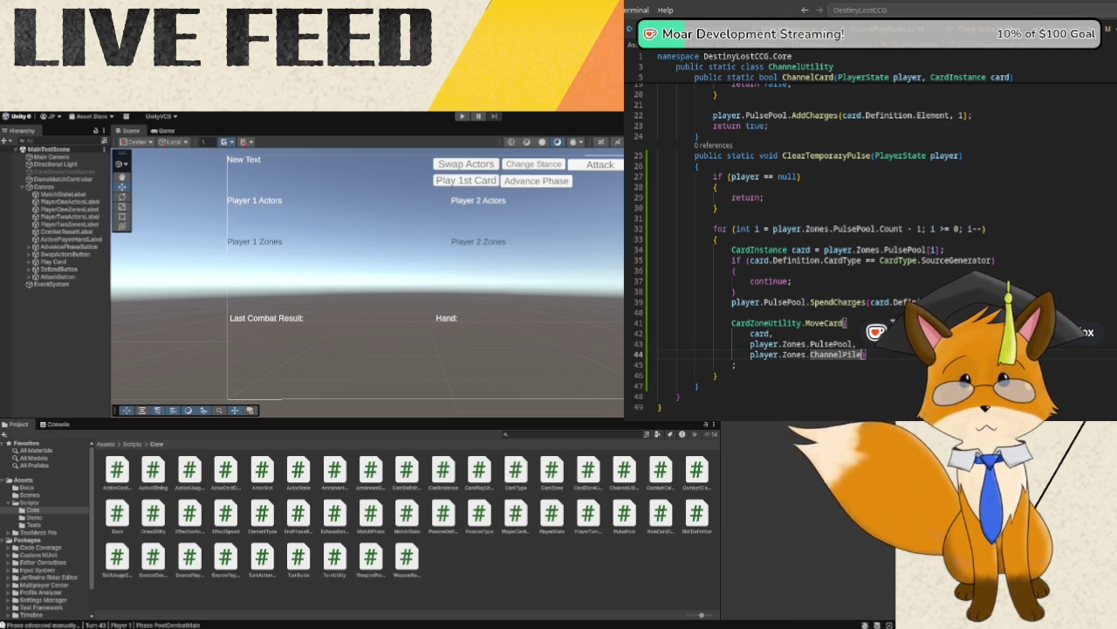
key(End)
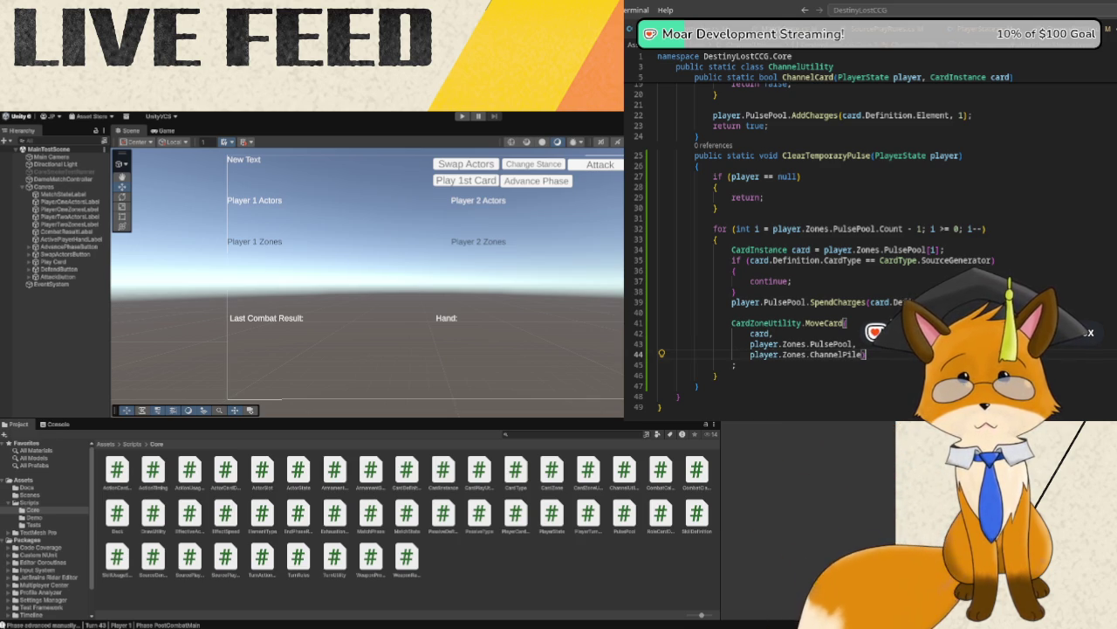
key(BackSpace)
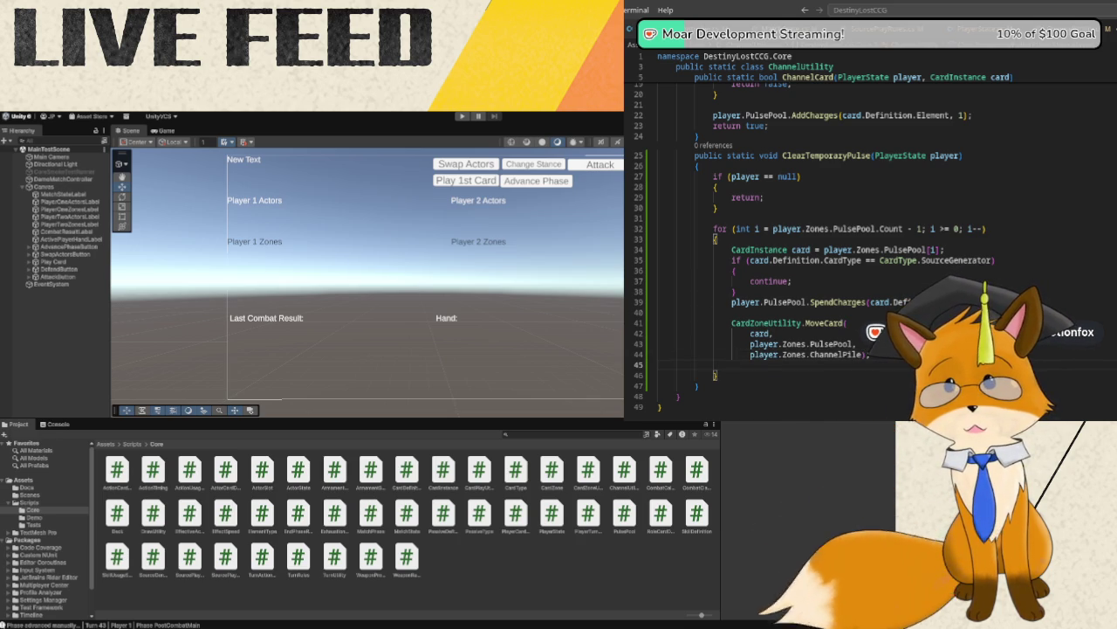
text(;)
key(Down)
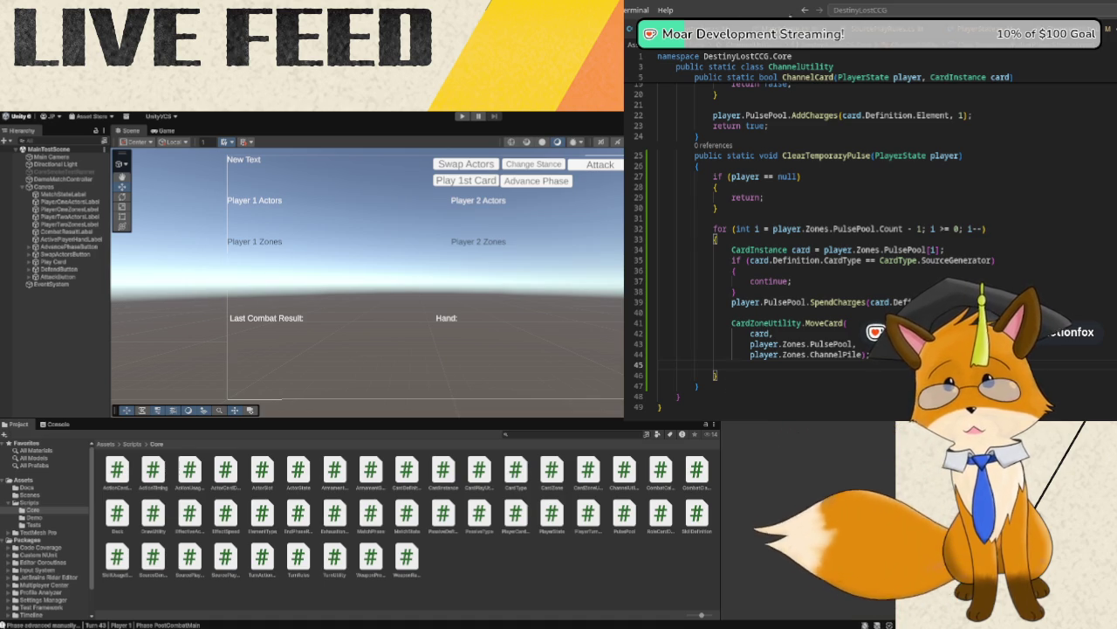
click(768, 35)
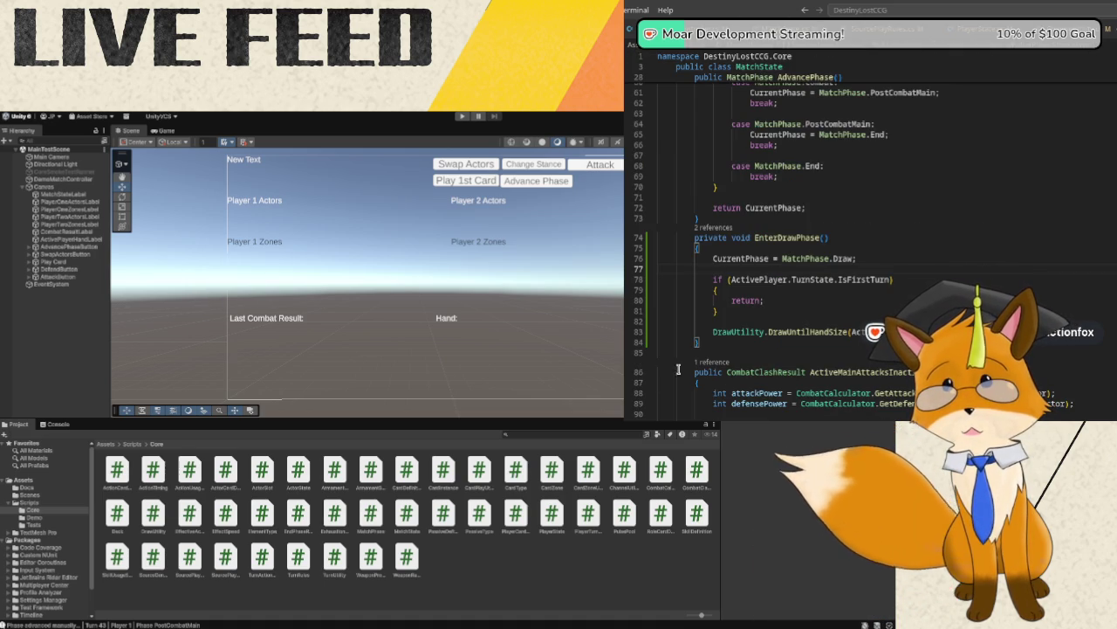
- Scroll MatchState down to the ResolveEndPhase and AdvanceTurn methods at the bottom
scroll(785, 254, up, 5)
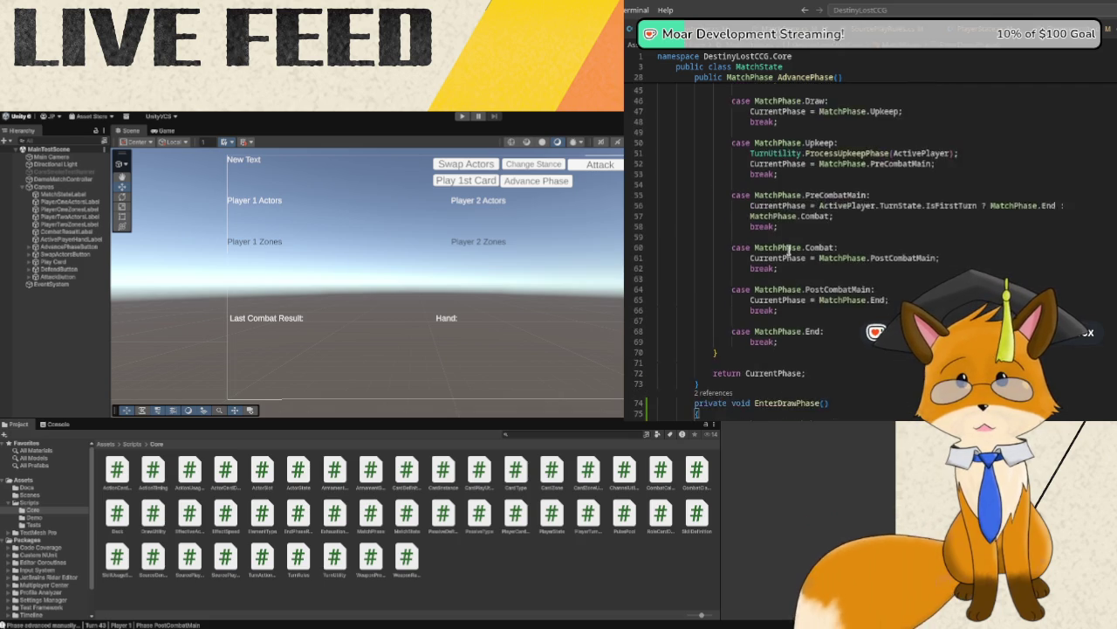
scroll(789, 250, up, 8)
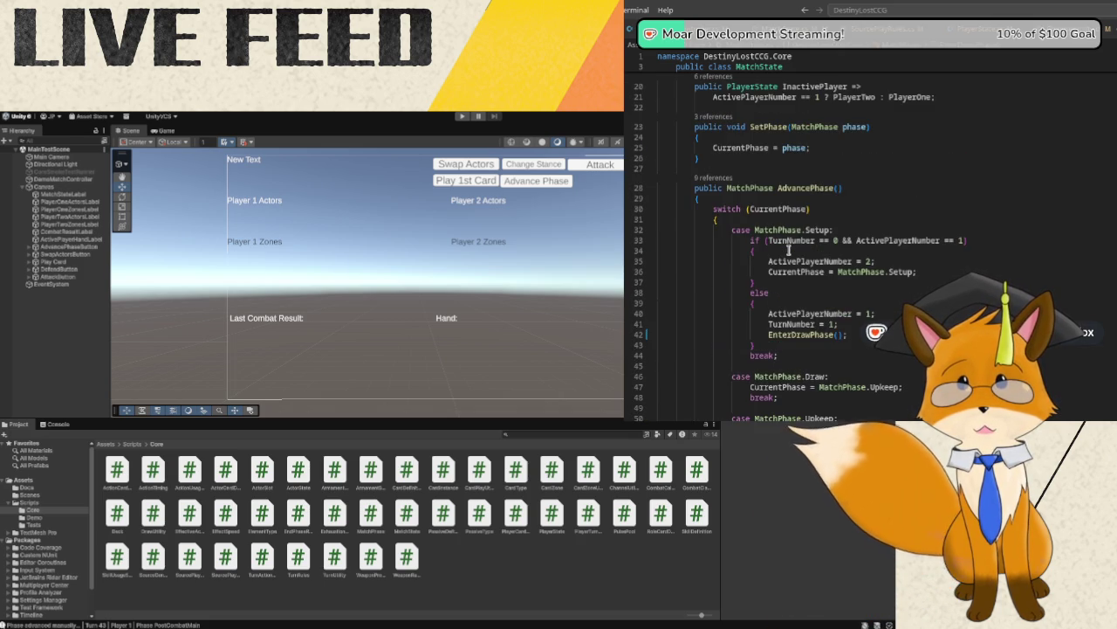
scroll(788, 250, down, 4)
scroll(790, 250, down, 10)
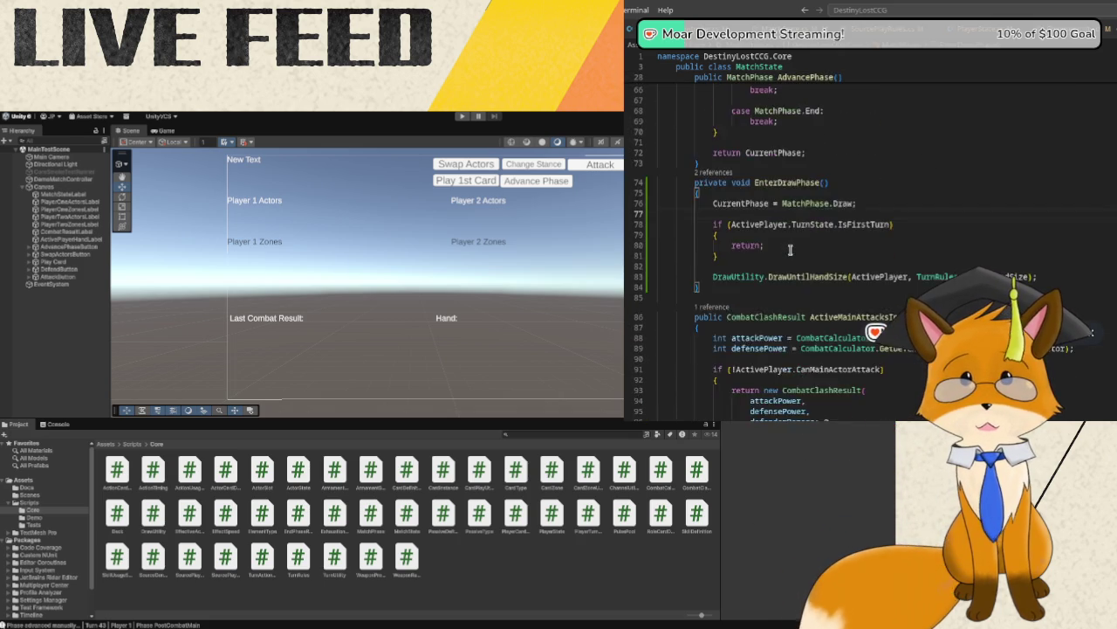
scroll(791, 251, down, 8)
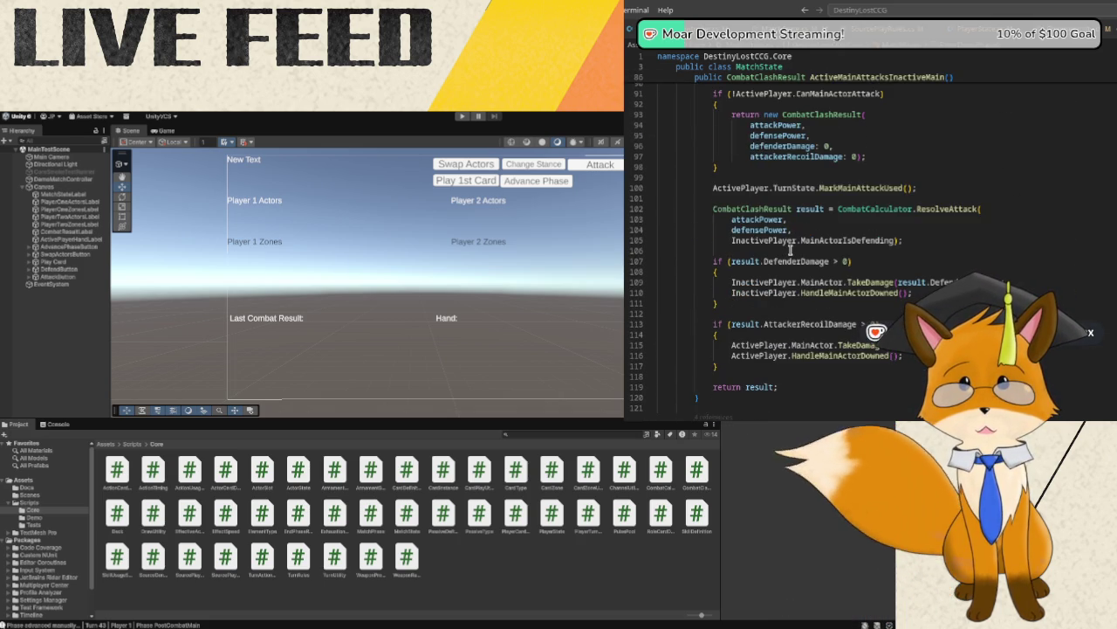
scroll(790, 250, down, 3)
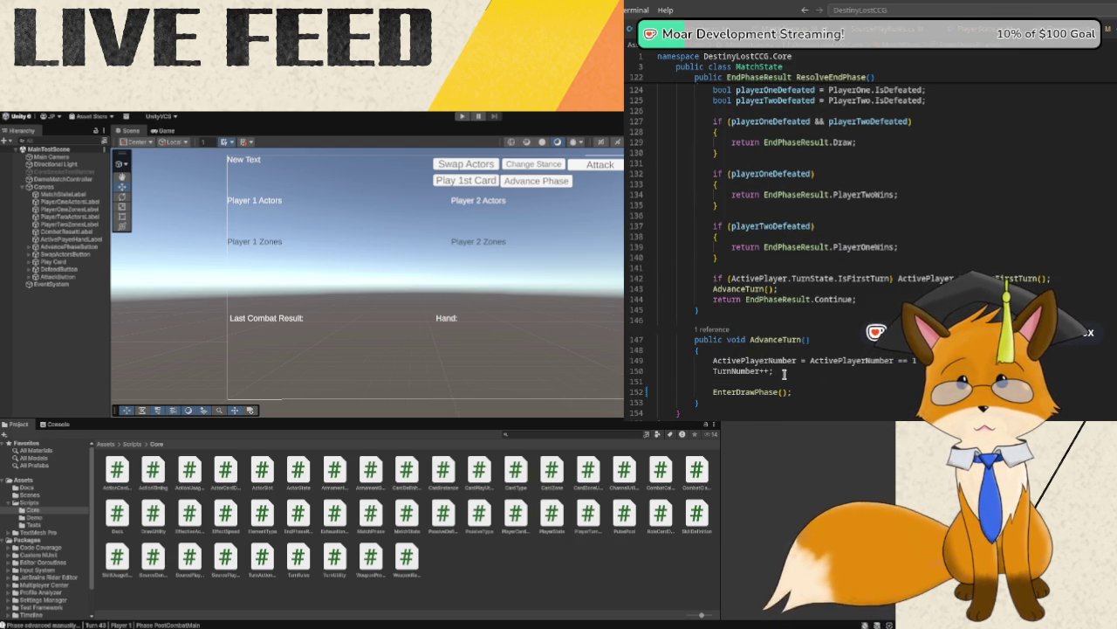
- Insert ChannelUtility.ClearTemporaryPulse(ActivePlayer) and ClearTemporaryPulse(InactivePlayer) calls above EnterDrawPhase()
scroll(807, 377, down, 1)
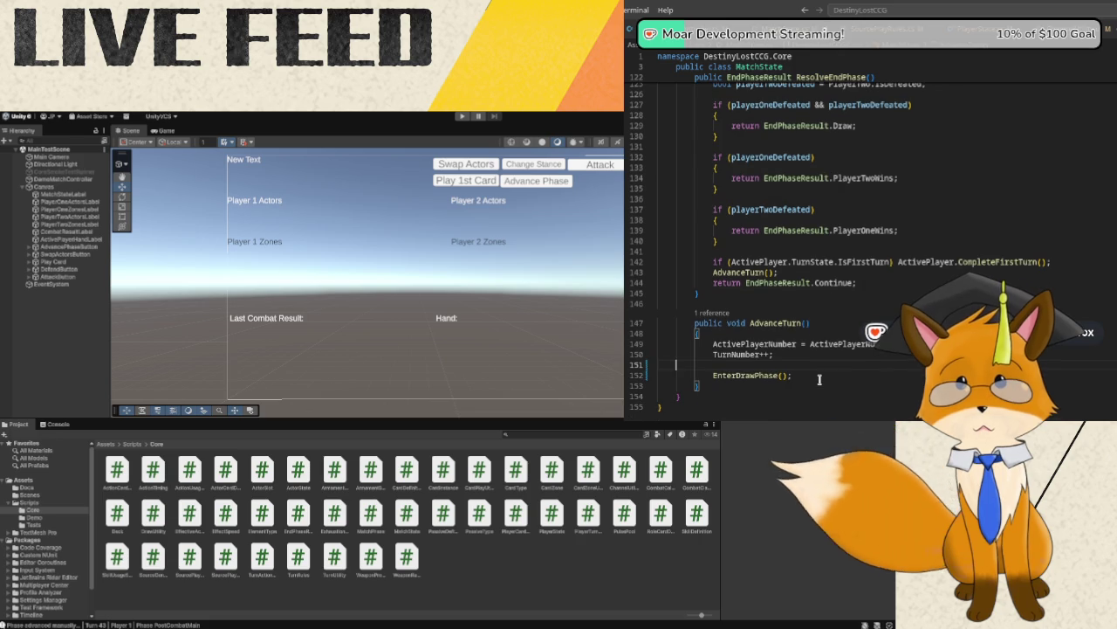
key(Tab)
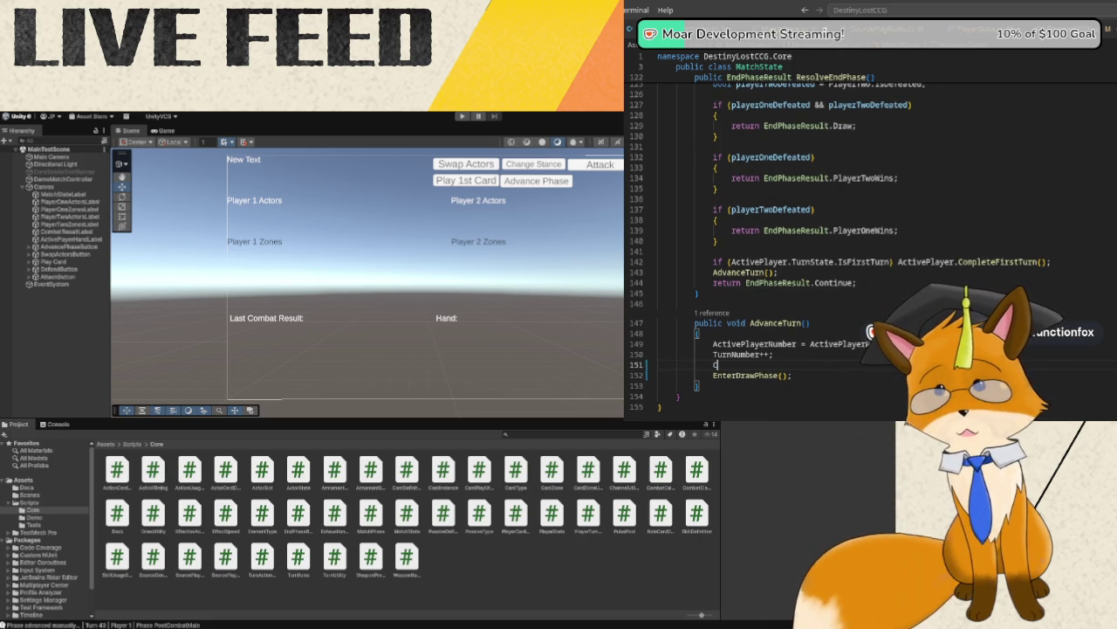
text(hannel)
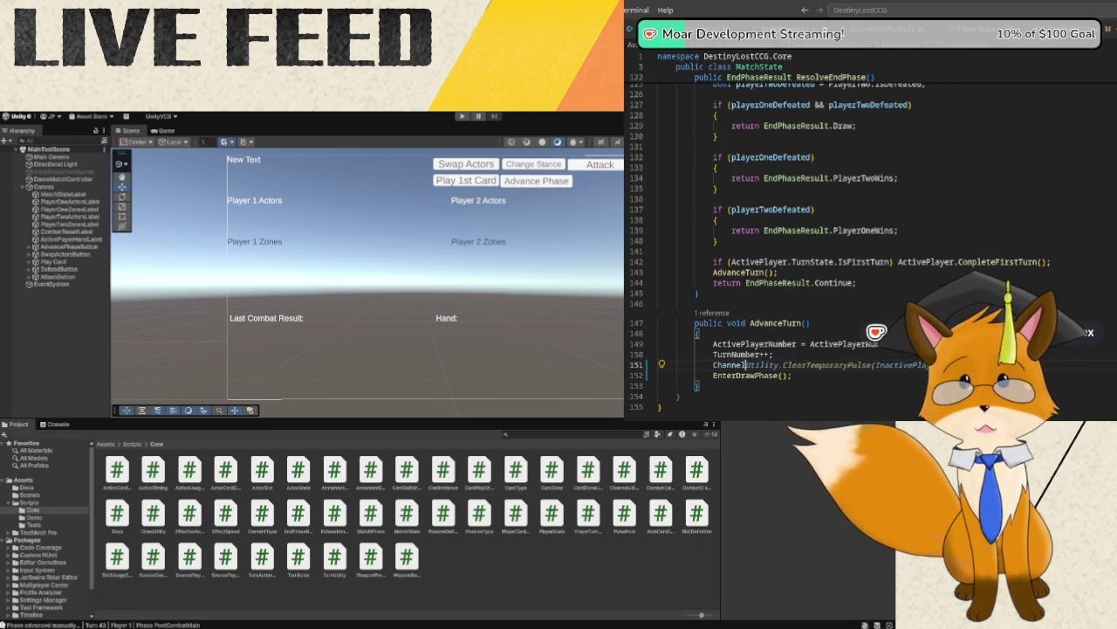
text(Utility.ClearTem)
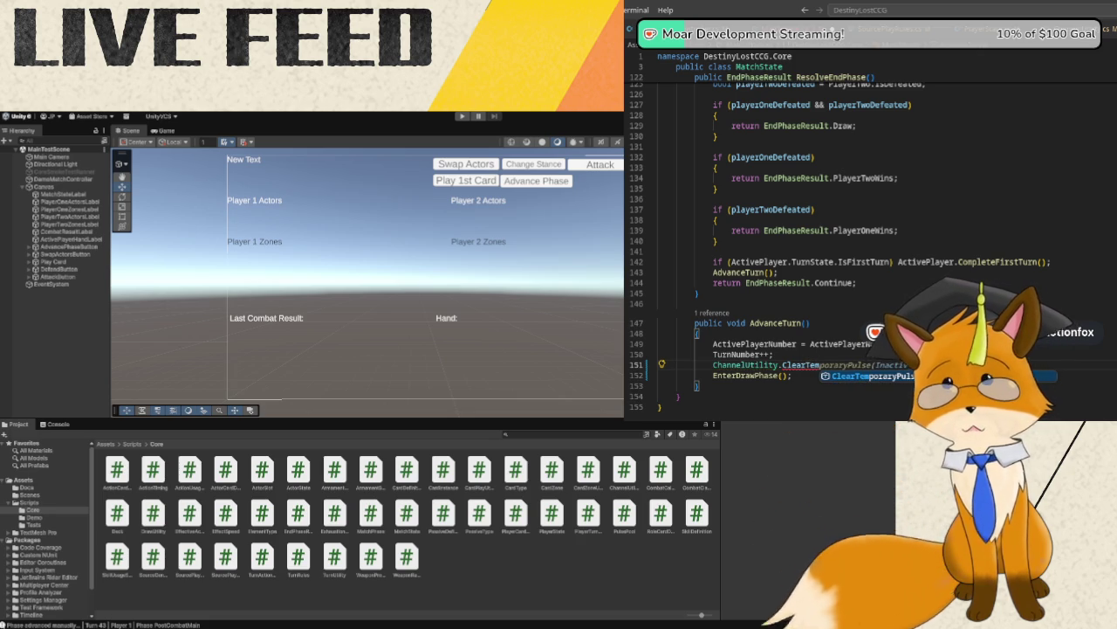
text(poraryPulse)
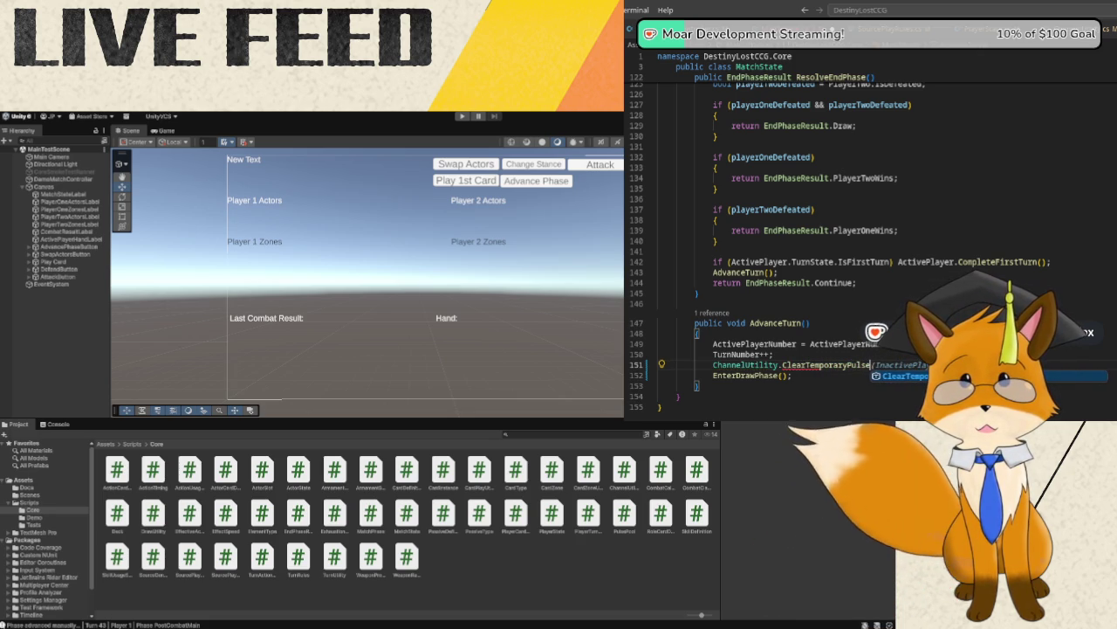
key(Tab)
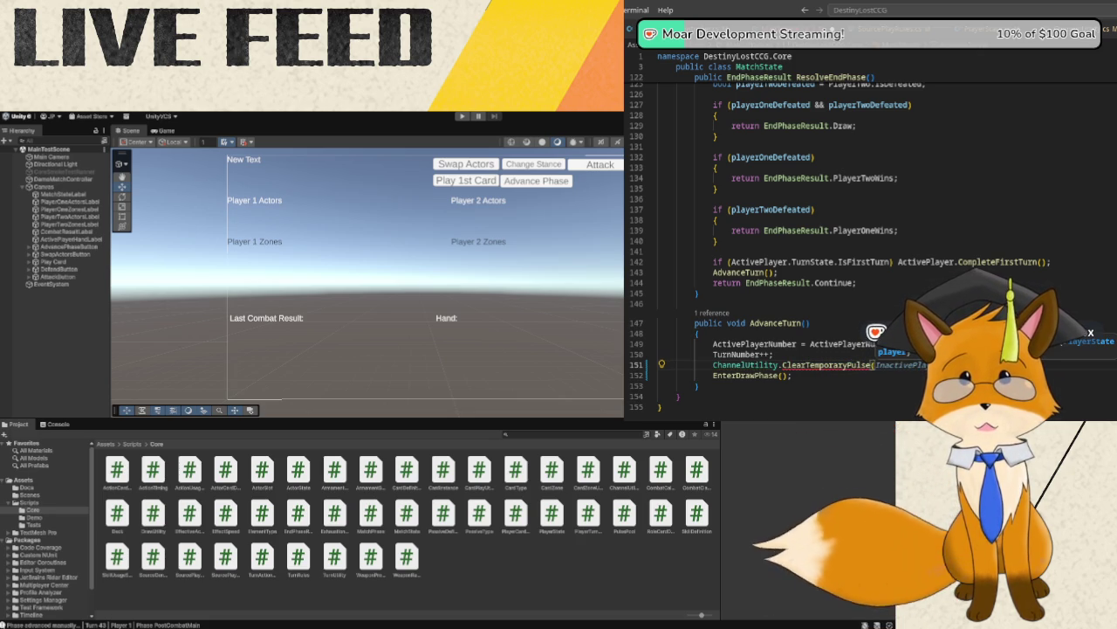
text(ActiveP)
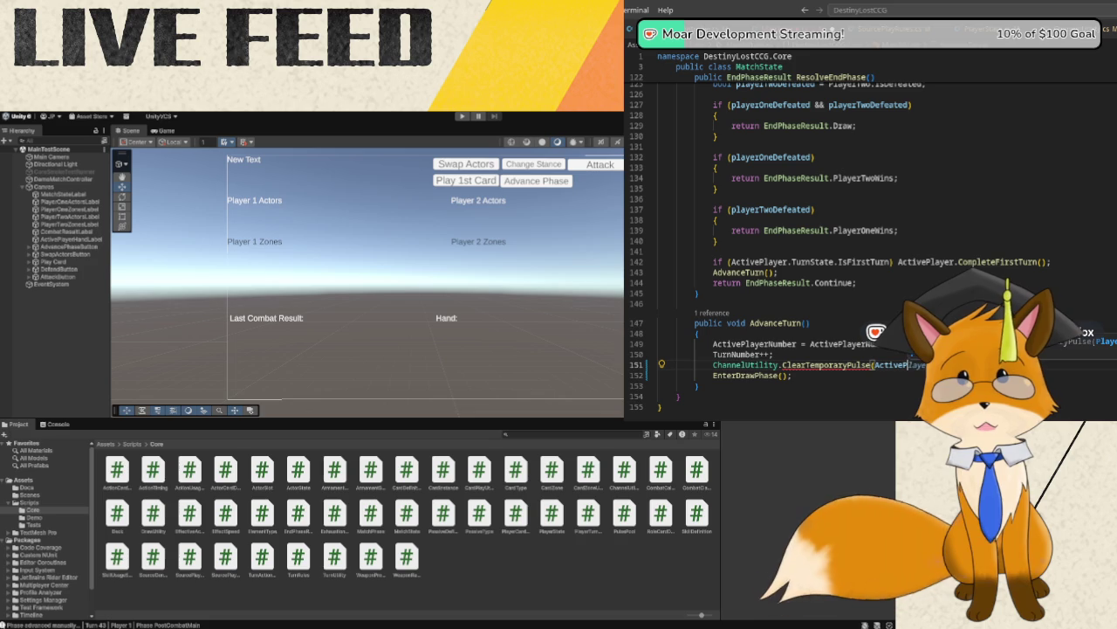
text(layer.)
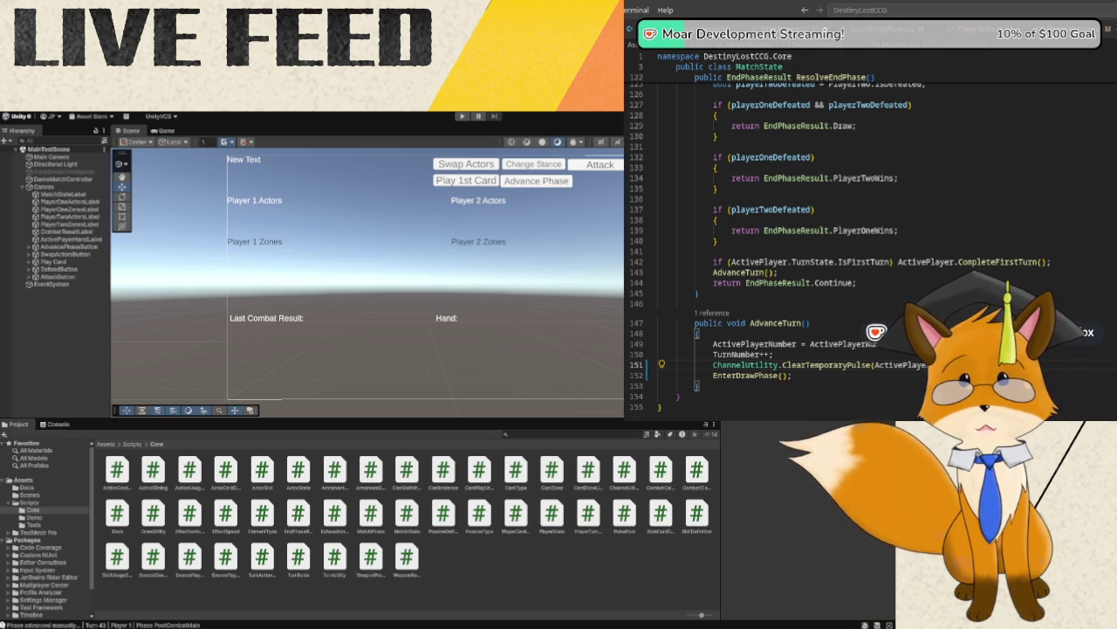
key(Return)
text(ChannelUtility)
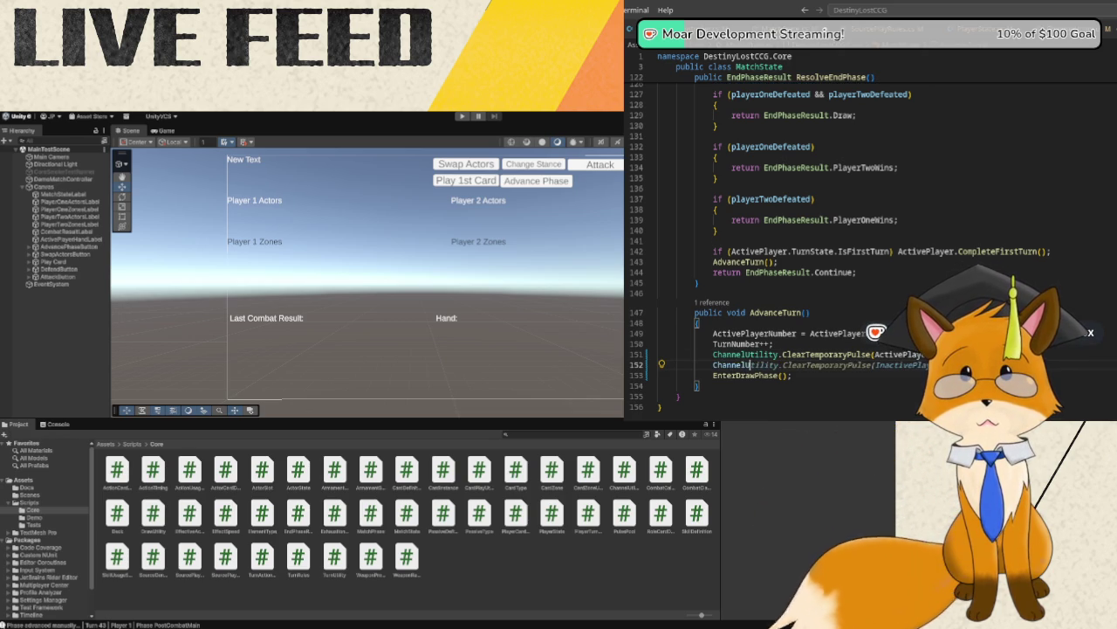
key(Tab)
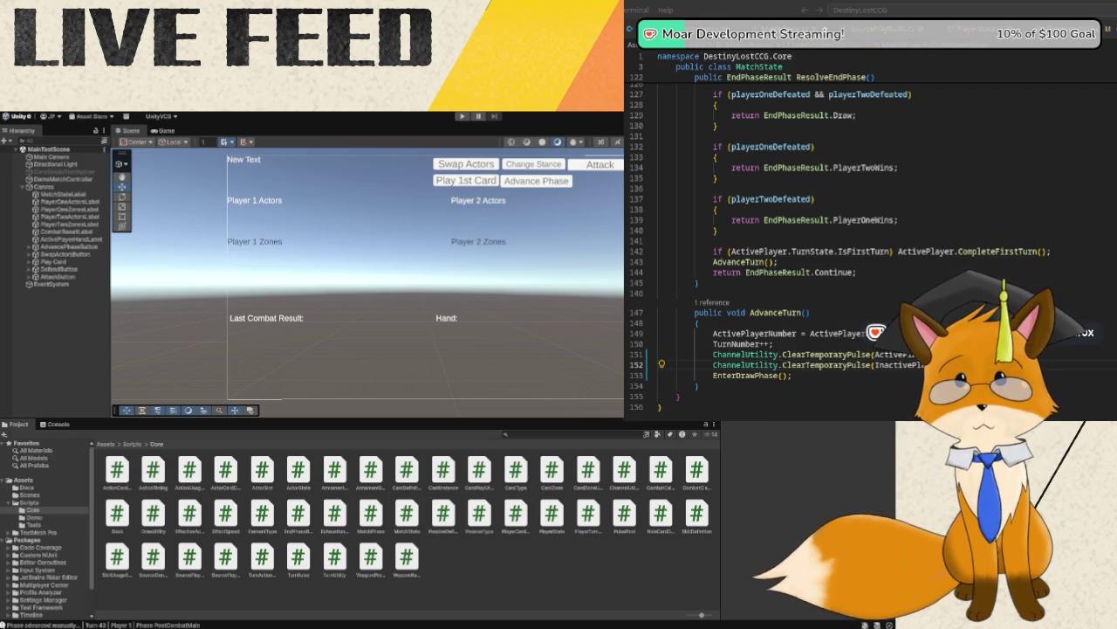
- Accept the InactivePlayer completion on line 152 of AdvanceTurn, then bring up CardInstance.cs
triple_click(696, 316)
drag(696, 313, 723, 382)
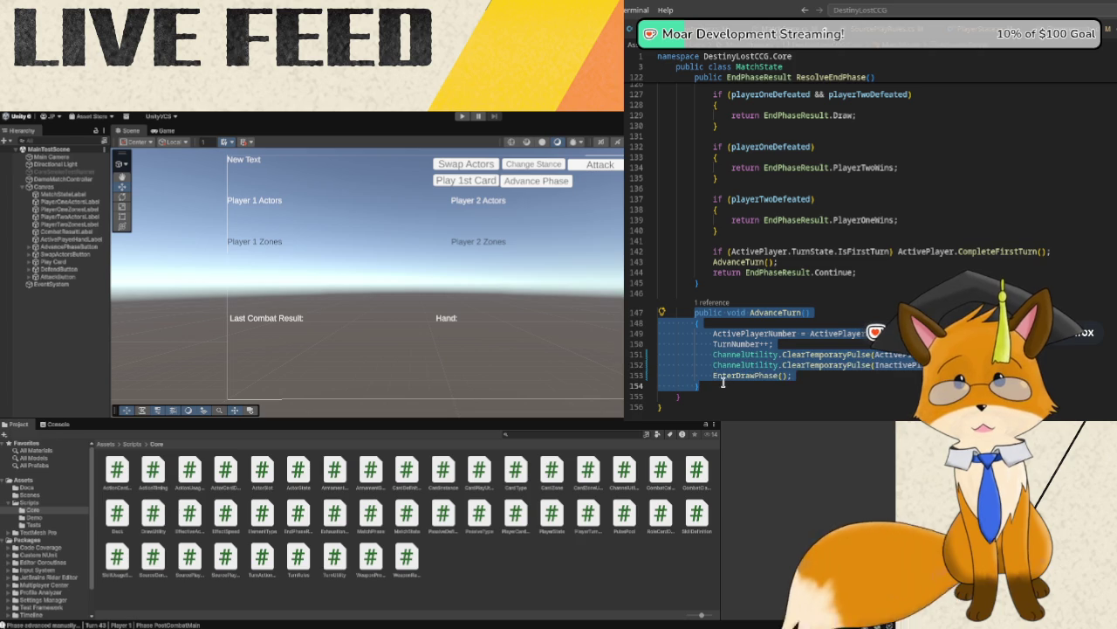
click(786, 387)
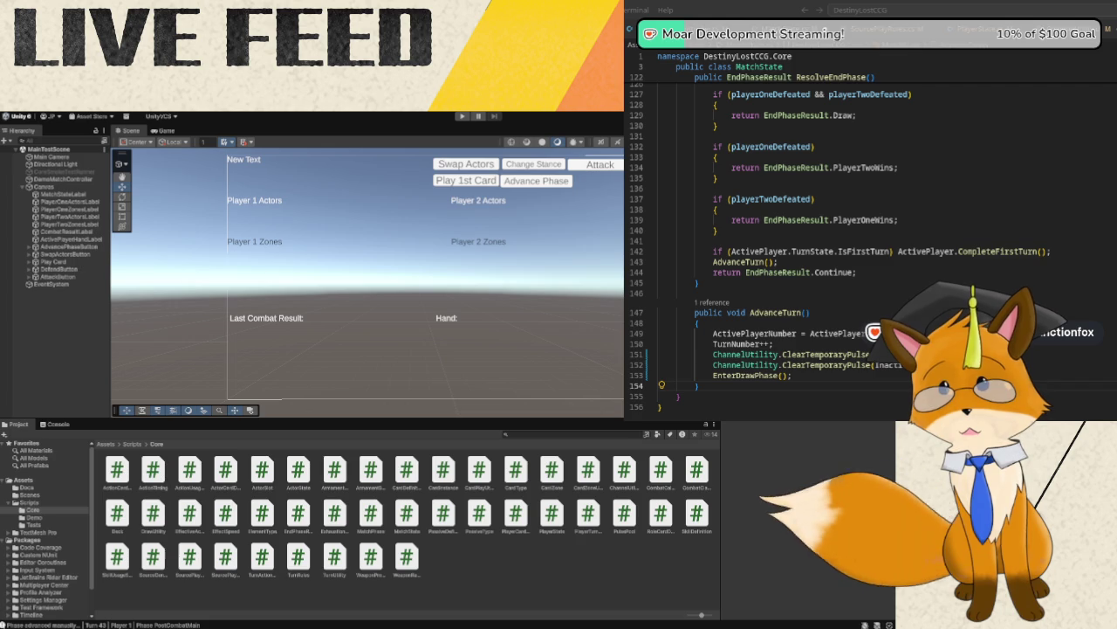
key(Return)
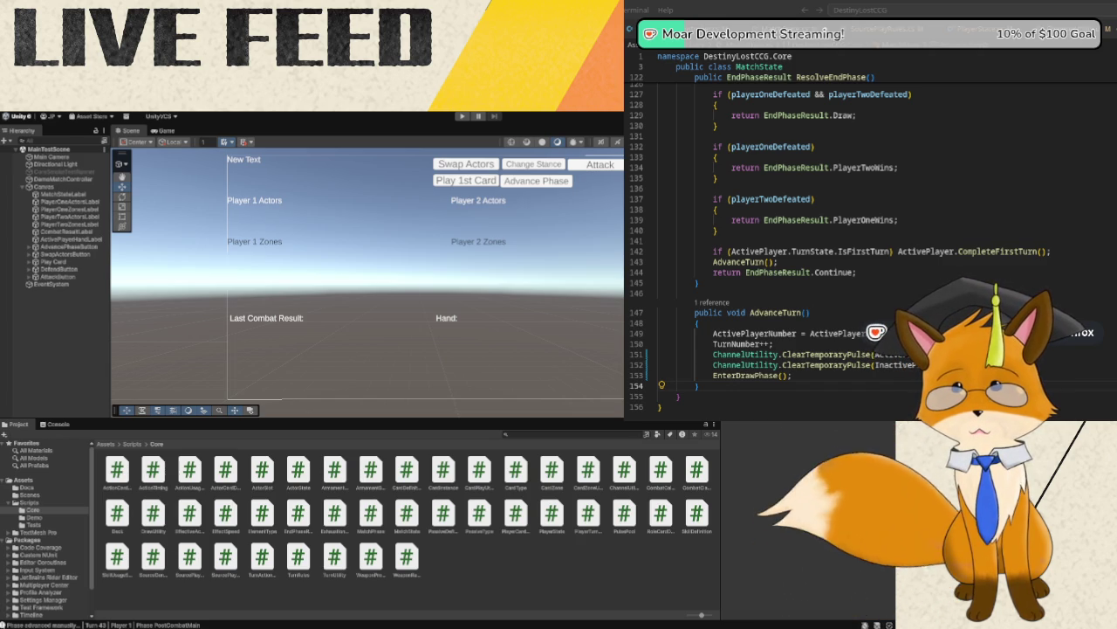
key(alt+Tab)
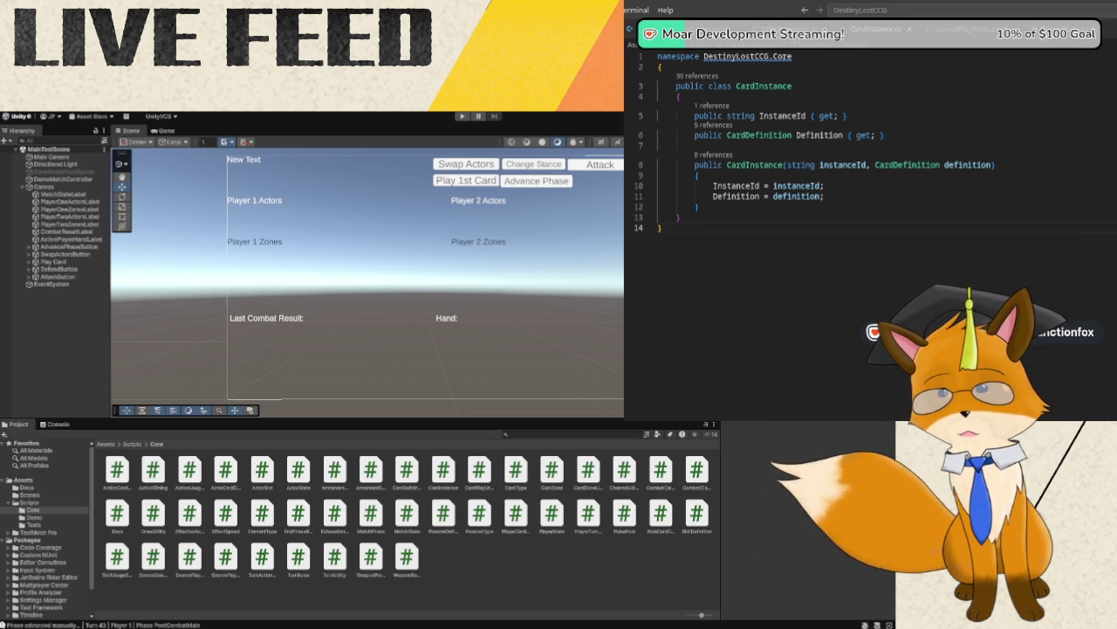
- Add 'public bool IsChanneledForPulse { get; private set; }' below CardInstance's Definition property
click(887, 134)
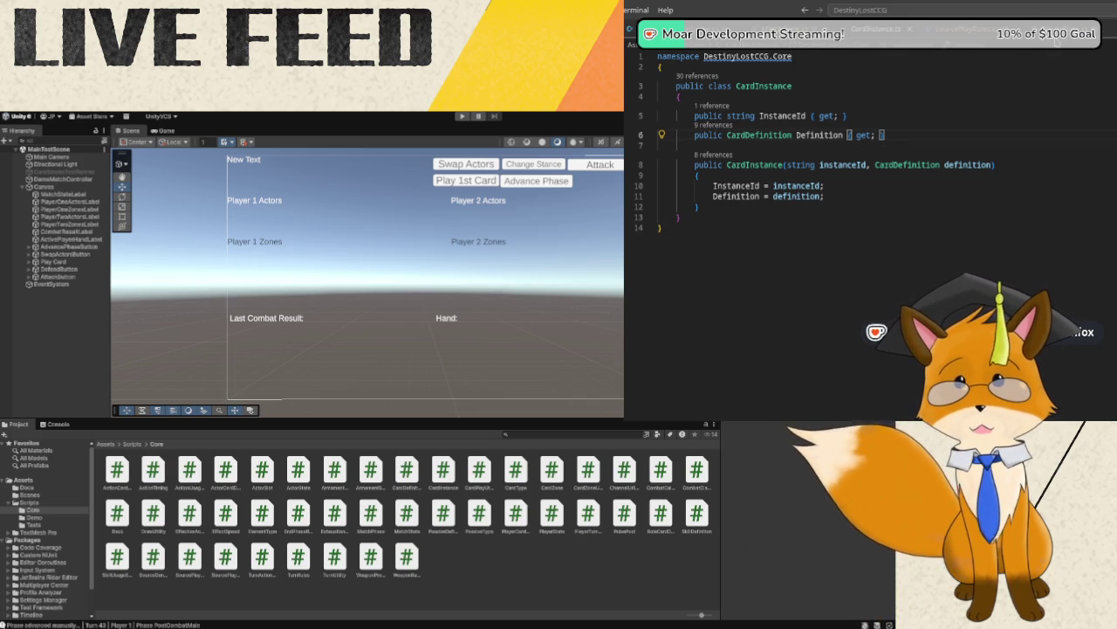
key(Return)
text(public bool )
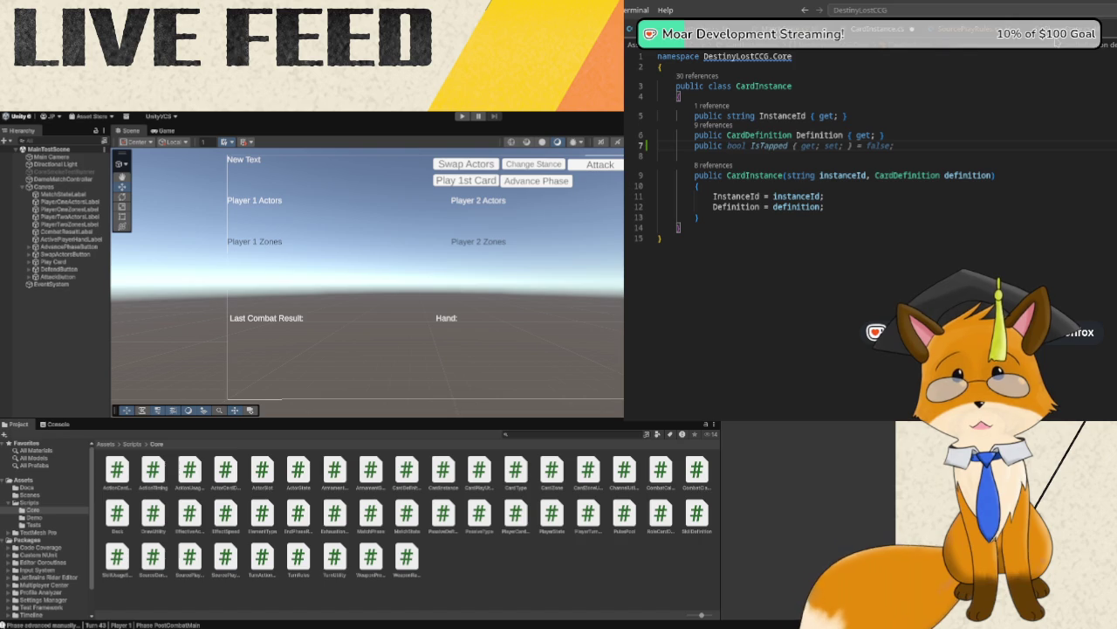
text(IsC)
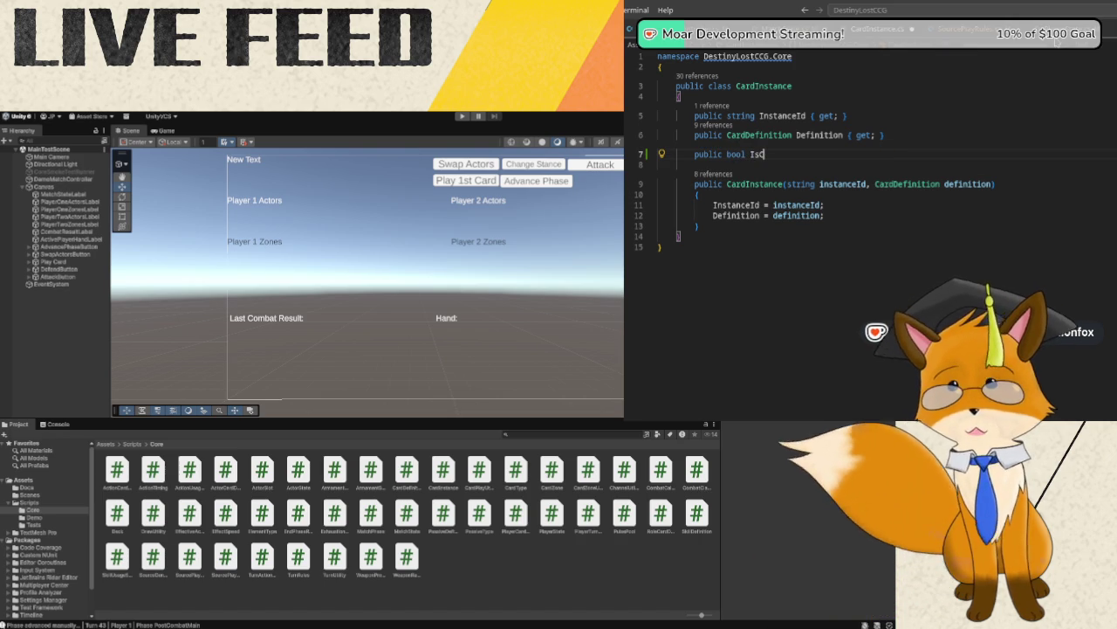
text(hanneledF)
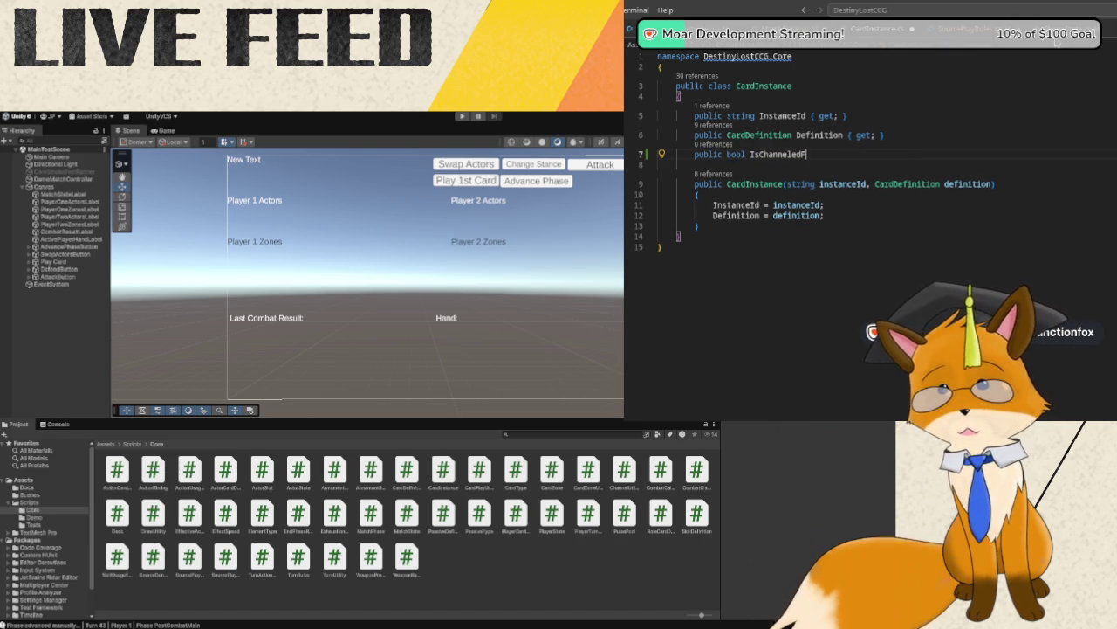
text(orPulse )
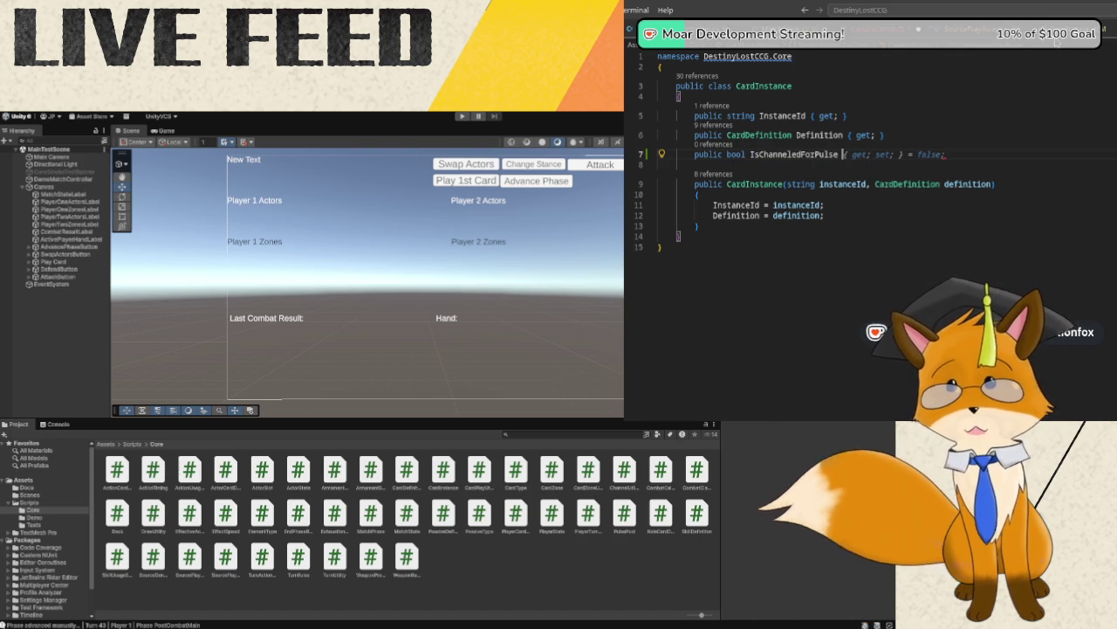
text({ get; p)
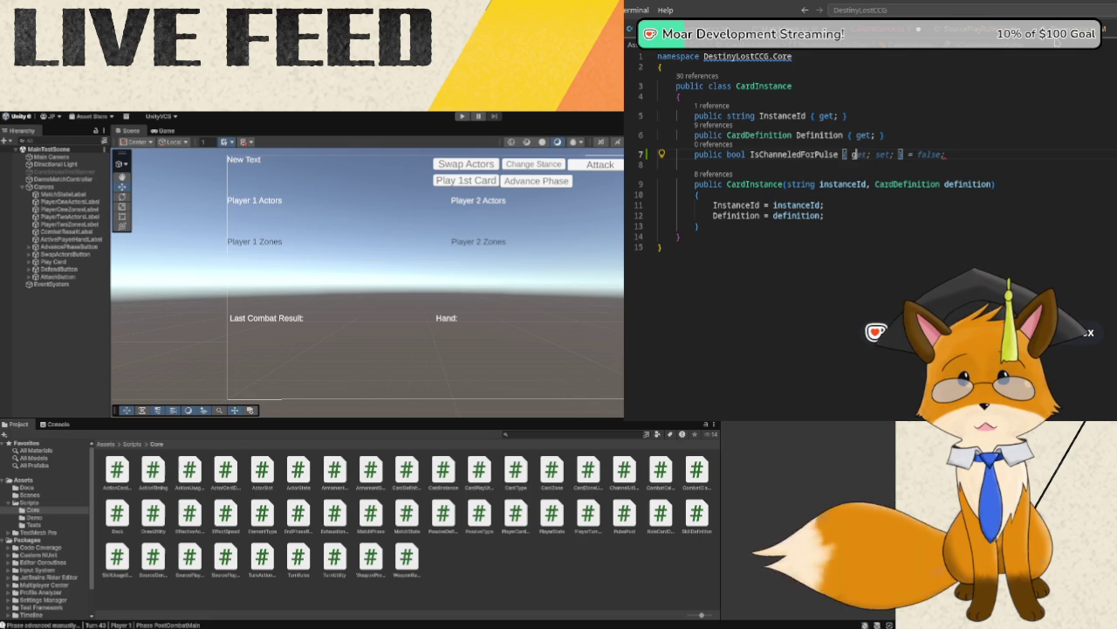
text(rivate set;)
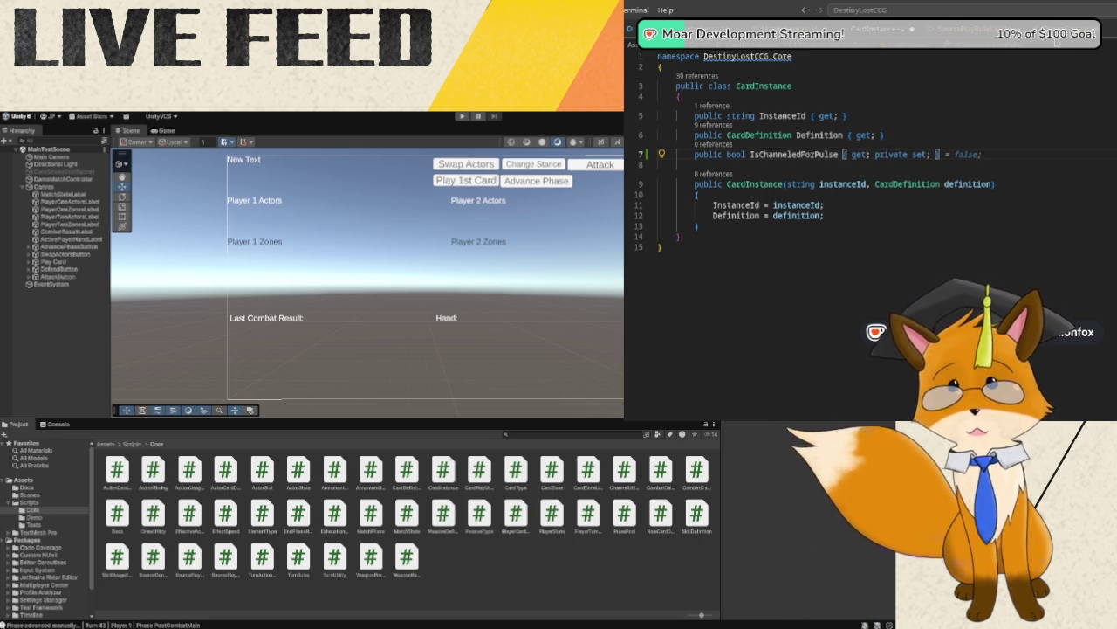
click(697, 227)
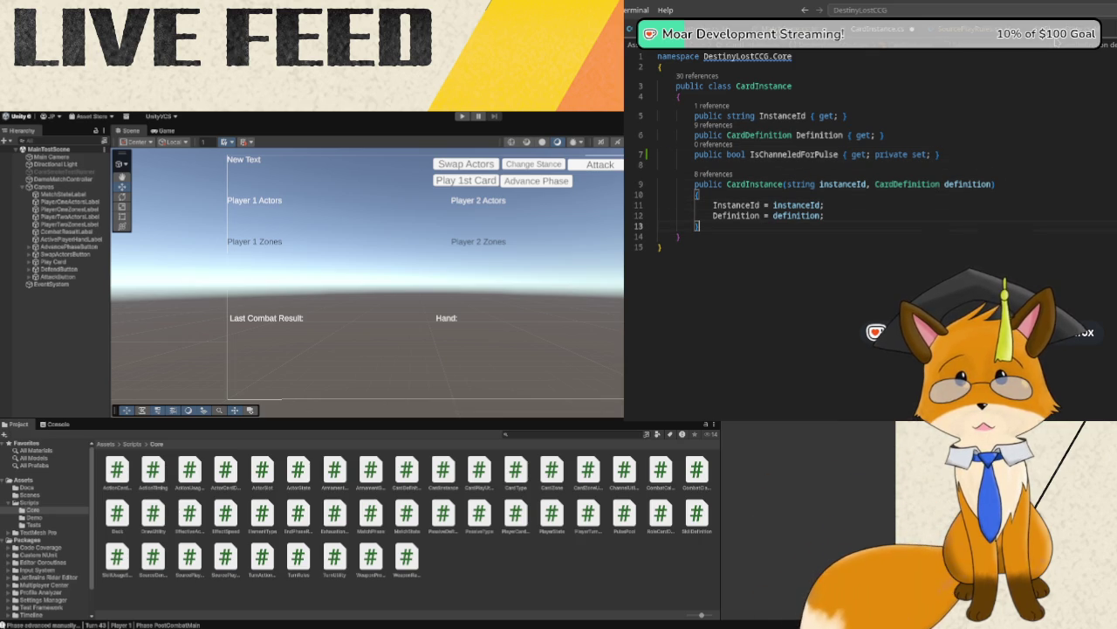
key(Return)
key(Return)
text(publ)
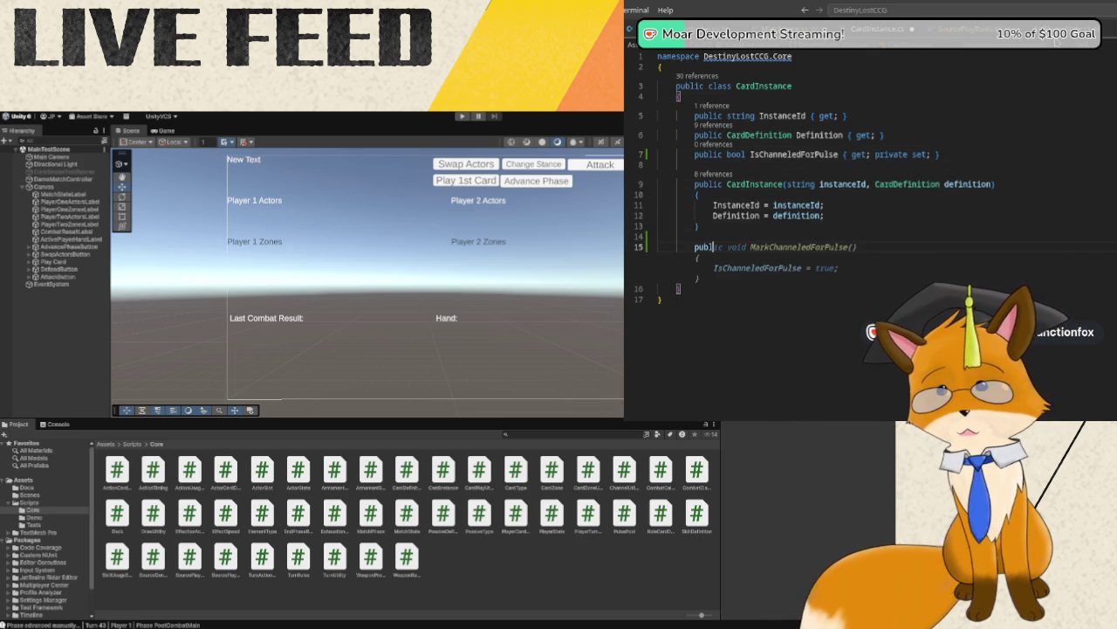
- Add a MarkChanneledForPulse() method to CardInstance that sets IsChanneledForPulse to true
text(ic void Mark)
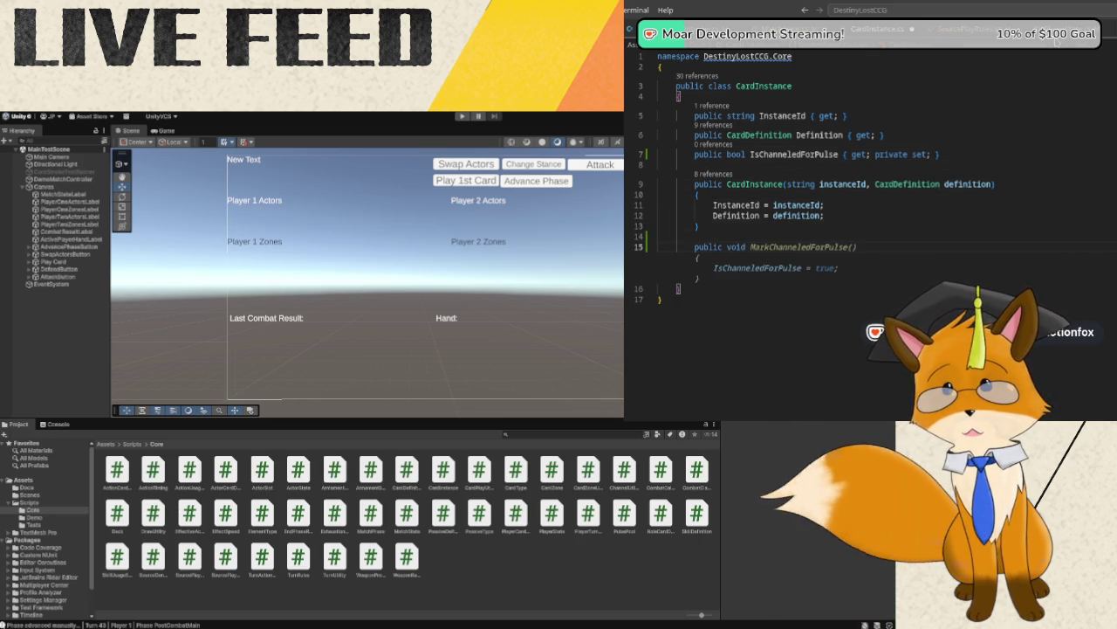
text(Ch)
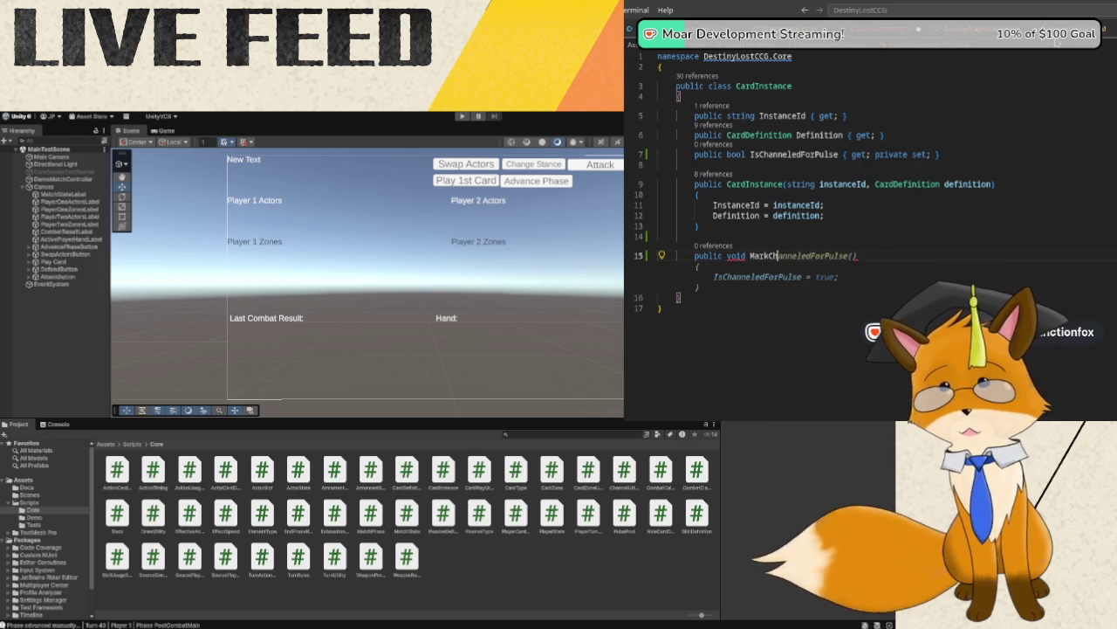
text(anneledForP)
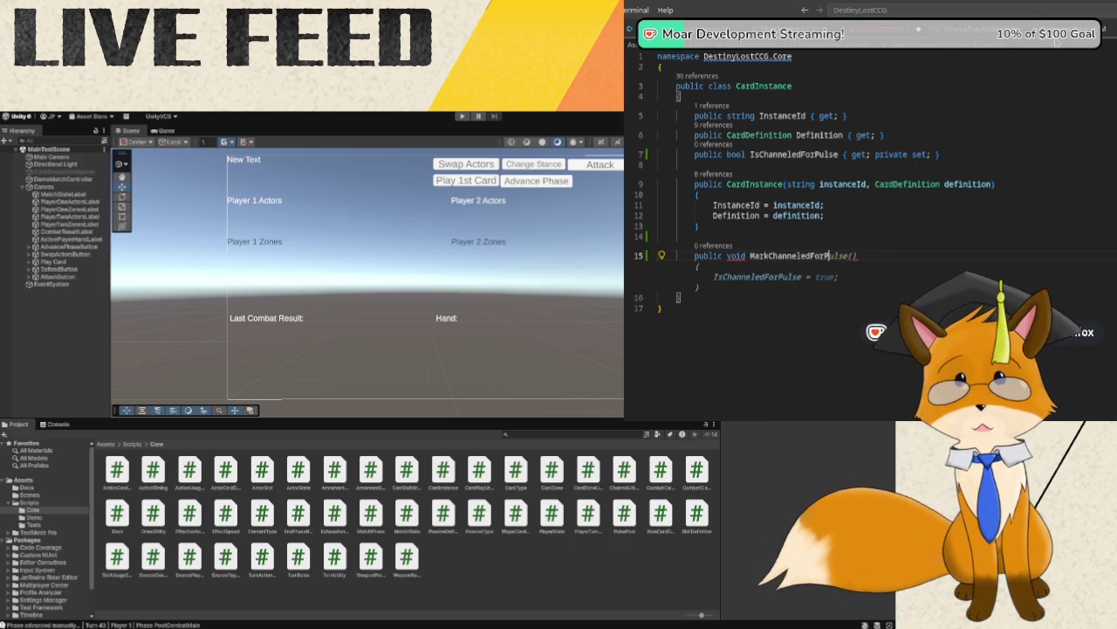
text(ulse()
key(End)
key(Return)
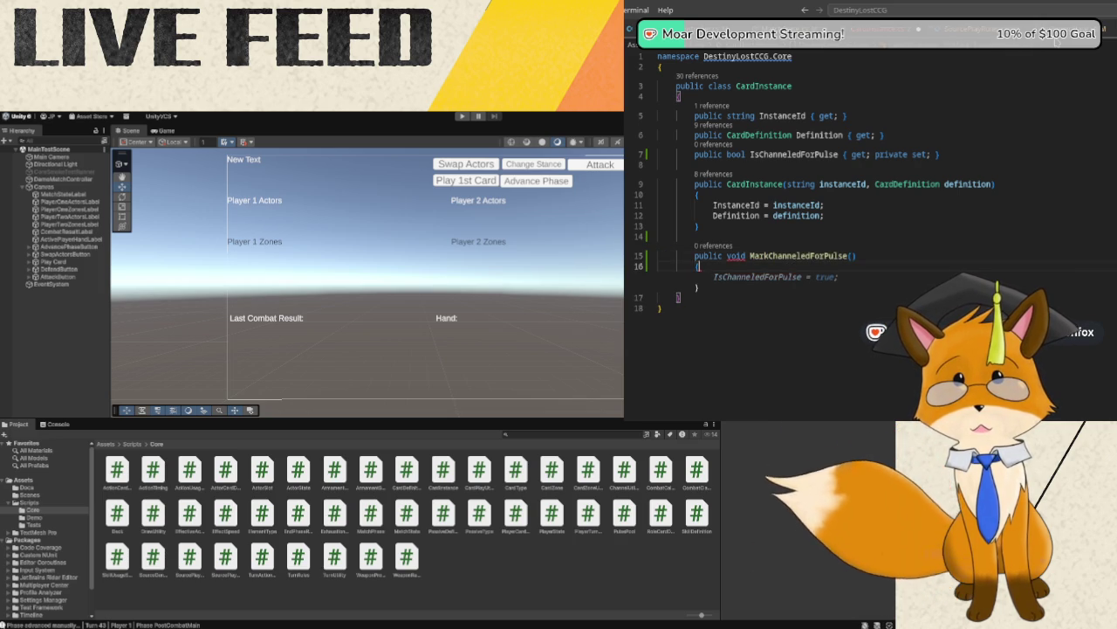
text({)
key(Return)
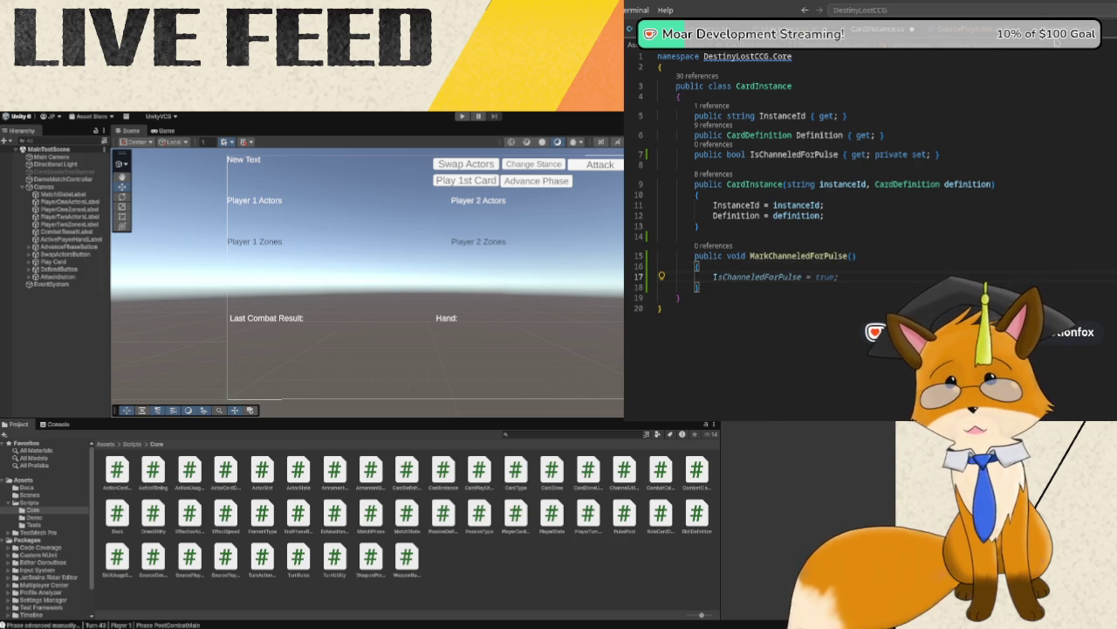
key(Tab)
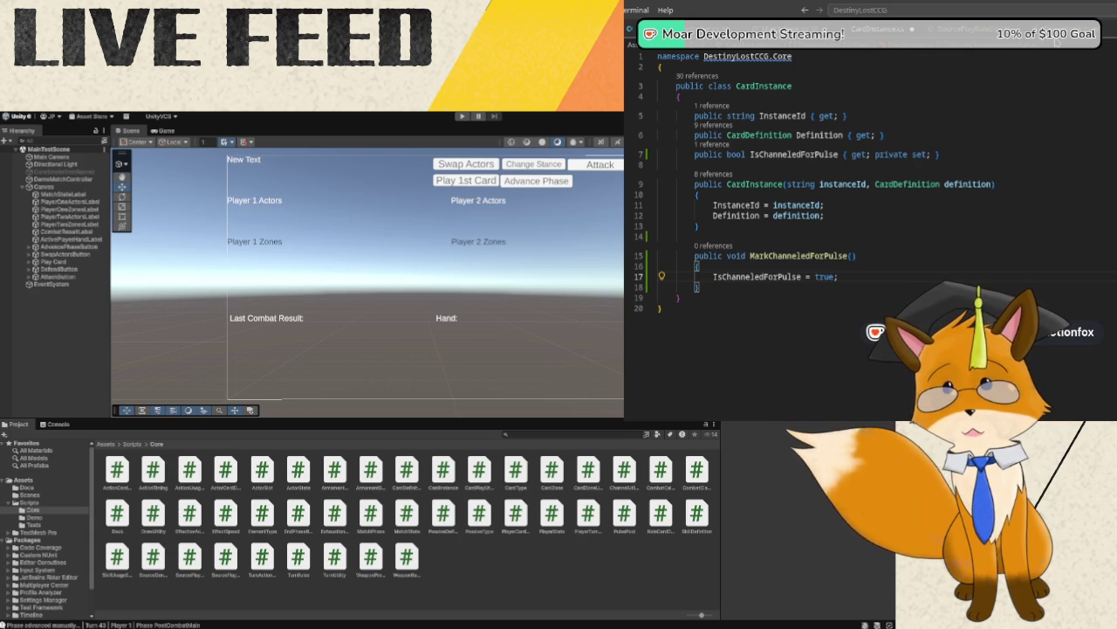
- Add a ClearChanneledForPulse() method below it that sets IsChanneledForPulse to false
click(698, 286)
key(Return)
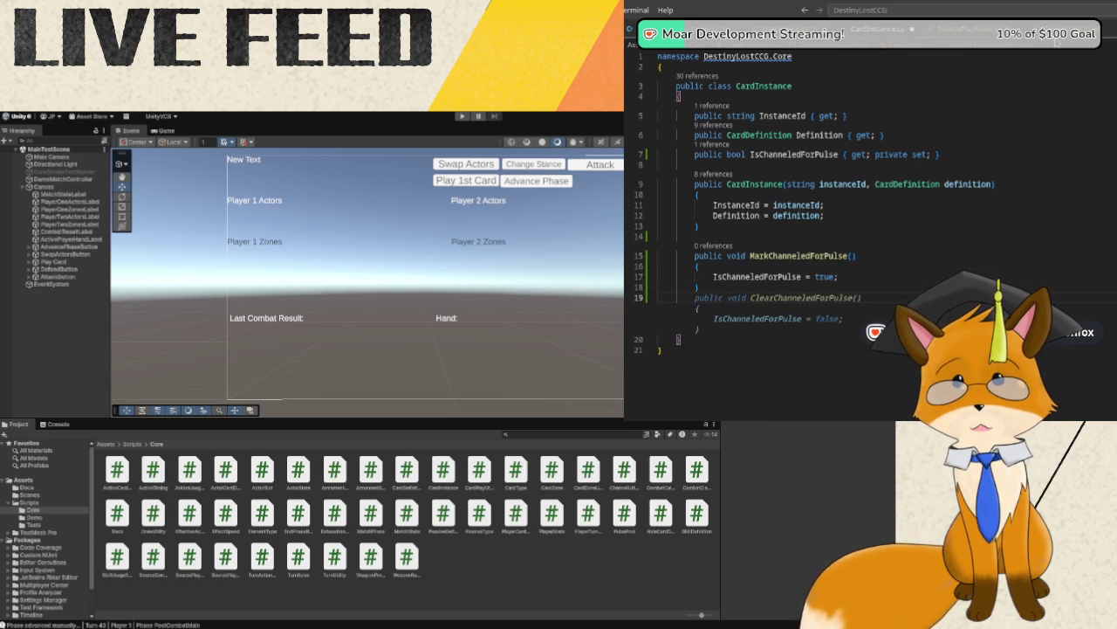
key(Tab)
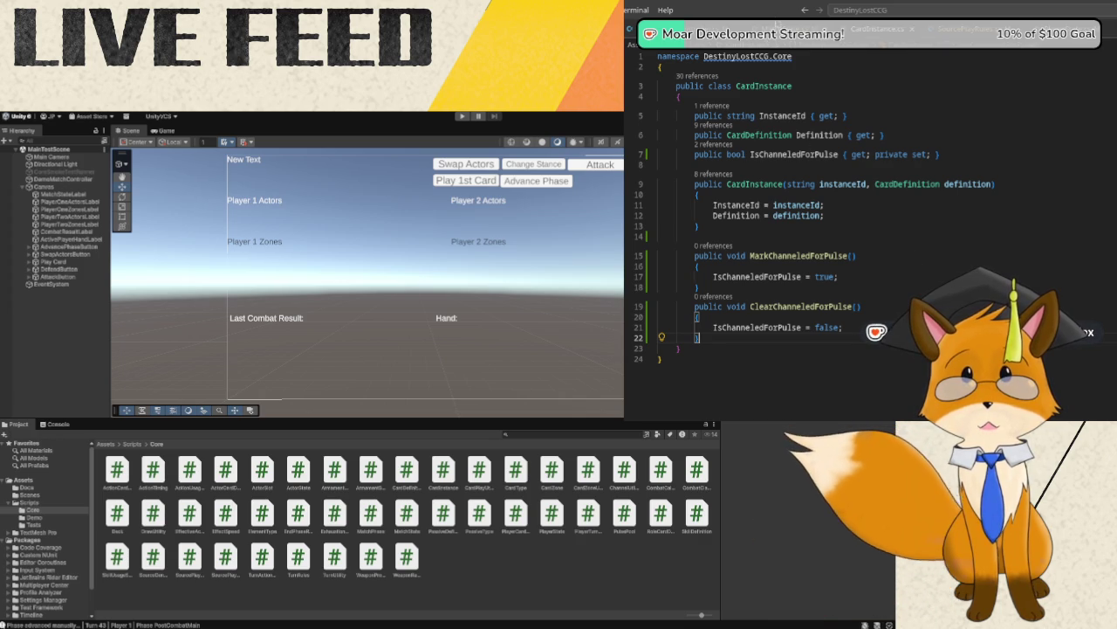
key(ctrl+Tab)
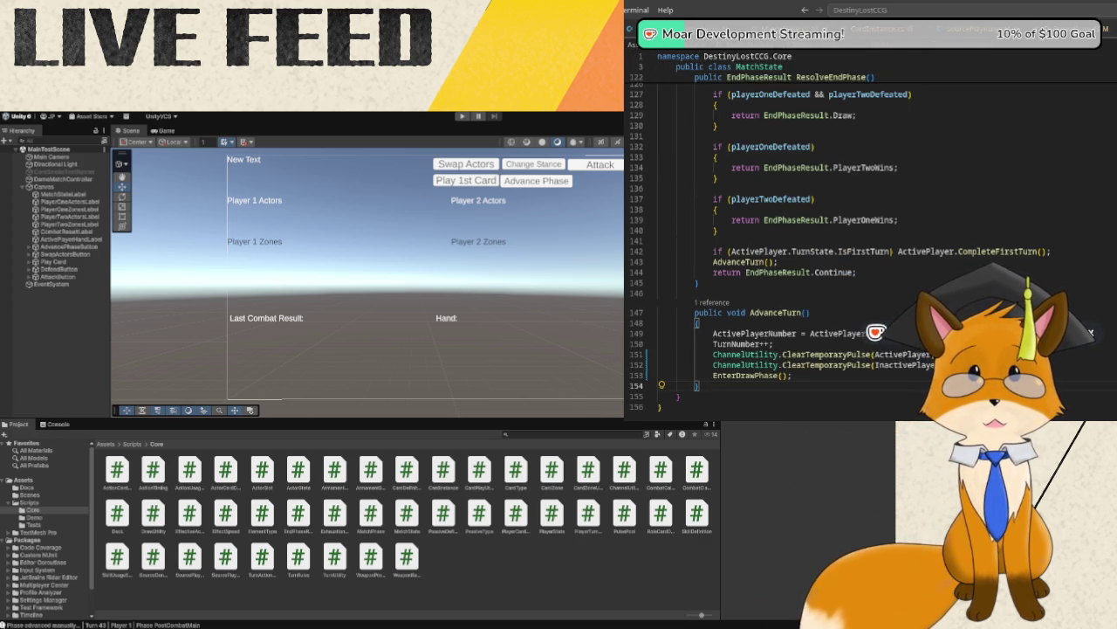
- In ChannelUtility.cs, insert card.MarkChanneledForPulse(); on blank line 21 of ChannelCard
key(F12)
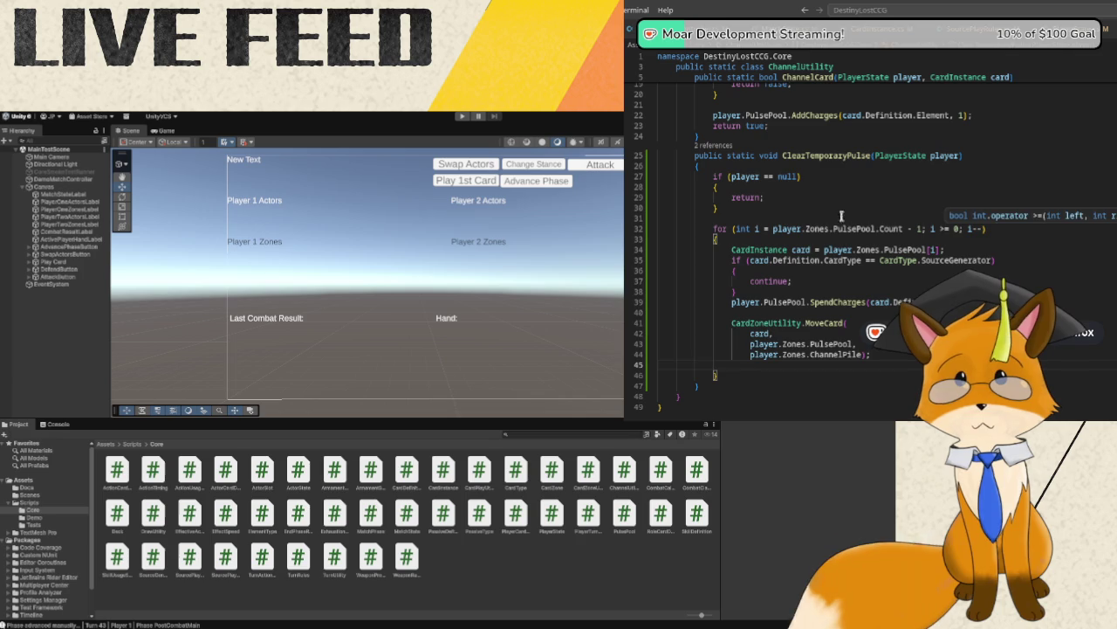
scroll(843, 213, up, 6)
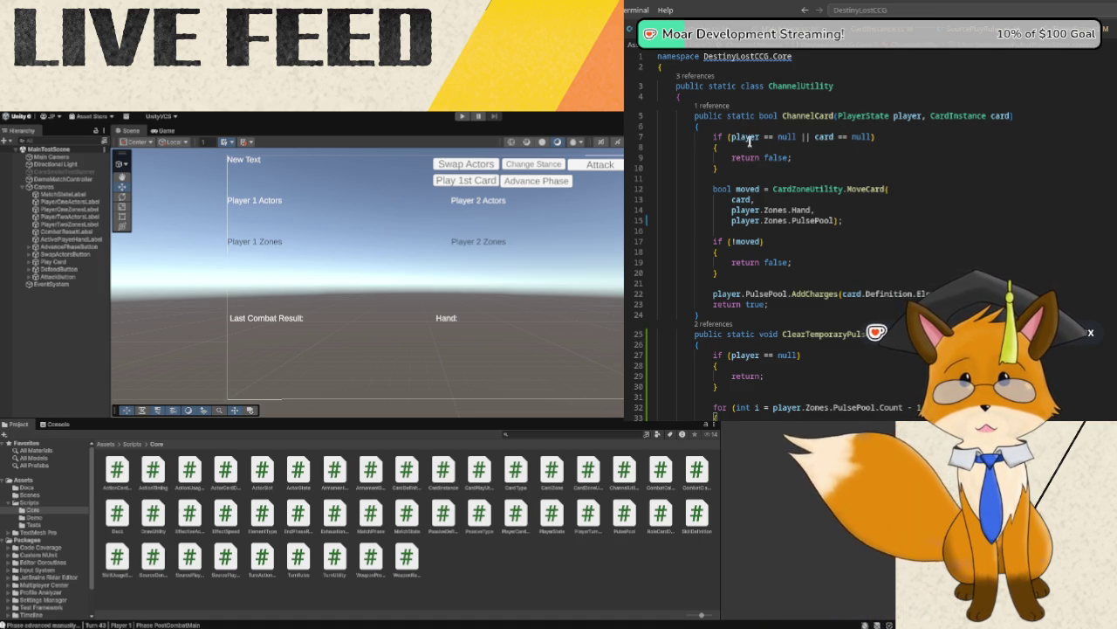
click(751, 283)
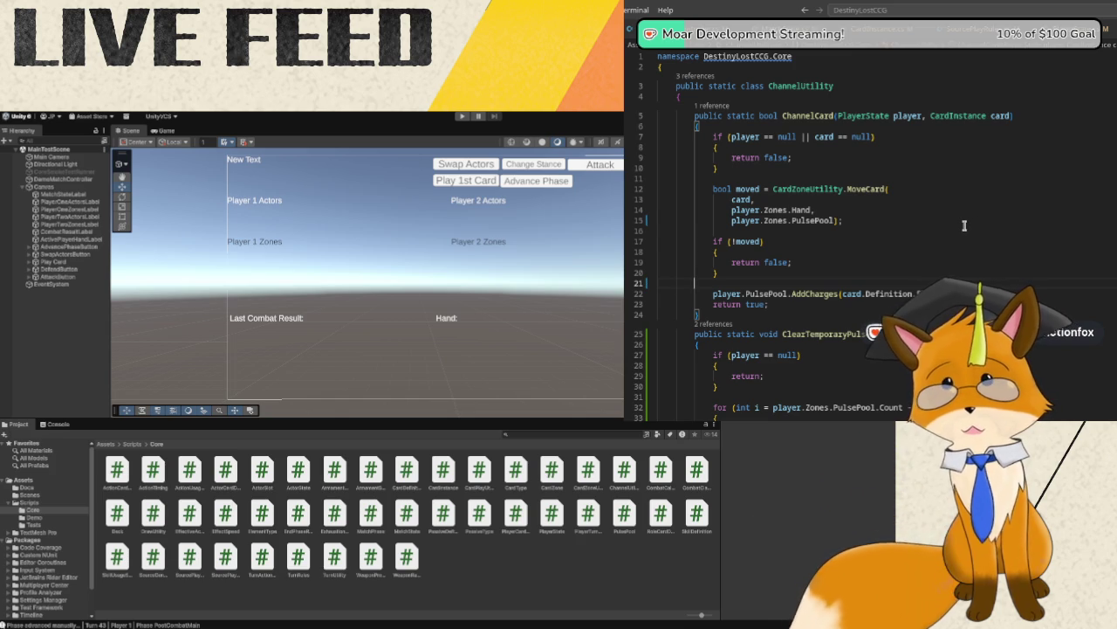
text(card.)
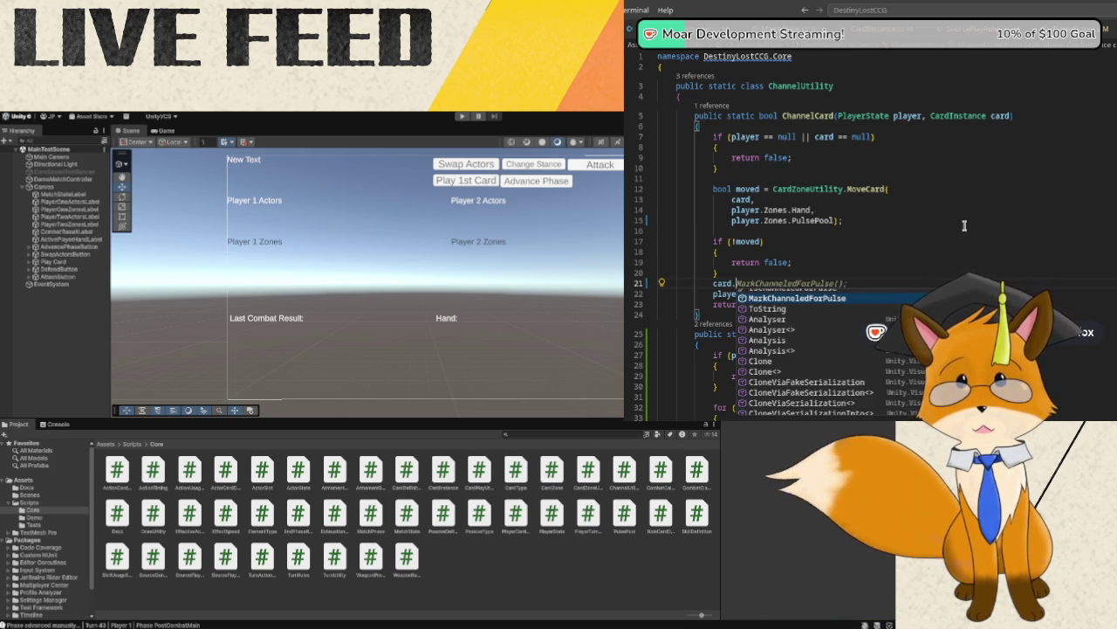
key(Tab)
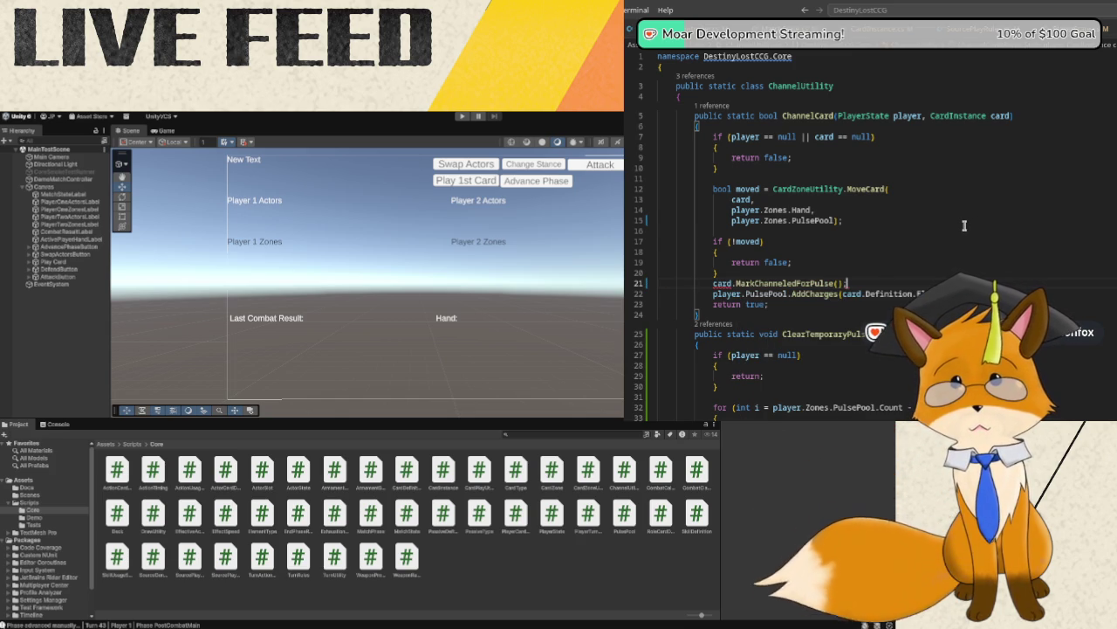
scroll(964, 225, down, 1)
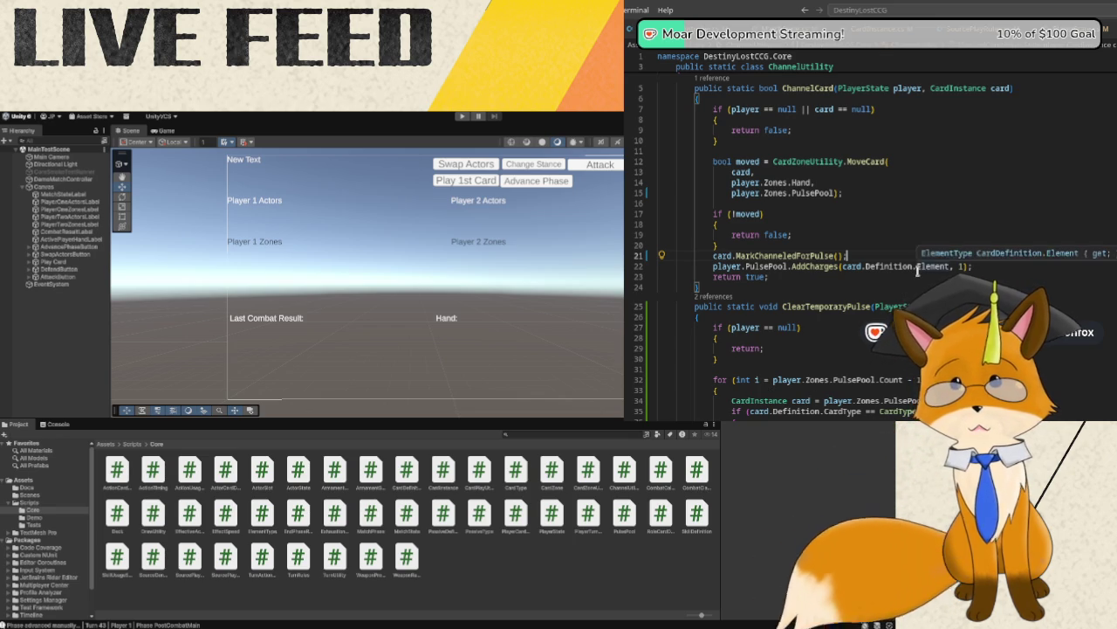
scroll(917, 274, down, 1)
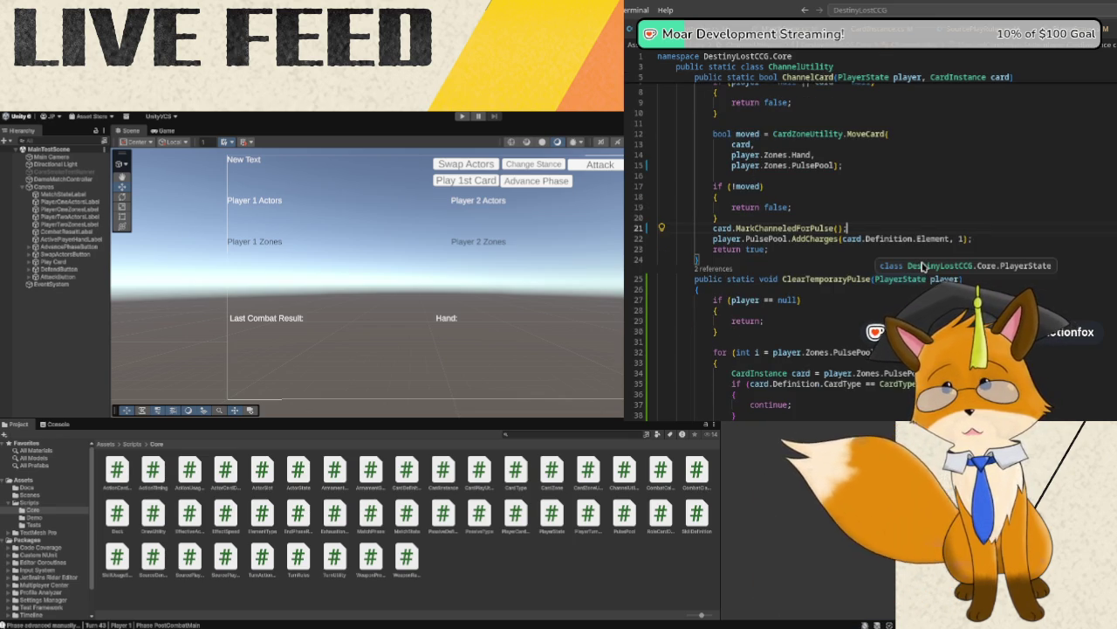
scroll(876, 308, down, 1)
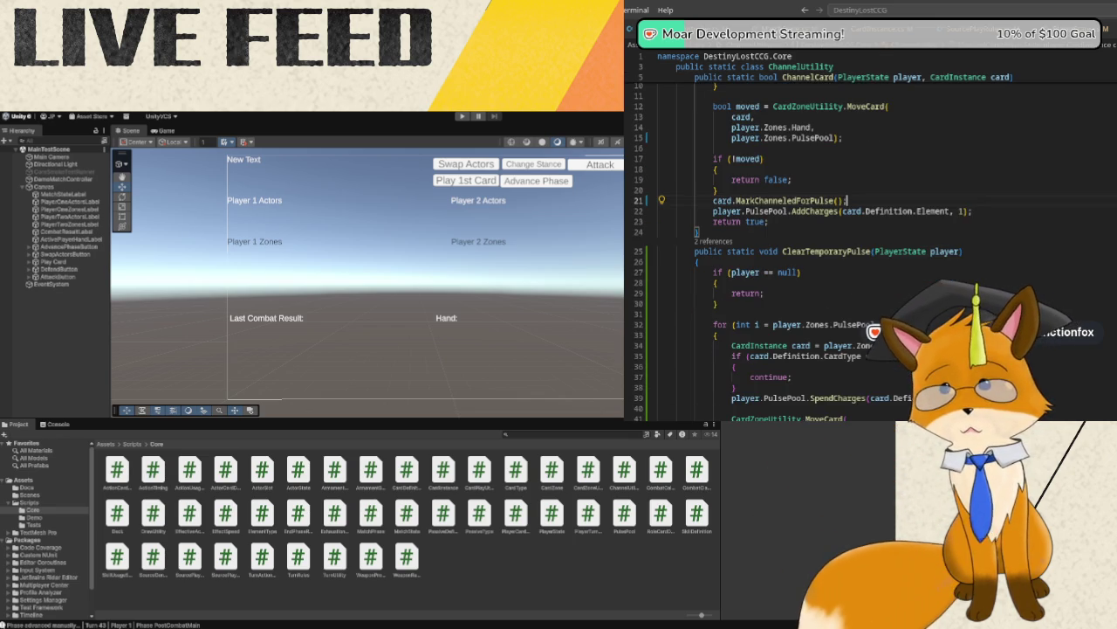
scroll(874, 268, down, 1)
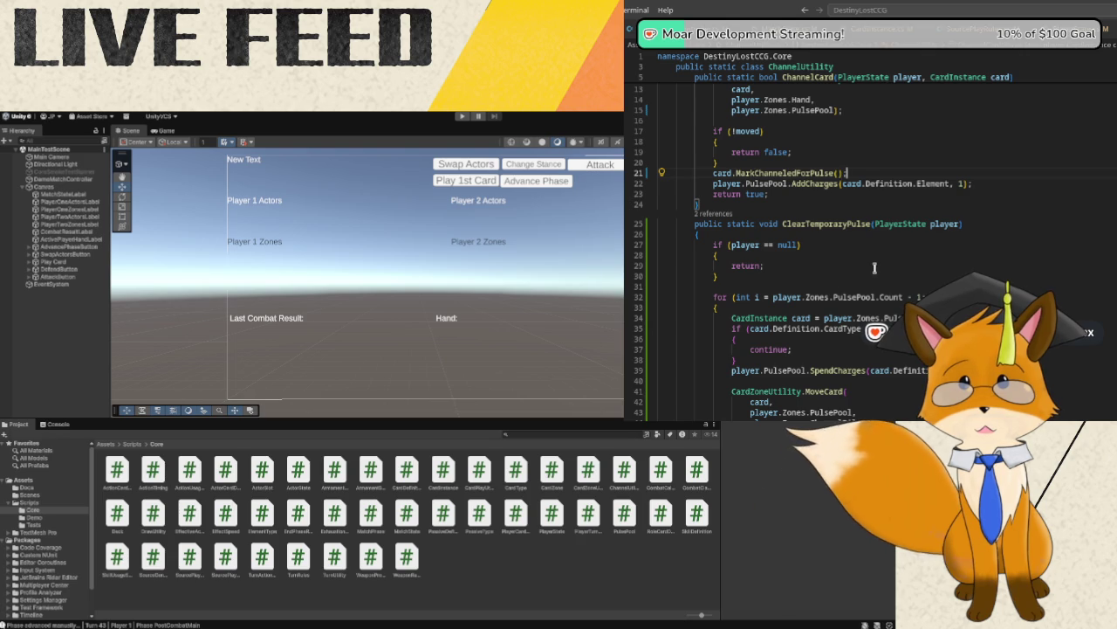
- Append '&& !card.IsChanneledForPulse' to the SourceGenerator condition on line 35
scroll(874, 268, down, 2)
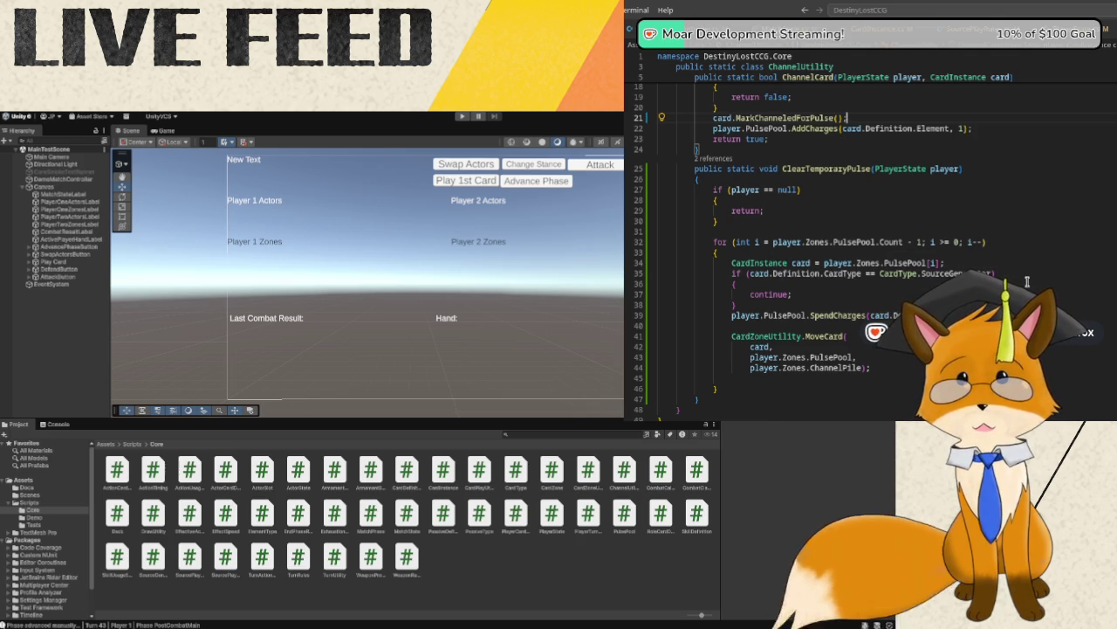
mouse_move(991, 273)
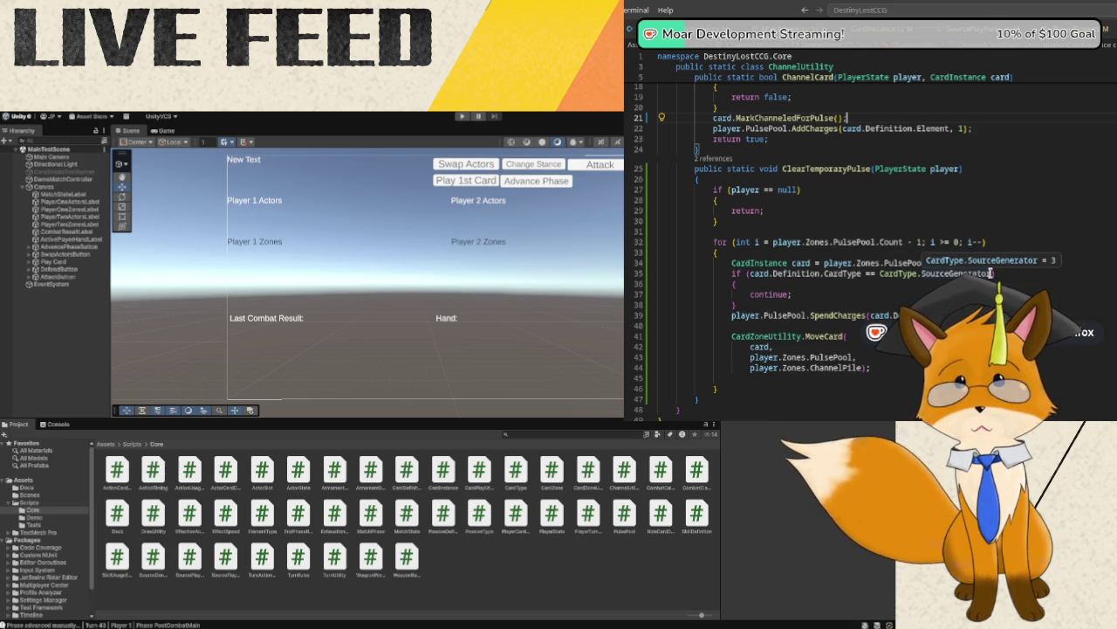
click(992, 274)
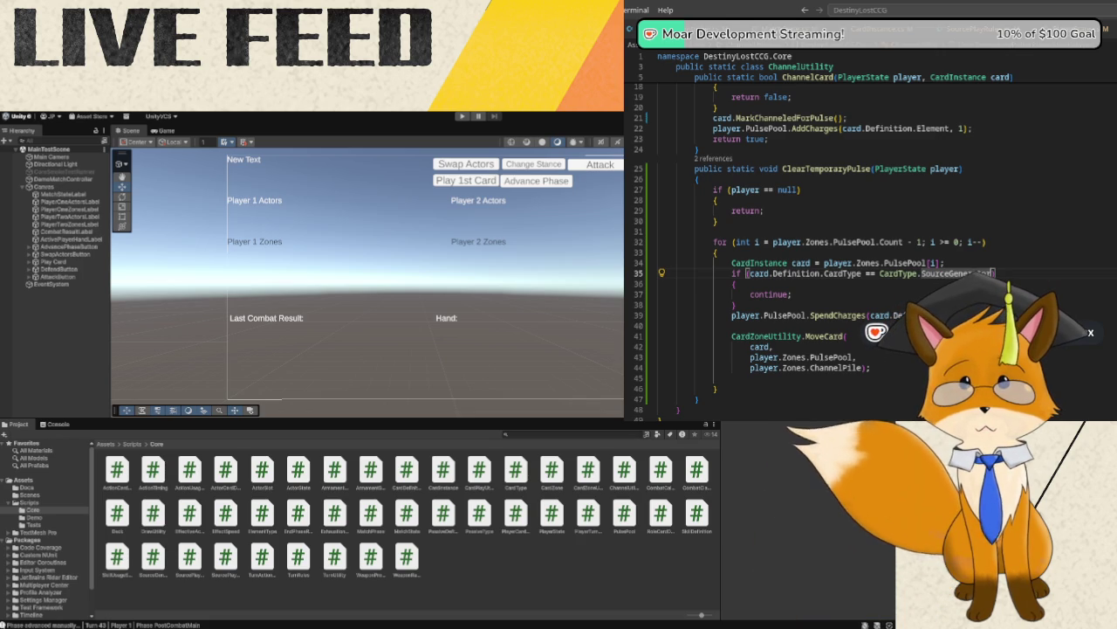
text(&& )
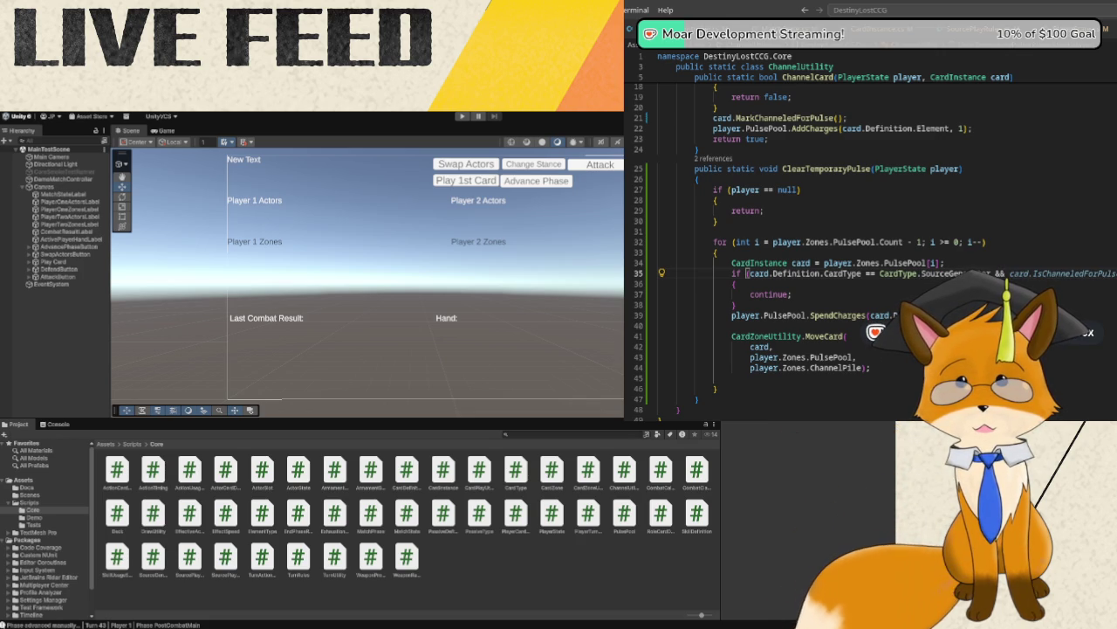
text(!)
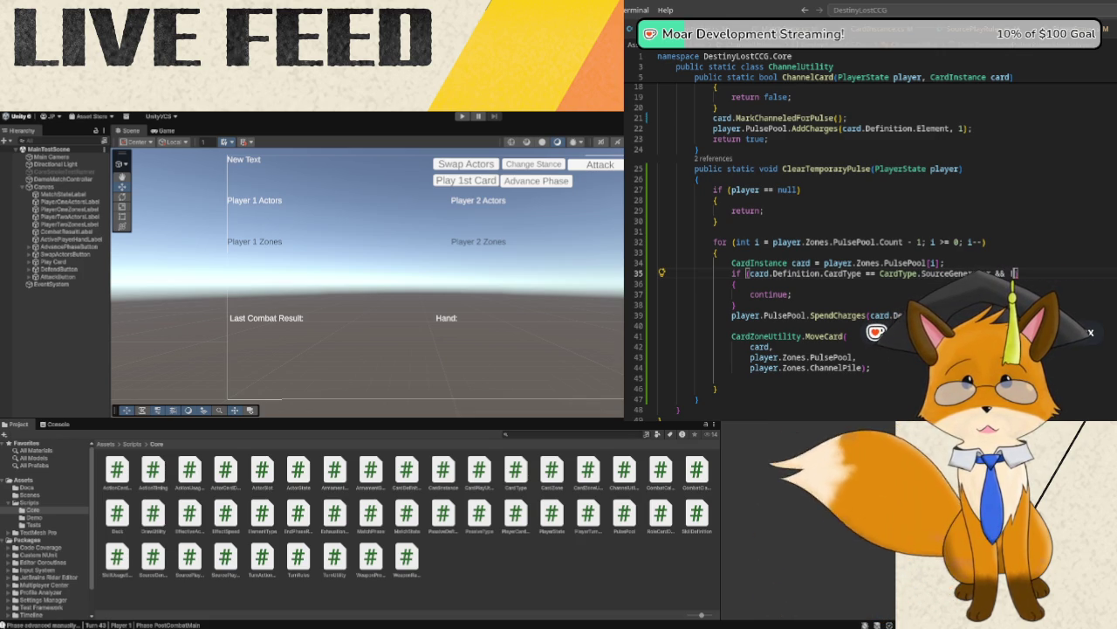
text(card.IsChanneledF)
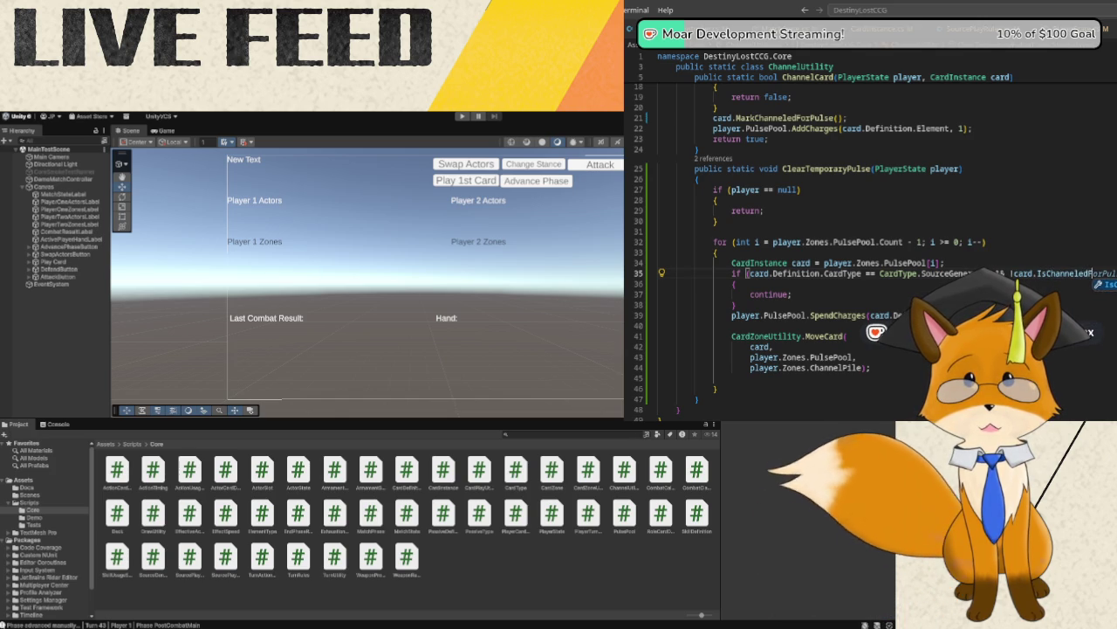
key(Tab)
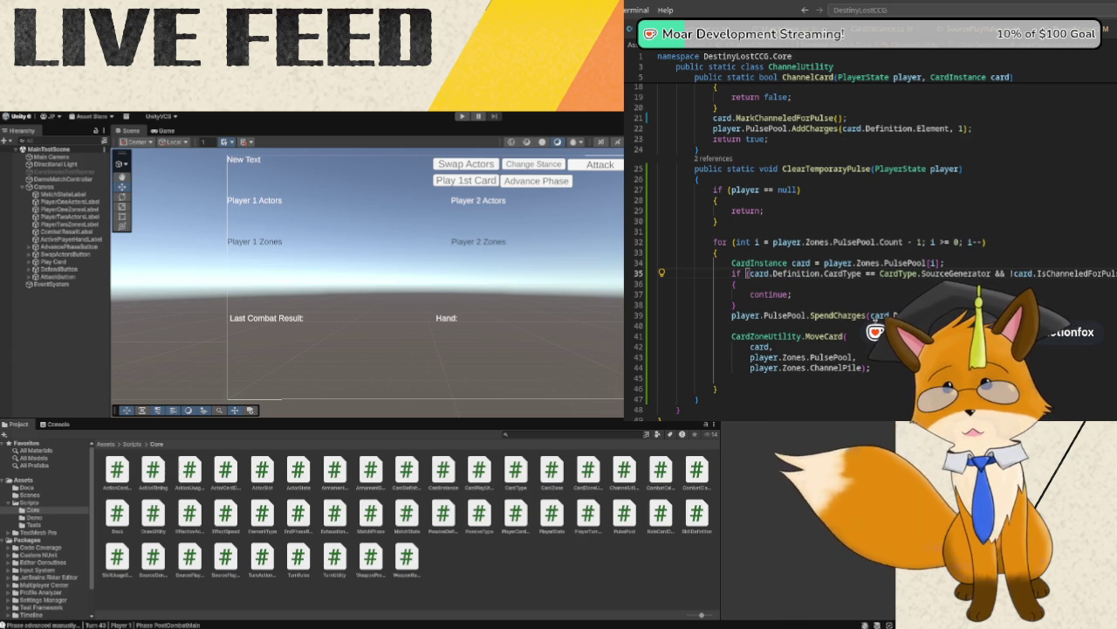
click(732, 326)
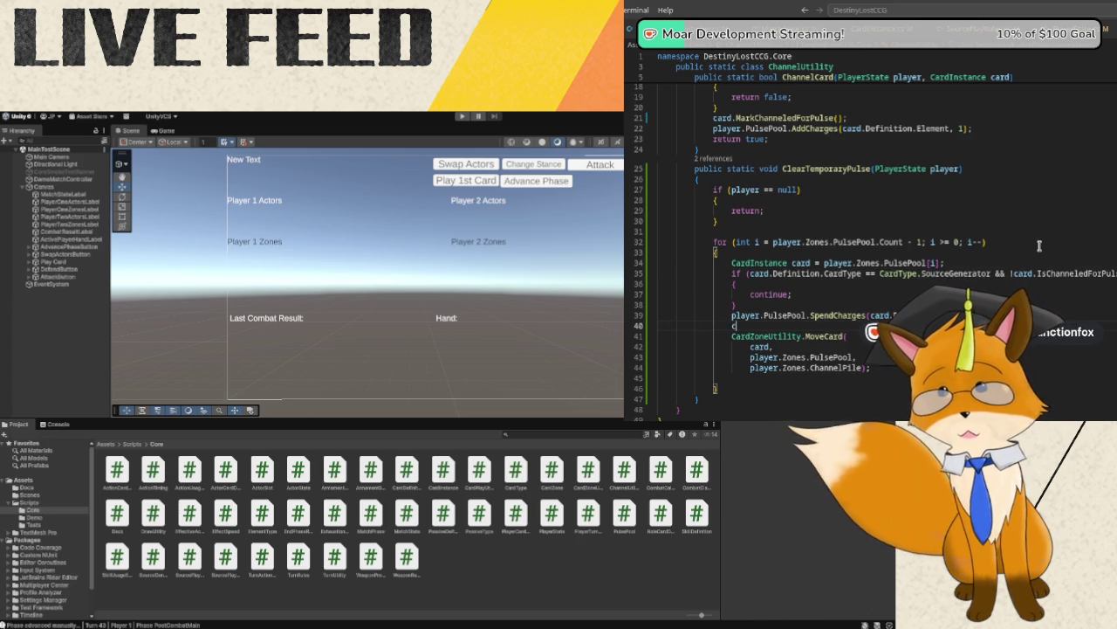
- Add card.ClearChanneledForPulse(); on line 40 with blank lines before the MoveCard call
text(ard.C)
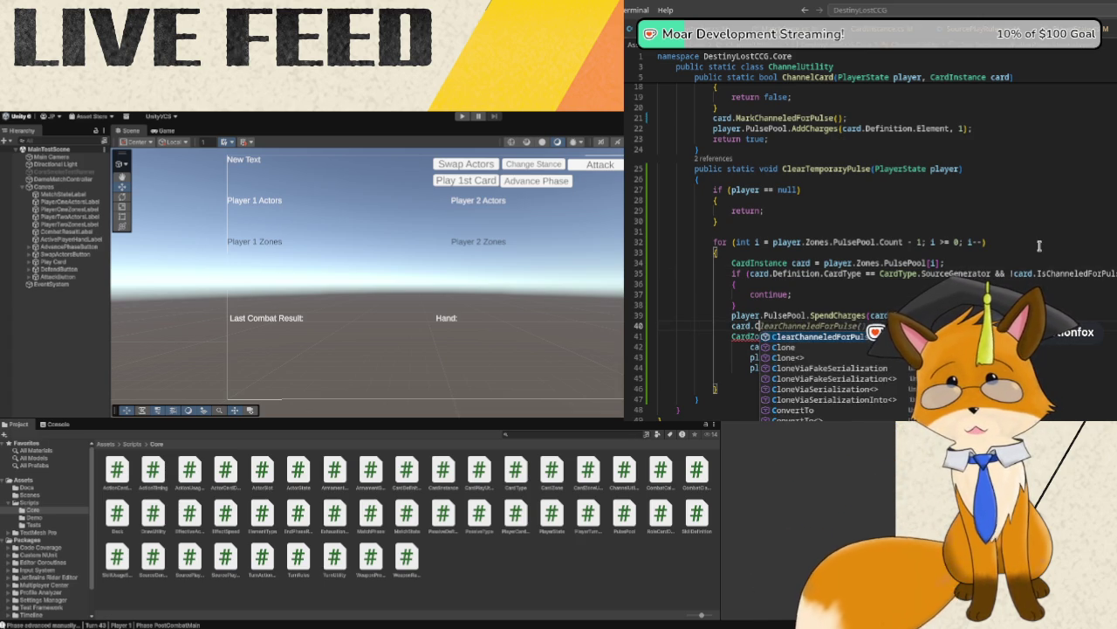
key(Tab)
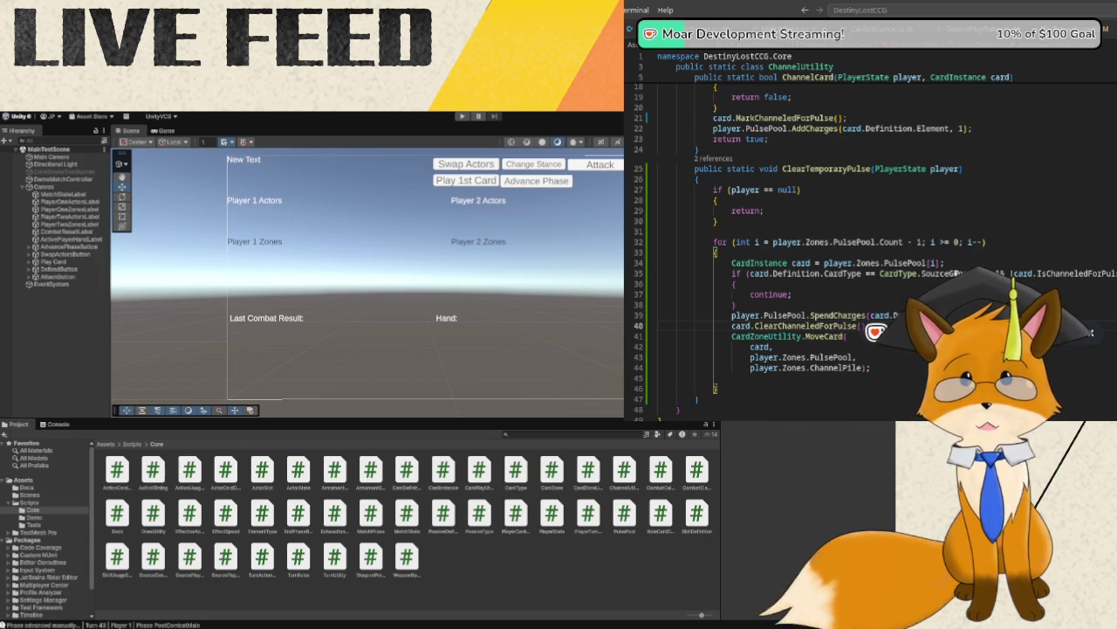
click(851, 306)
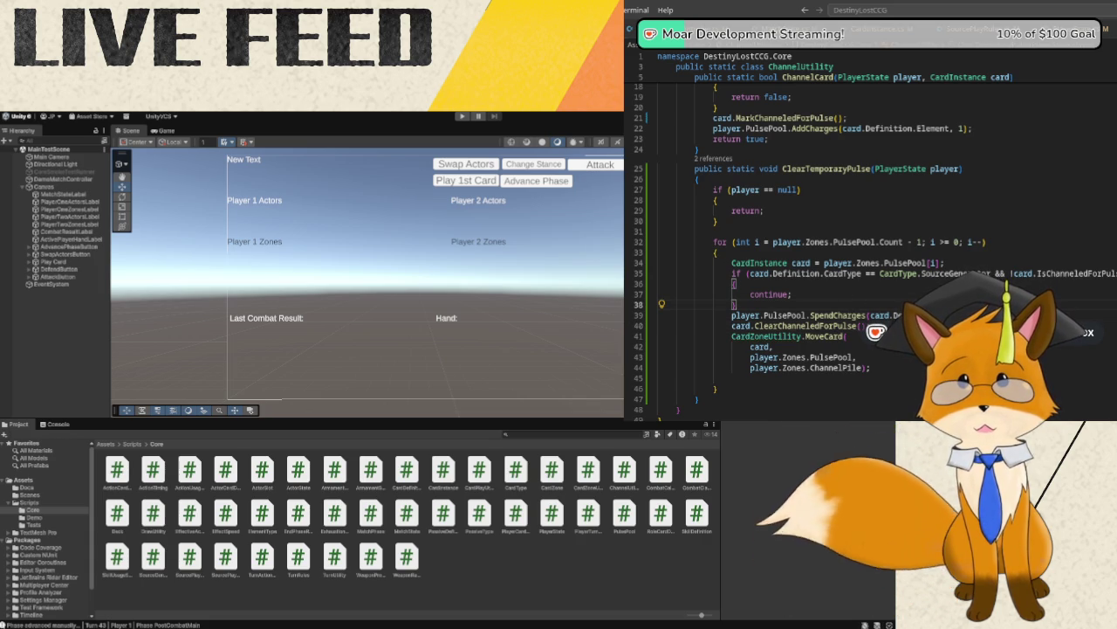
key(Return)
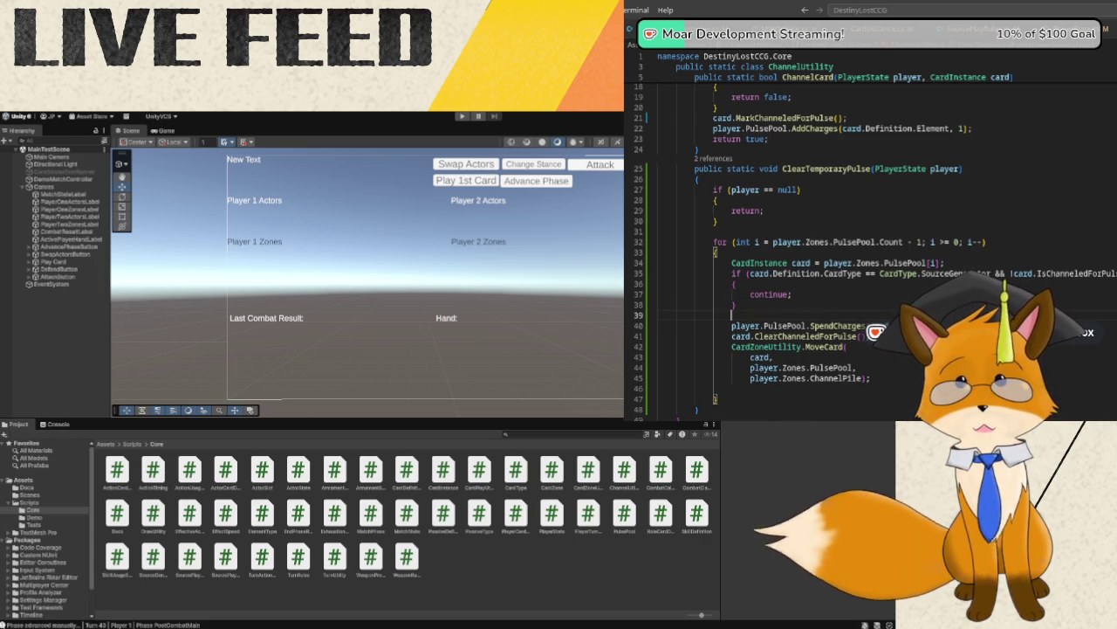
key(Return)
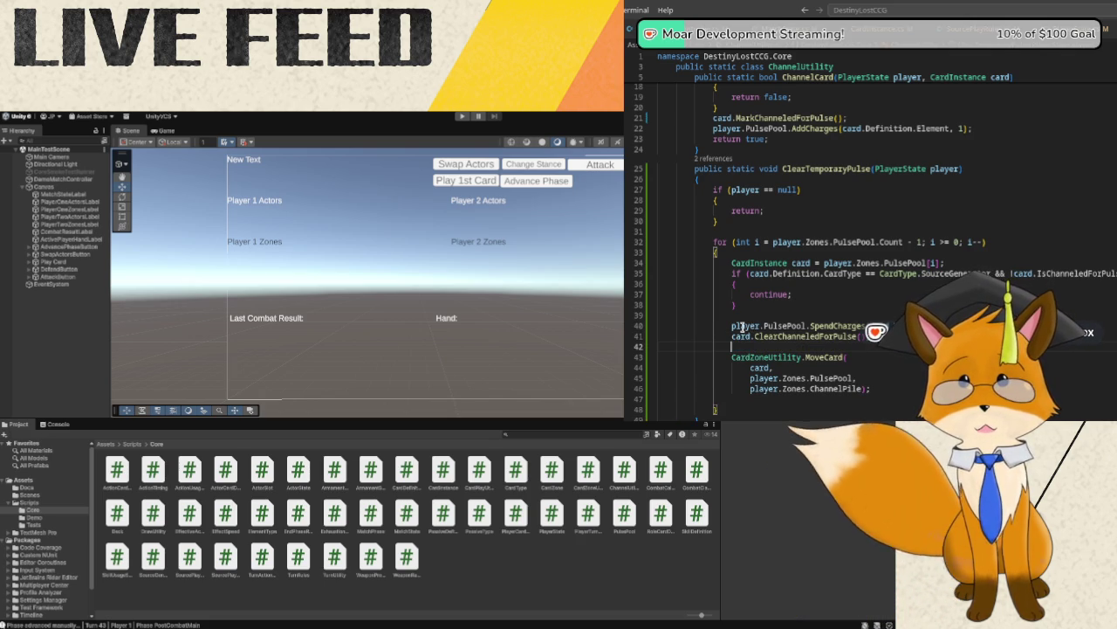
- Select the whole ClearTemporaryPulse method to review it
mouse_move(738, 328)
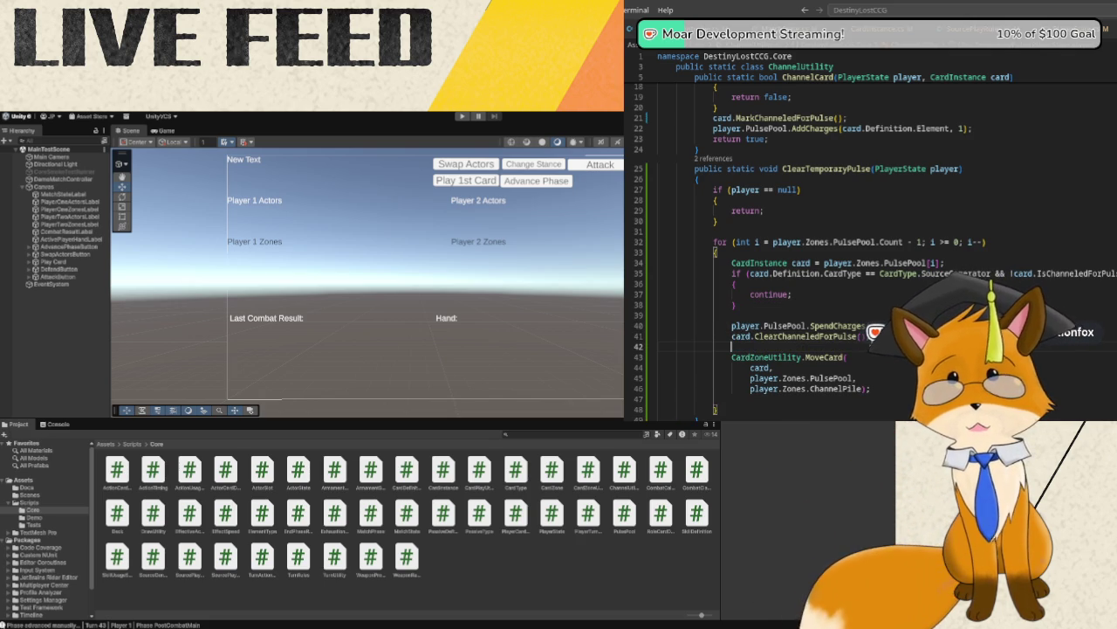
scroll(785, 262, down, 1)
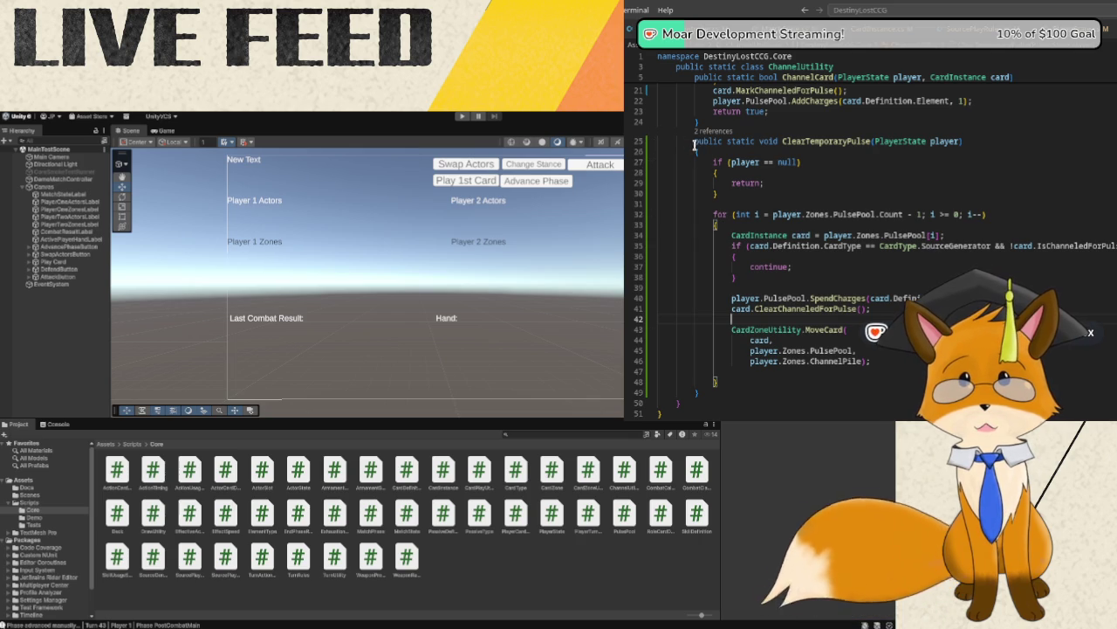
mouse_move(695, 141)
mouse_down()
mouse_move(725, 166)
mouse_move(742, 302)
mouse_move(737, 397)
mouse_up()
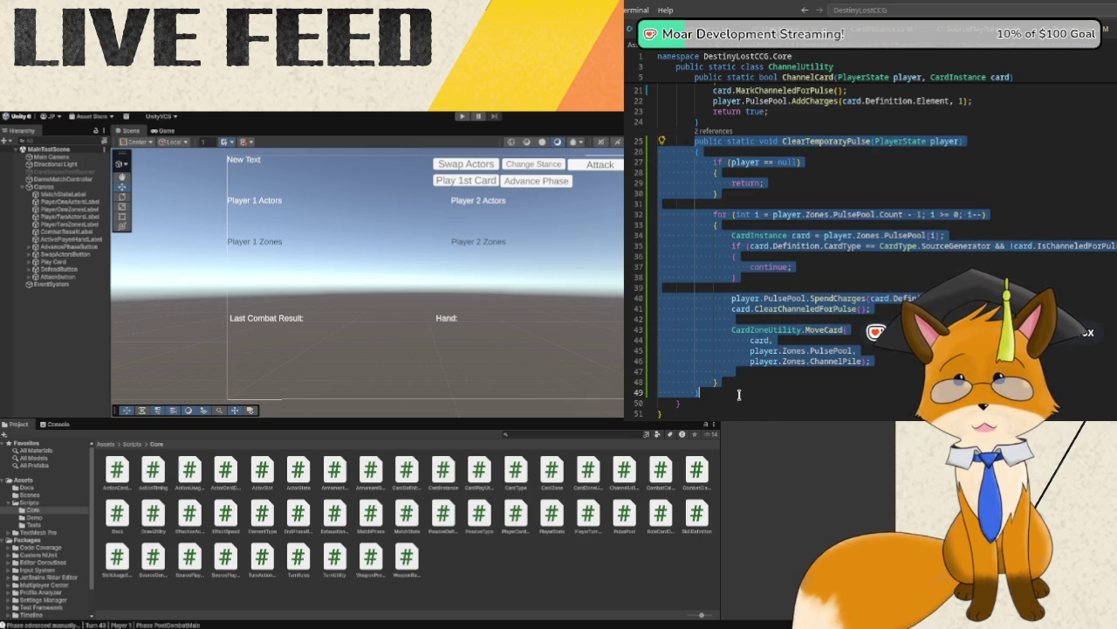
key(alt+Tab)
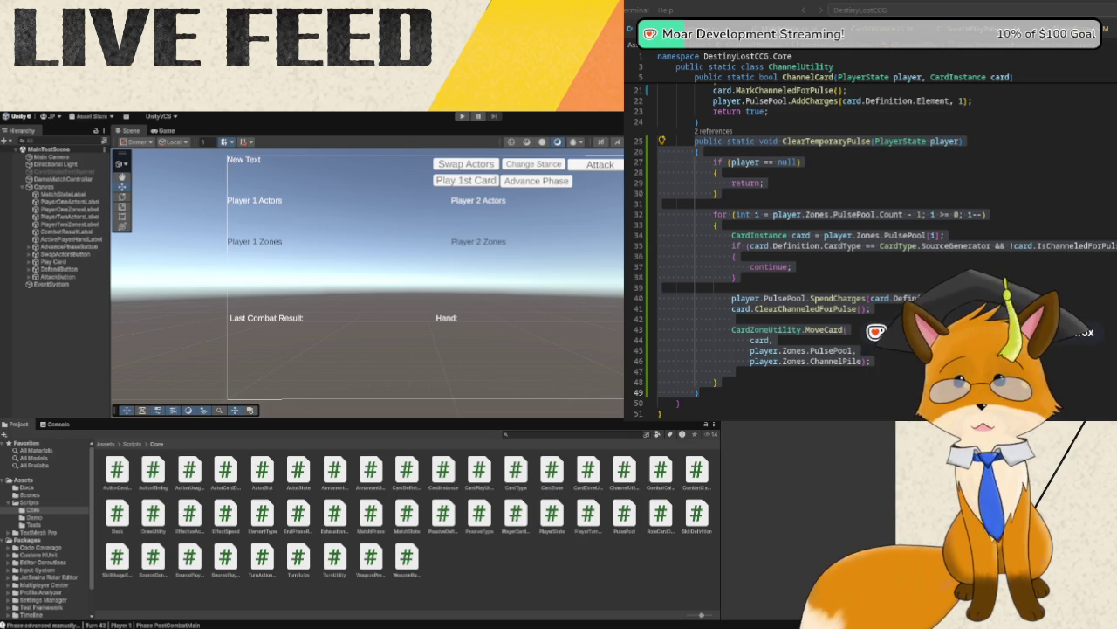
click(731, 319)
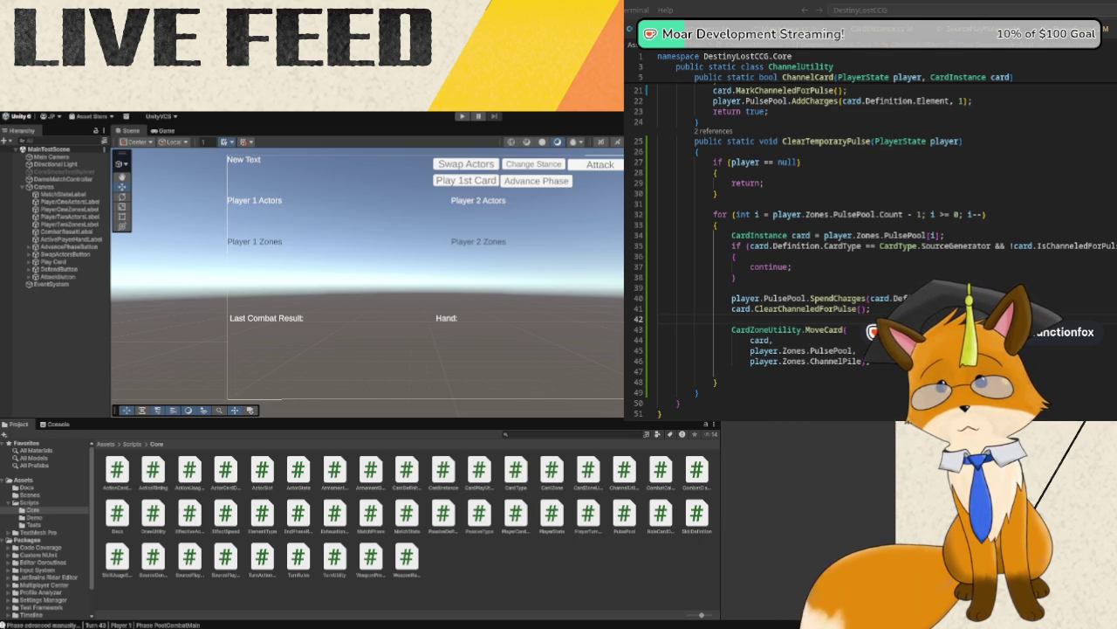
- End the MoveCard call on line 45 with a semicolon and review ChannelUtility.cs
text(;)
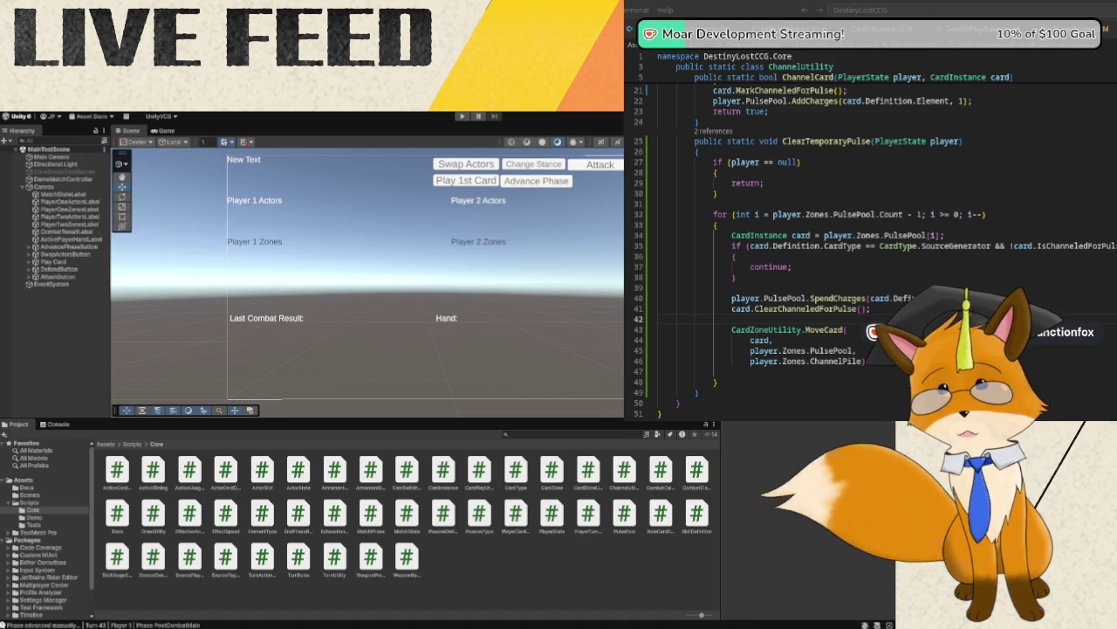
scroll(938, 276, up, 6)
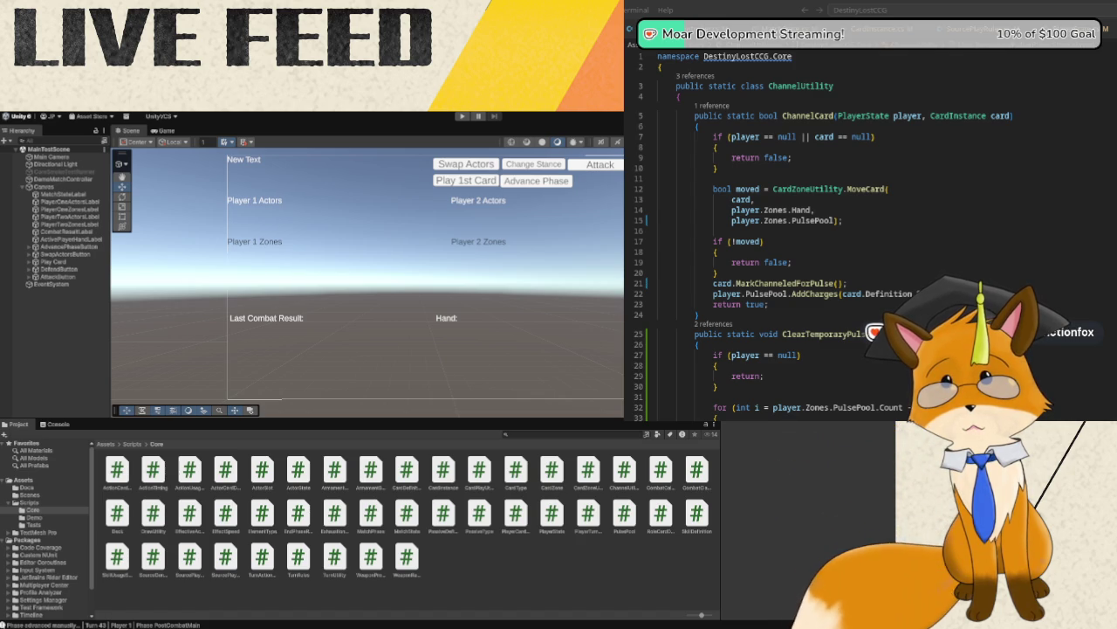
scroll(873, 281, down, 8)
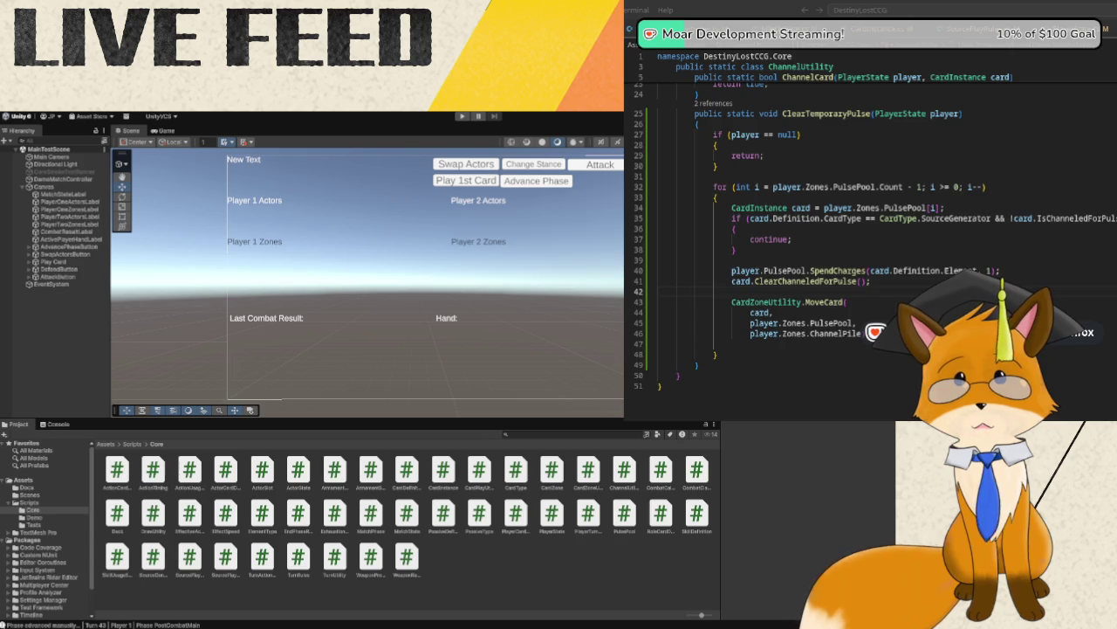
- In DemoMatchController.cs, scroll to OnPlayFirstCardInHandButtonClicked and place the caret at its end
key(ctrl+Tab)
scroll(797, 256, up, 5)
scroll(797, 256, down, 12)
scroll(812, 262, down, 6)
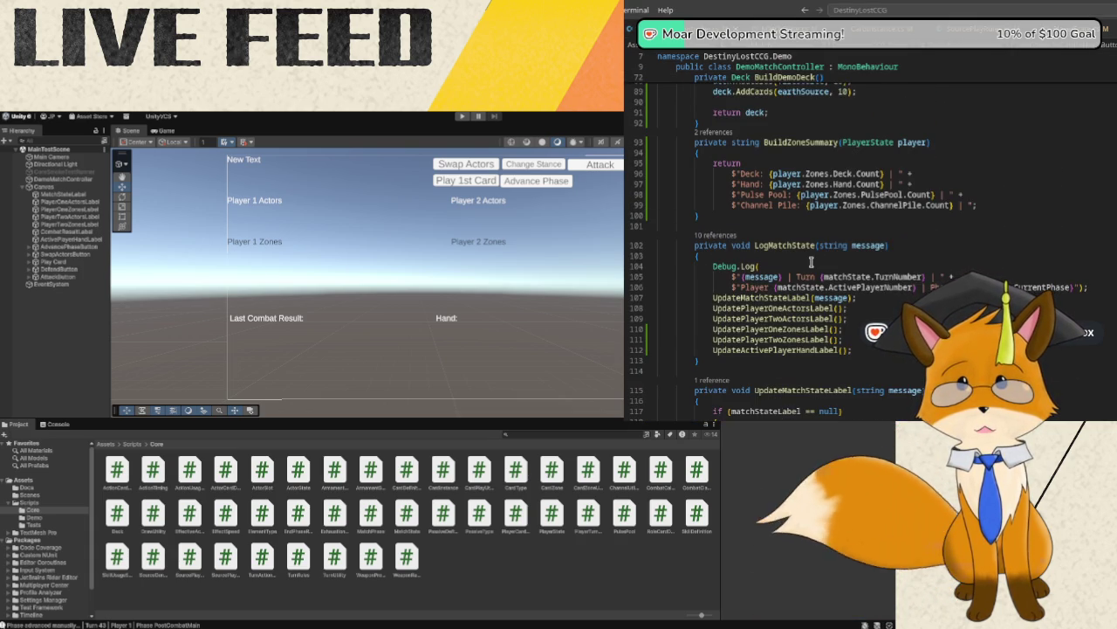
scroll(811, 262, down, 6)
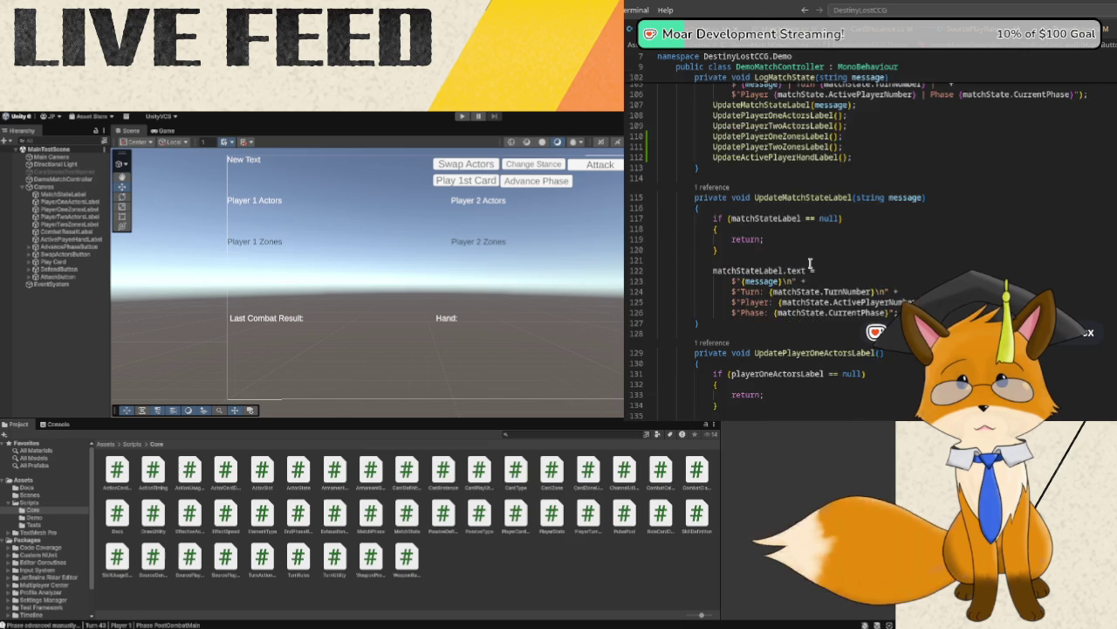
scroll(811, 264, down, 9)
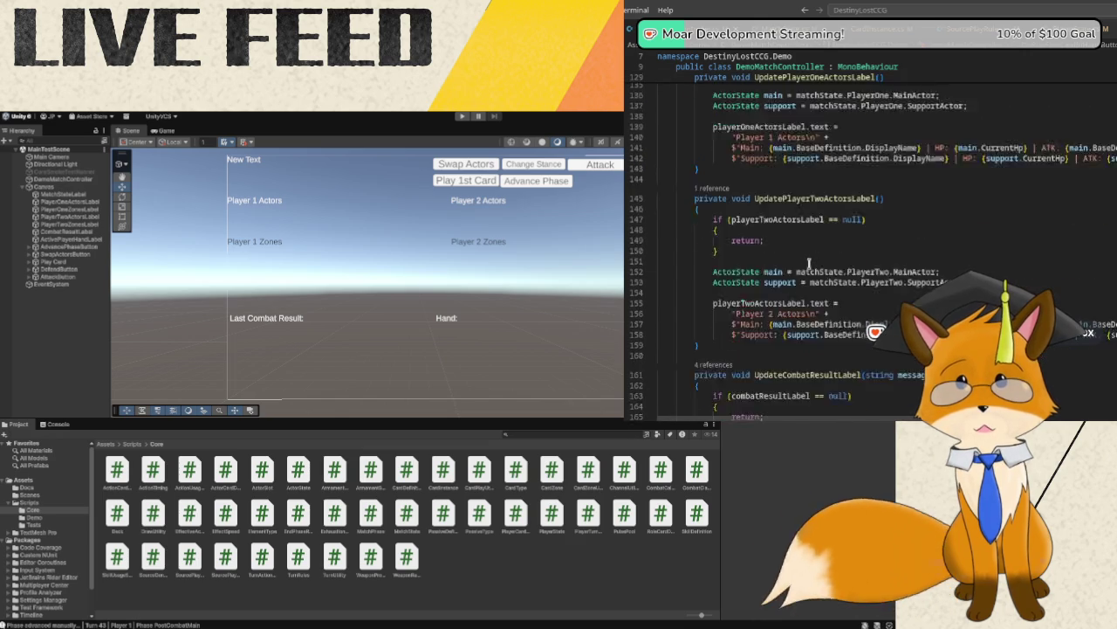
scroll(809, 263, down, 13)
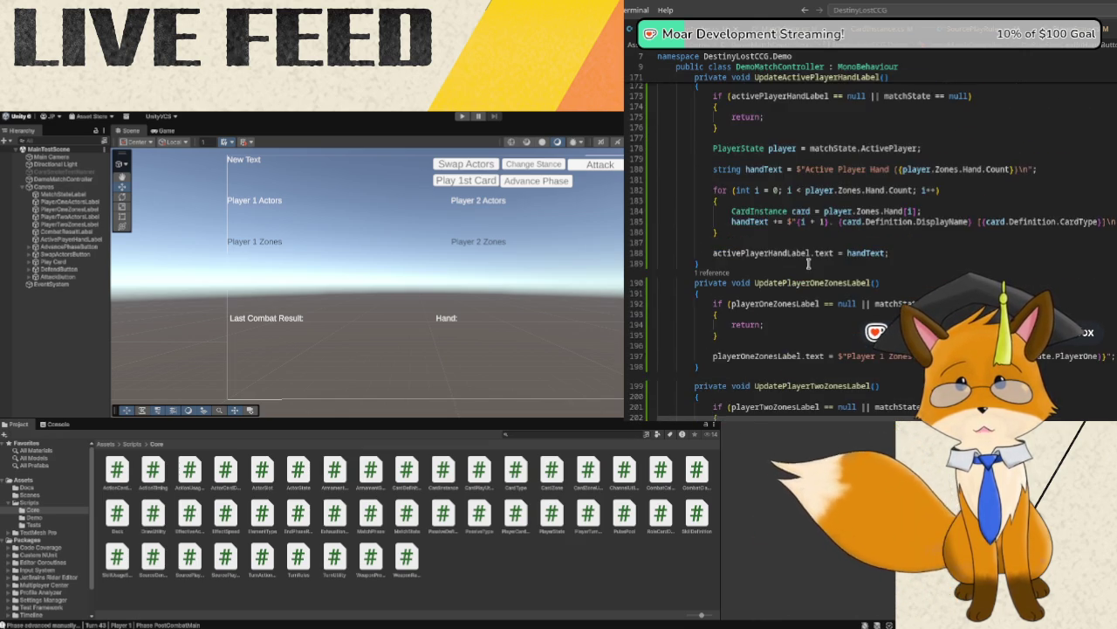
scroll(808, 262, down, 9)
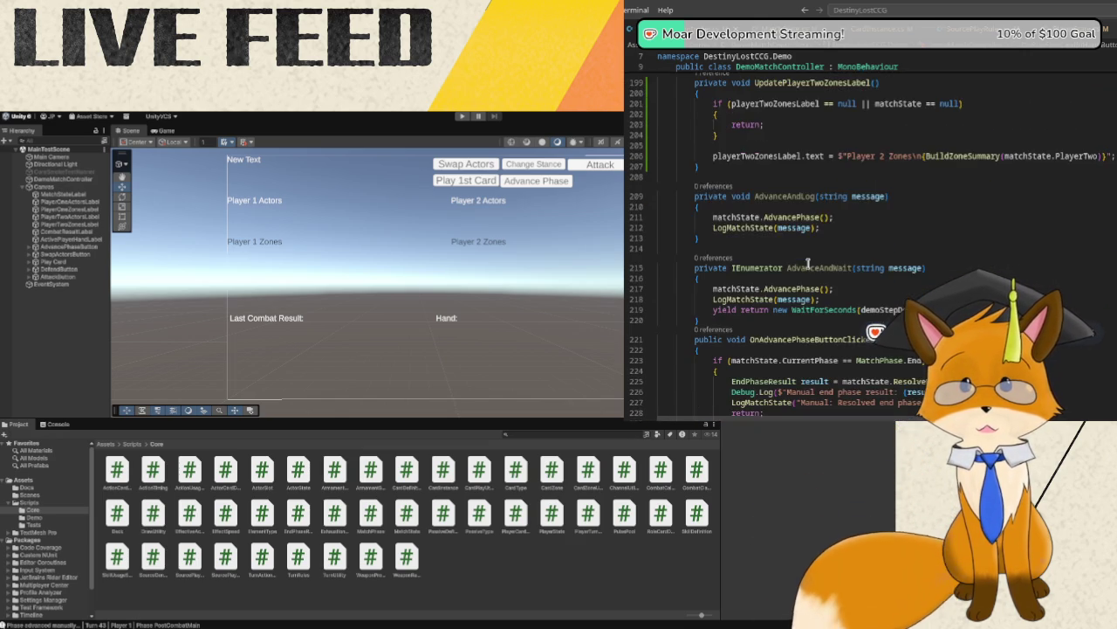
scroll(808, 262, down, 5)
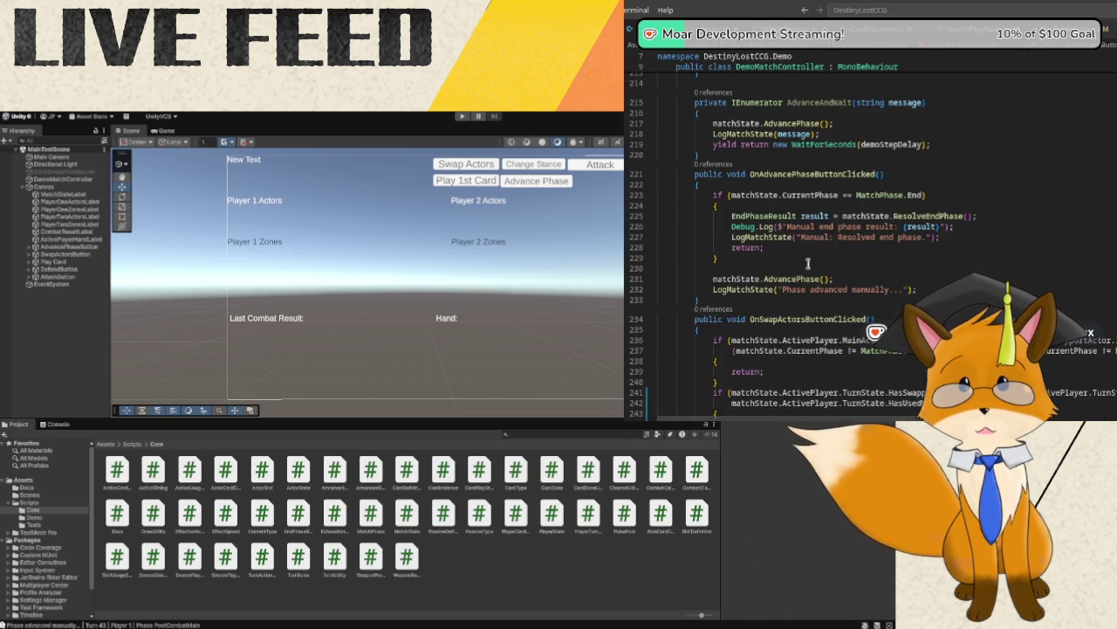
scroll(808, 262, down, 4)
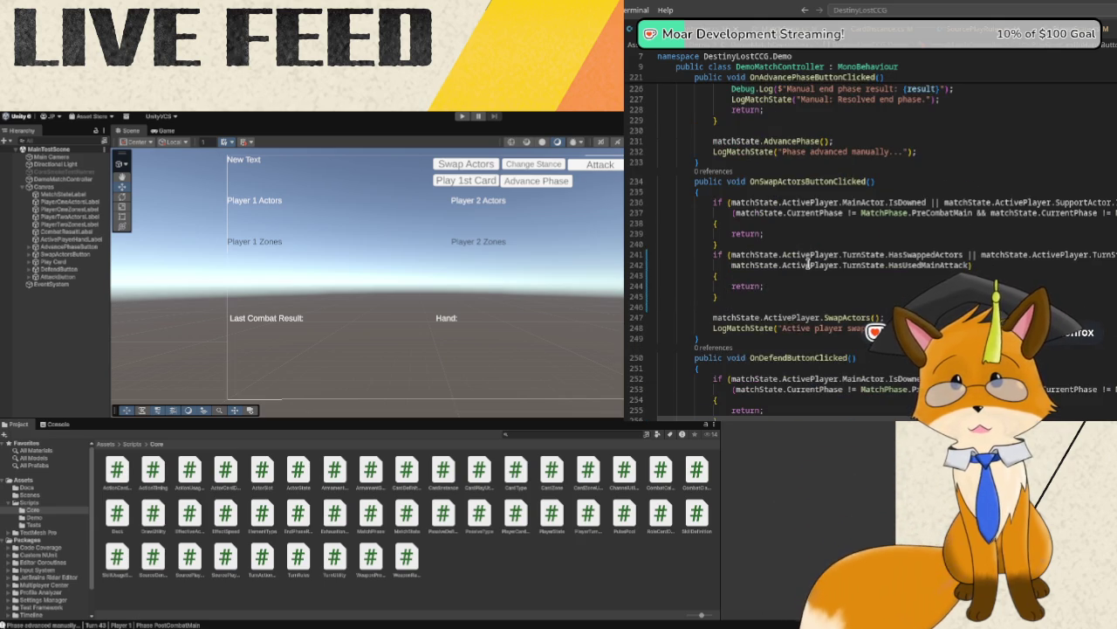
scroll(809, 262, down, 4)
scroll(808, 262, down, 4)
scroll(808, 261, down, 5)
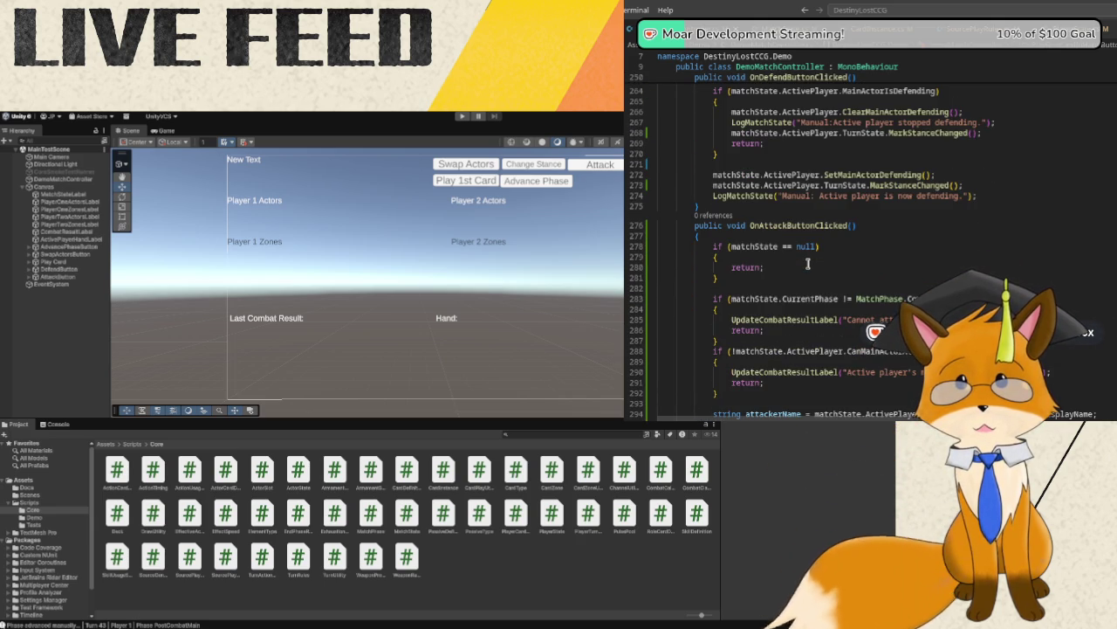
scroll(808, 262, down, 9)
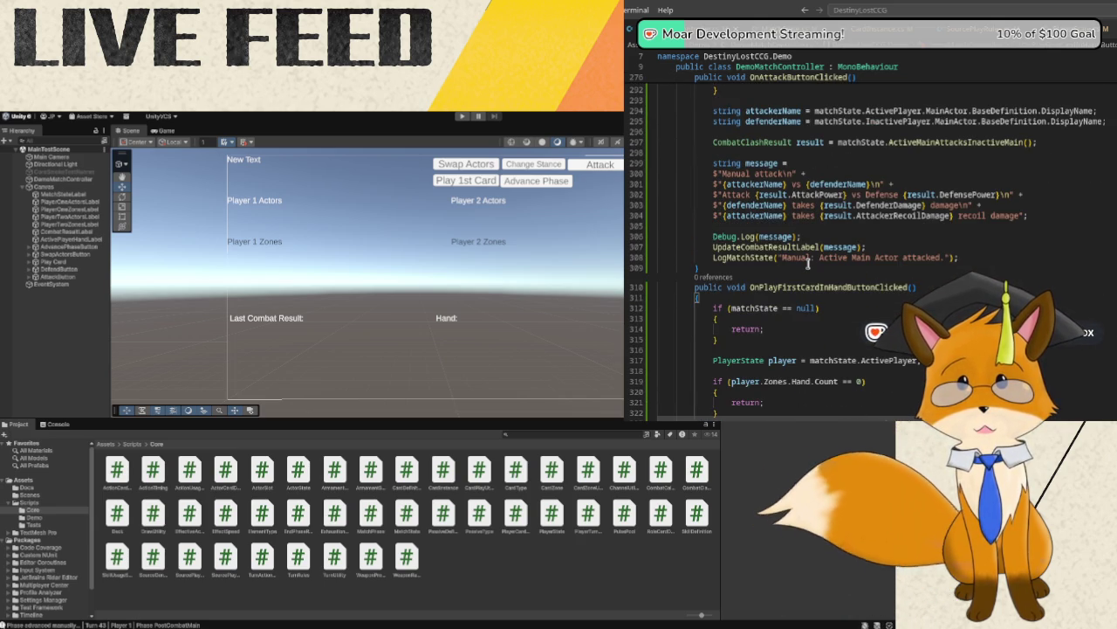
scroll(809, 262, down, 5)
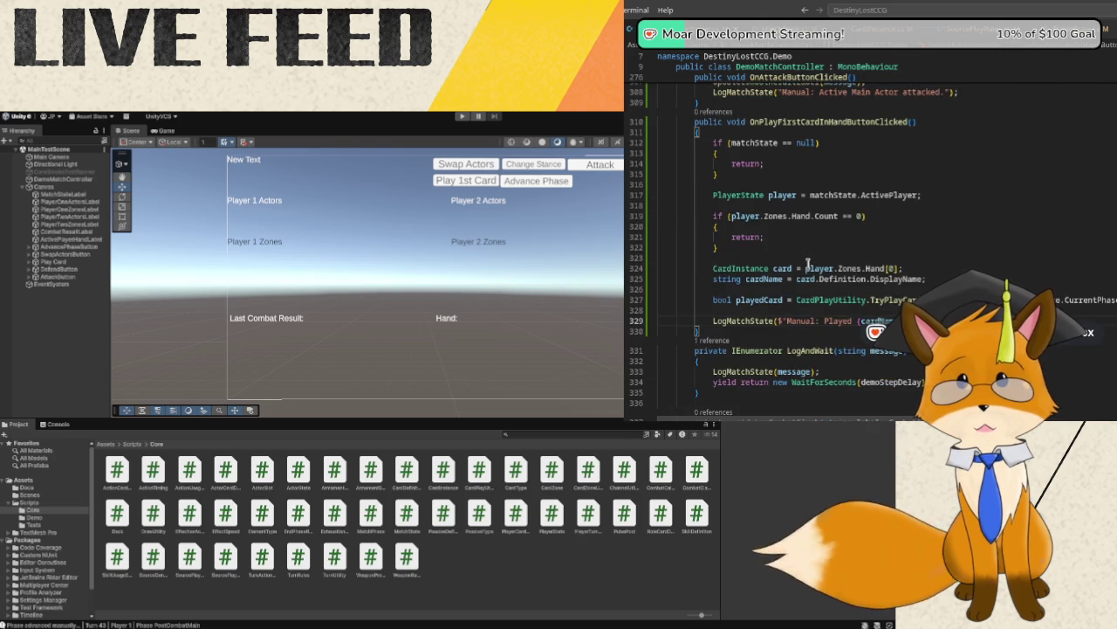
scroll(808, 263, up, 1)
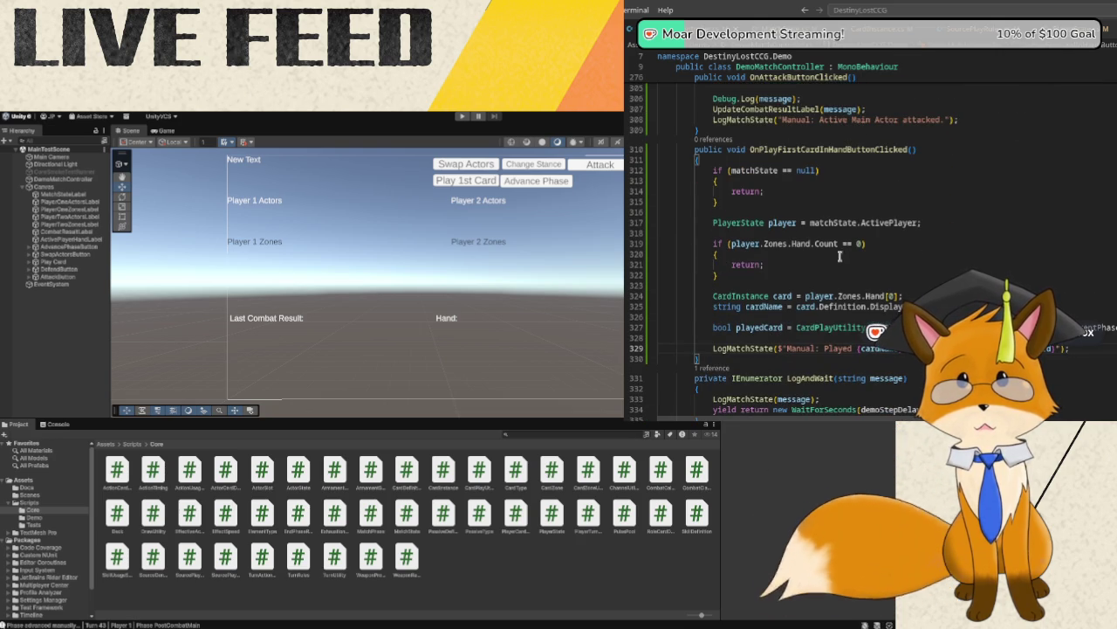
click(796, 365)
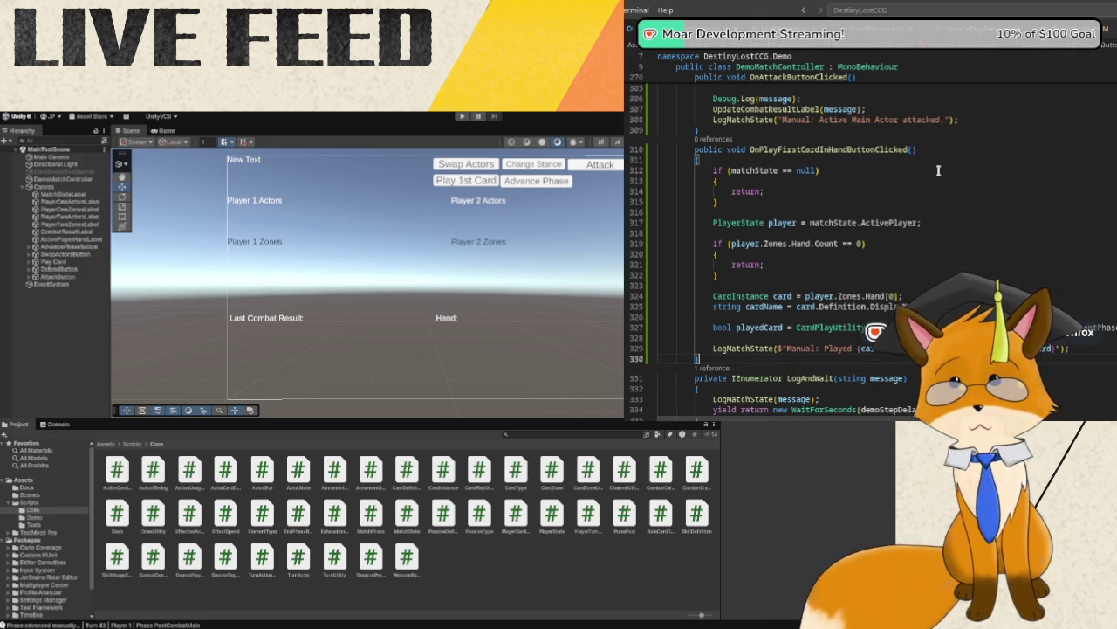
- Begin a new public OnChannelFirstCardInHandButtonClicked declaration below OnPlayFirstCardInHandButtonClicked in DemoMatchController
key(Return)
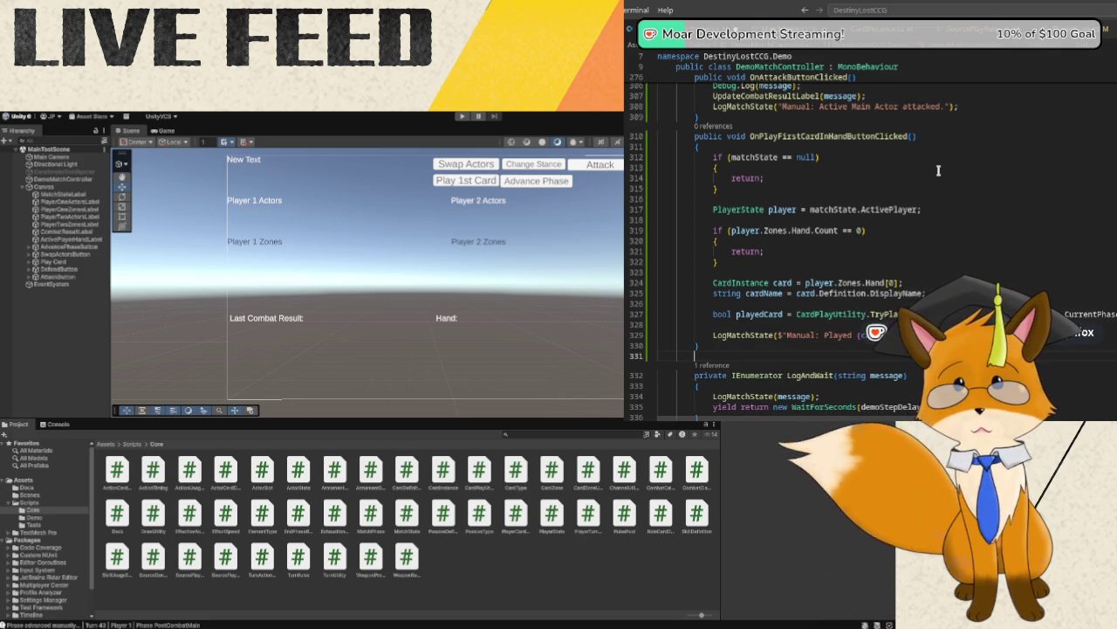
text(public)
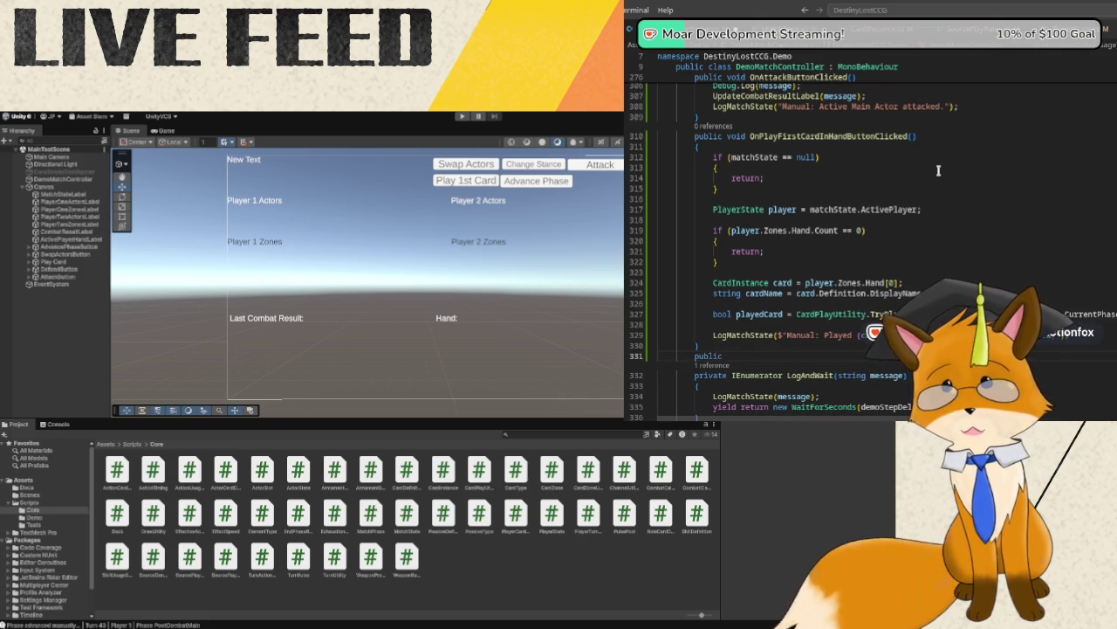
text( void OnChannelFirstCardIn)
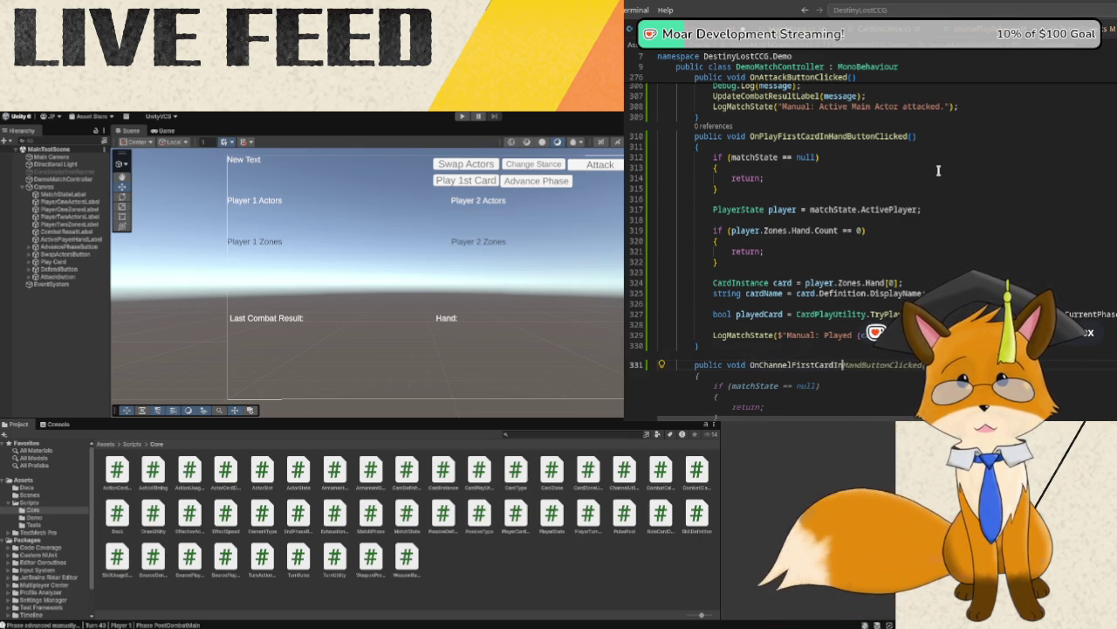
text(HandButton)
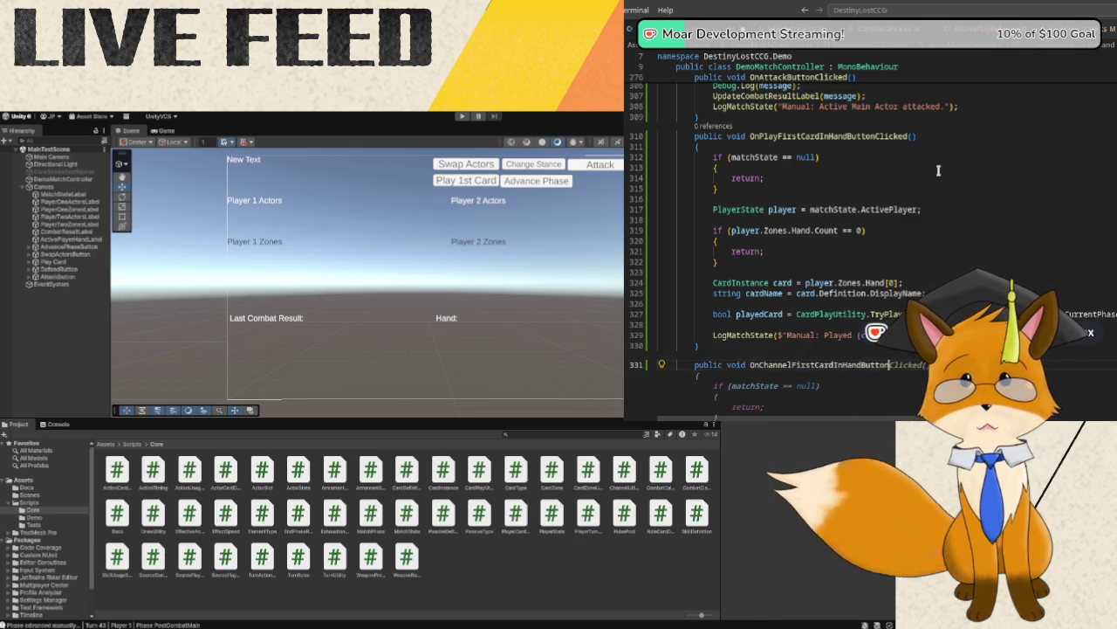